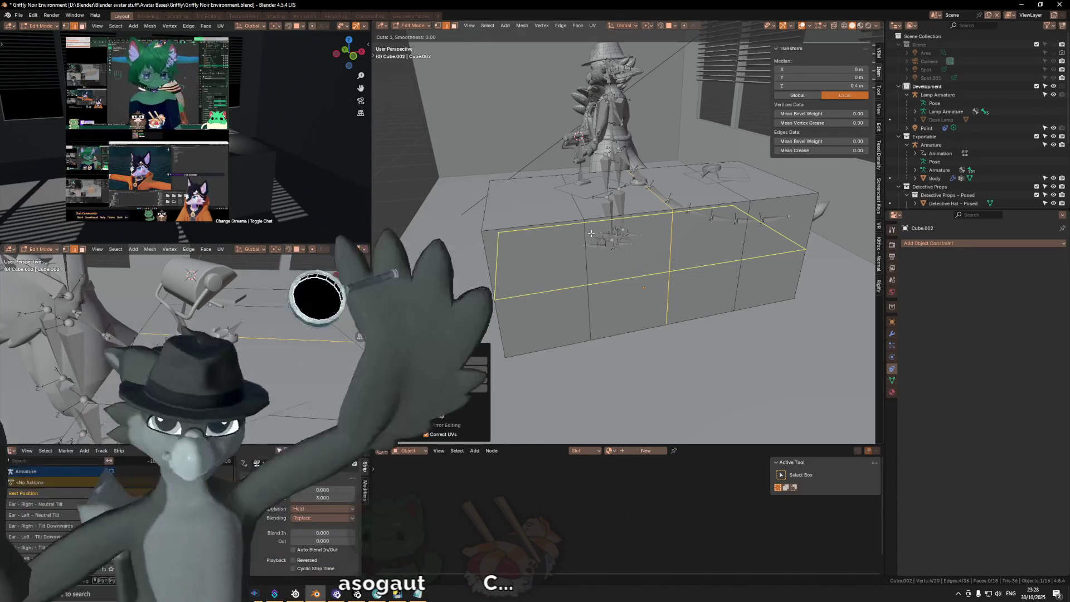
Add a horizontal edge loop, slide it to the box's top edge, then lower it 0.06 m.
{"action": "right_click", "coordinate": [591, 233]}
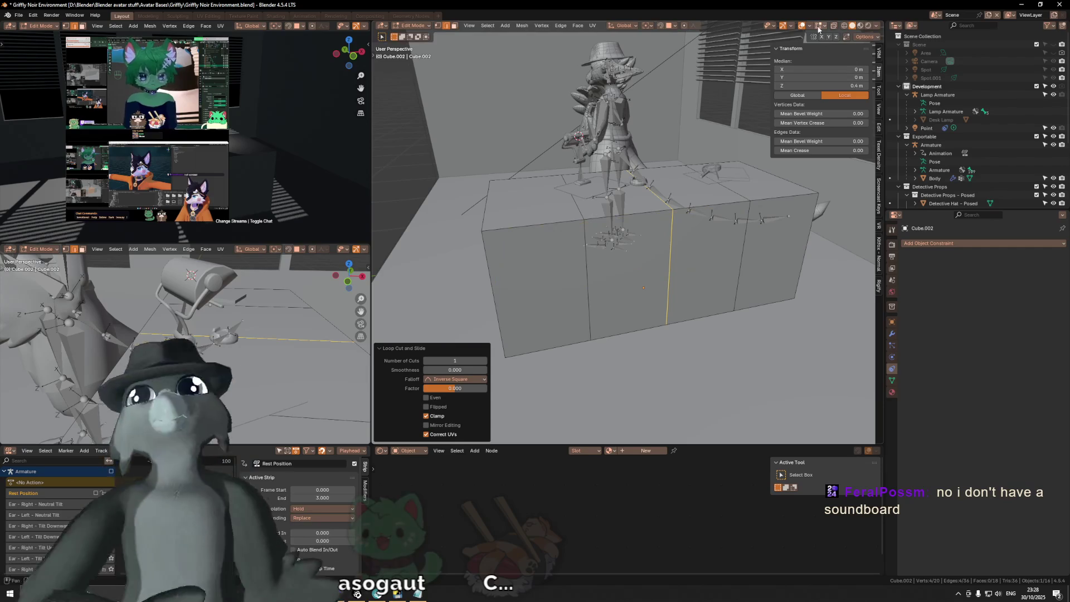
{"action": "key", "text": "ctrl+r"}
{"action": "left_click", "coordinate": [654, 277]}
{"action": "right_click", "coordinate": [654, 277]}
{"action": "key", "text": "g"}
{"action": "key", "text": "z"}
{"action": "key", "text": "z"}
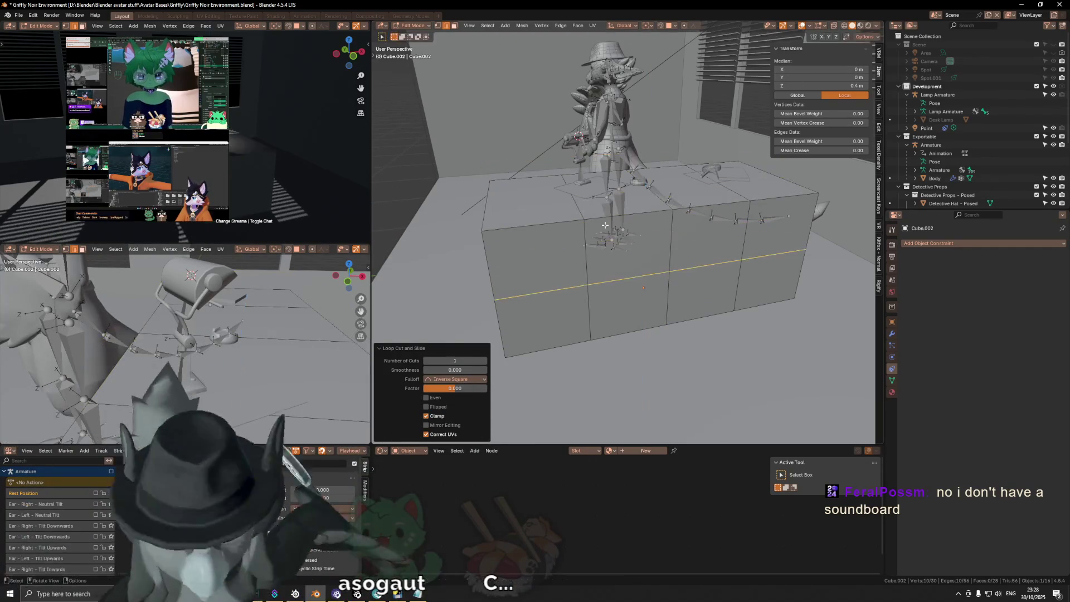
{"action": "key", "text": "g"}
{"action": "left_click", "coordinate": [611, 127]}
{"action": "key", "text": "g"}
{"action": "key", "text": "z"}
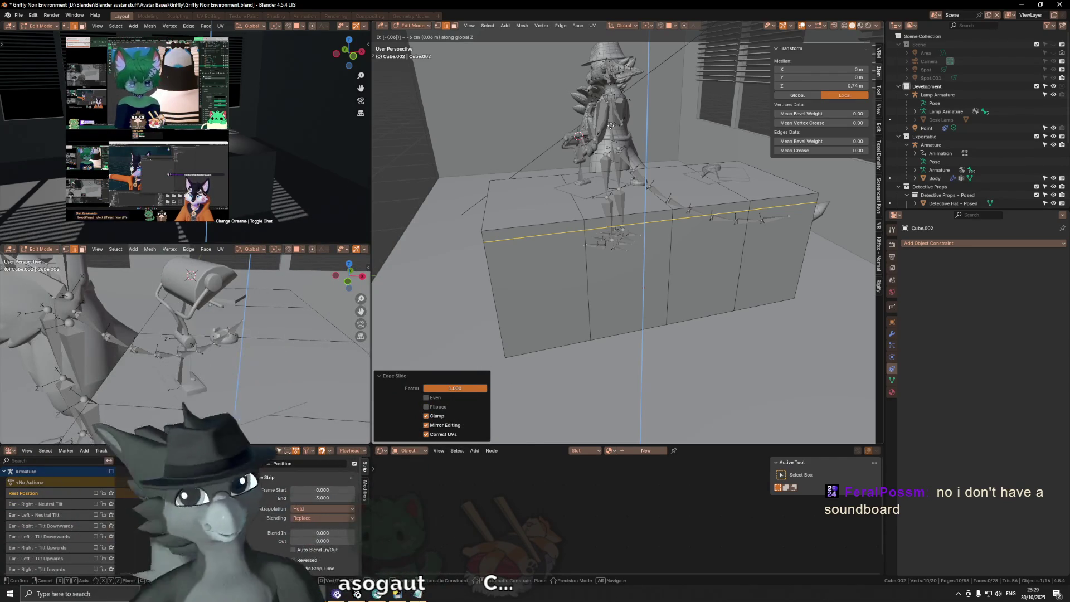
{"action": "key", "text": "Return"}
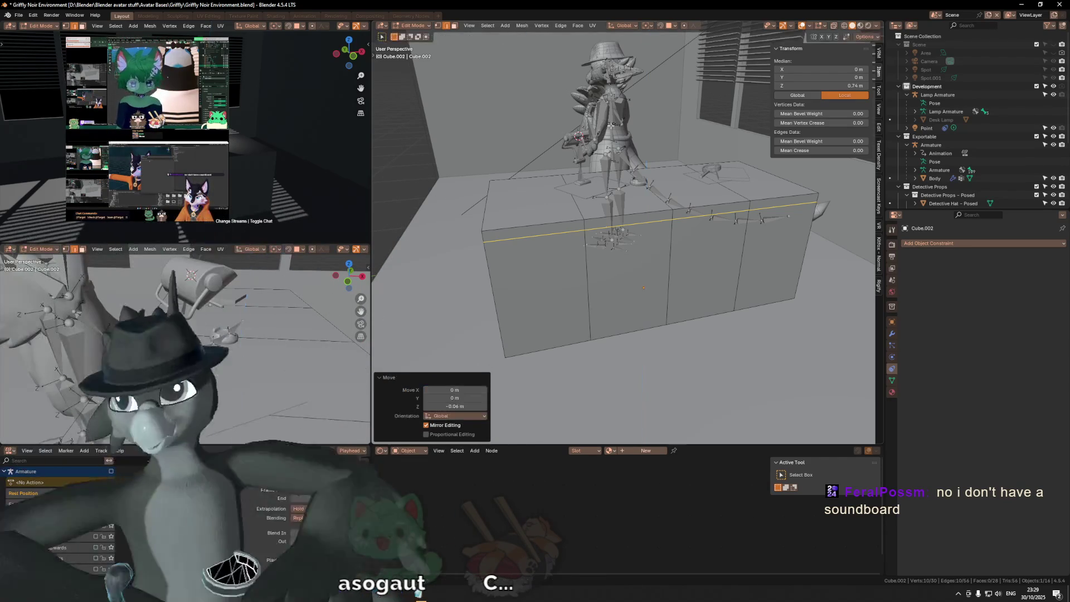
Add a vertical loop cut near one end of the counter box.
{"action": "mouse_move", "coordinate": [611, 125]}
{"action": "middle_mouse_down"}
{"action": "mouse_move", "coordinate": [631, 157]}
{"action": "mouse_move", "coordinate": [722, 161]}
{"action": "mouse_move", "coordinate": [574, 220]}
{"action": "mouse_move", "coordinate": [546, 220]}
{"action": "mouse_move", "coordinate": [617, 208]}
{"action": "middle_mouse_up"}
{"action": "key", "text": "ctrl+r"}
{"action": "left_click", "coordinate": [564, 223]}
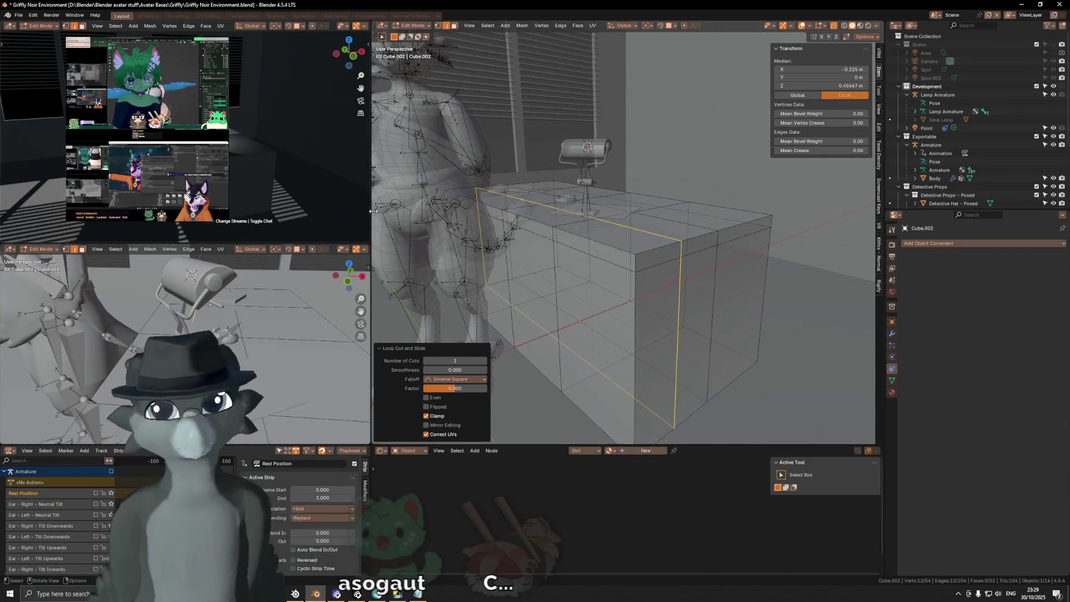
Isolate the counter box in local view and switch to face selection.
{"action": "mouse_move", "coordinate": [588, 198]}
{"action": "middle_mouse_down"}
{"action": "mouse_move", "coordinate": [581, 243]}
{"action": "mouse_move", "coordinate": [599, 270]}
{"action": "mouse_move", "coordinate": [616, 277]}
{"action": "mouse_move", "coordinate": [648, 224]}
{"action": "middle_mouse_up"}
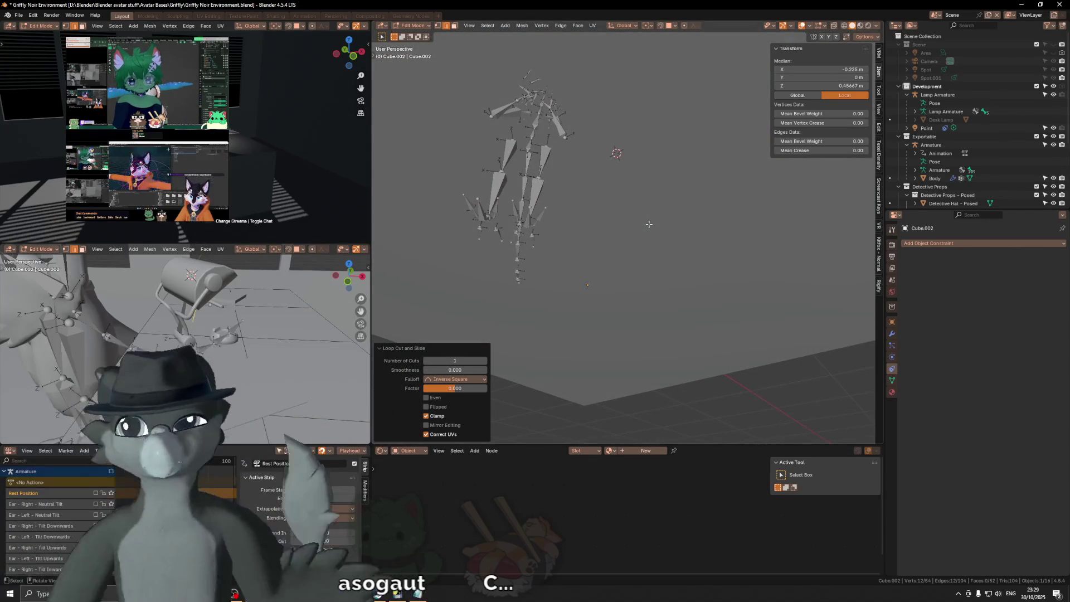
{"action": "key", "text": "KP_Divide"}
{"action": "key", "text": "3"}
Select a path of twelve faces along the long side and delete them.
{"action": "left_click", "coordinate": [693, 220]}
{"action": "middle_click_drag", "start_coordinate": [632, 219], "coordinate": [667, 244]}
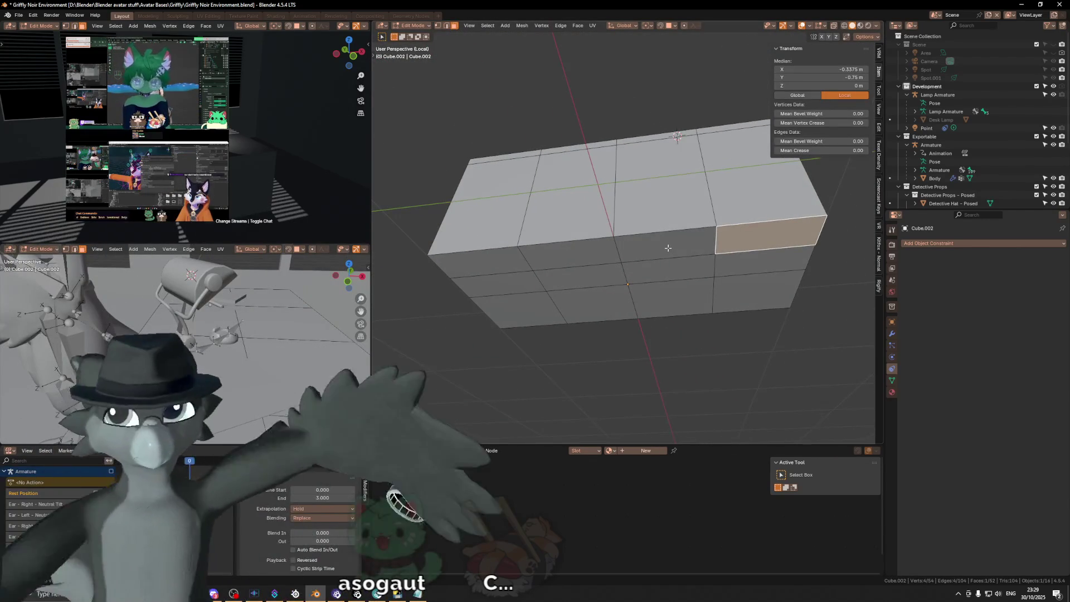
{"action": "left_click", "coordinate": [662, 248], "text": "shift"}
{"action": "left_click", "coordinate": [507, 265], "text": "ctrl"}
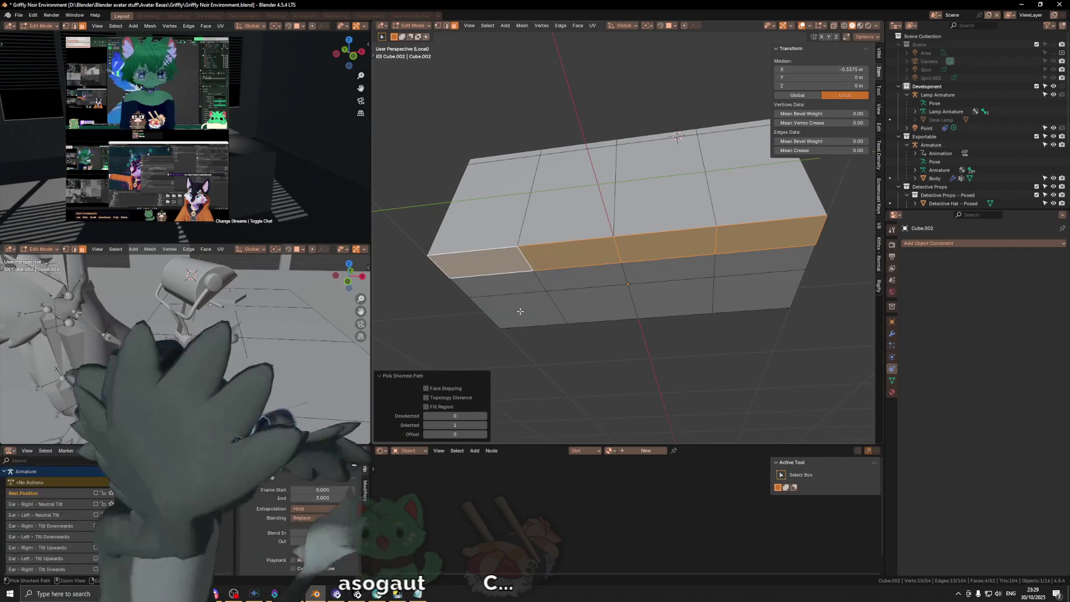
{"action": "left_click", "coordinate": [518, 311], "text": "ctrl"}
{"action": "left_click", "coordinate": [728, 299], "text": "ctrl"}
{"action": "left_click", "coordinate": [623, 275], "text": "ctrl"}
{"action": "key", "text": "x"}
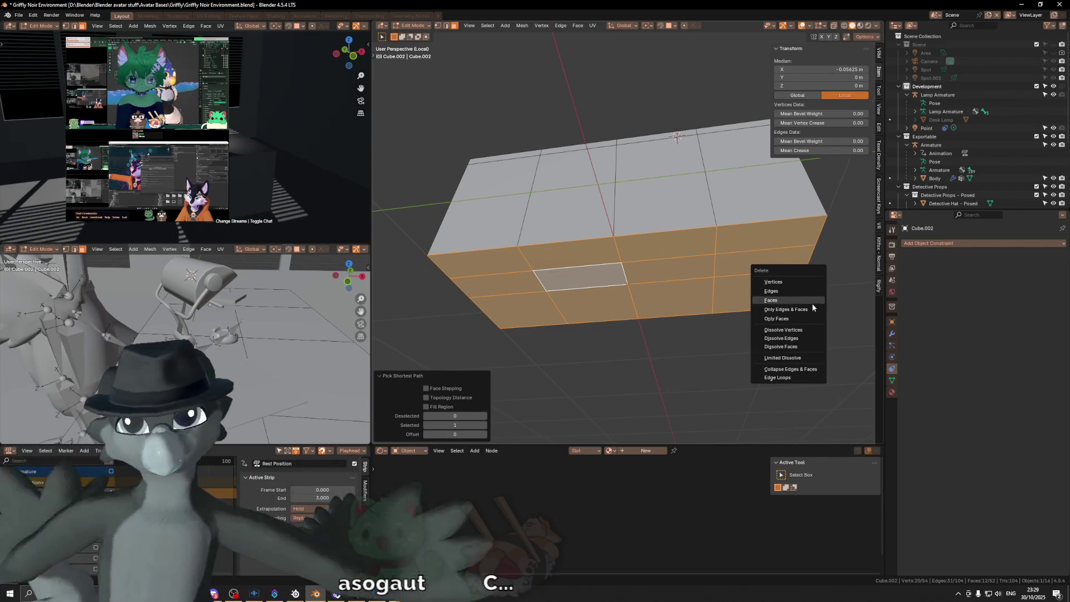
{"action": "left_click", "coordinate": [810, 300]}
{"action": "mouse_move", "coordinate": [810, 300]}
{"action": "middle_mouse_down"}
{"action": "mouse_move", "coordinate": [785, 260]}
{"action": "mouse_move", "coordinate": [706, 249]}
{"action": "mouse_move", "coordinate": [689, 267]}
{"action": "middle_mouse_up"}
Switch the counter box to Object Mode and orbit and zoom around it to inspect its shape.
{"action": "key", "text": "ctrl+Tab"}
{"action": "left_click", "coordinate": [633, 287]}
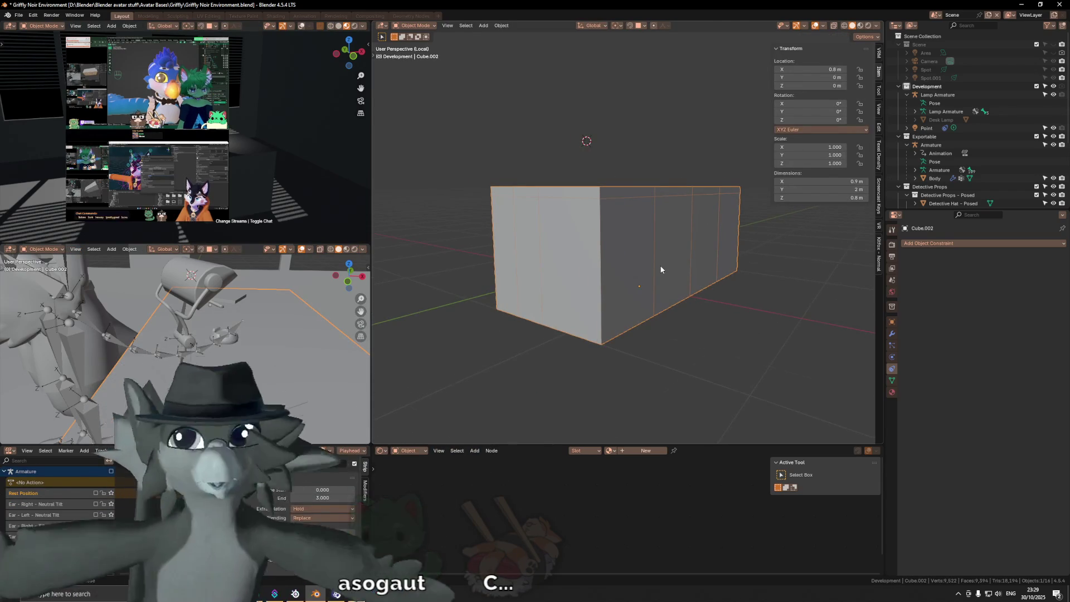
{"action": "scroll", "coordinate": [661, 269], "scroll_direction": "up", "scroll_amount": 3}
{"action": "mouse_move", "coordinate": [662, 269]}
{"action": "middle_mouse_down"}
{"action": "mouse_move", "coordinate": [626, 292]}
{"action": "mouse_move", "coordinate": [660, 284]}
{"action": "mouse_move", "coordinate": [628, 310]}
{"action": "mouse_move", "coordinate": [654, 314]}
{"action": "middle_mouse_up"}
{"action": "scroll", "coordinate": [659, 284], "scroll_direction": "down", "scroll_amount": 3}
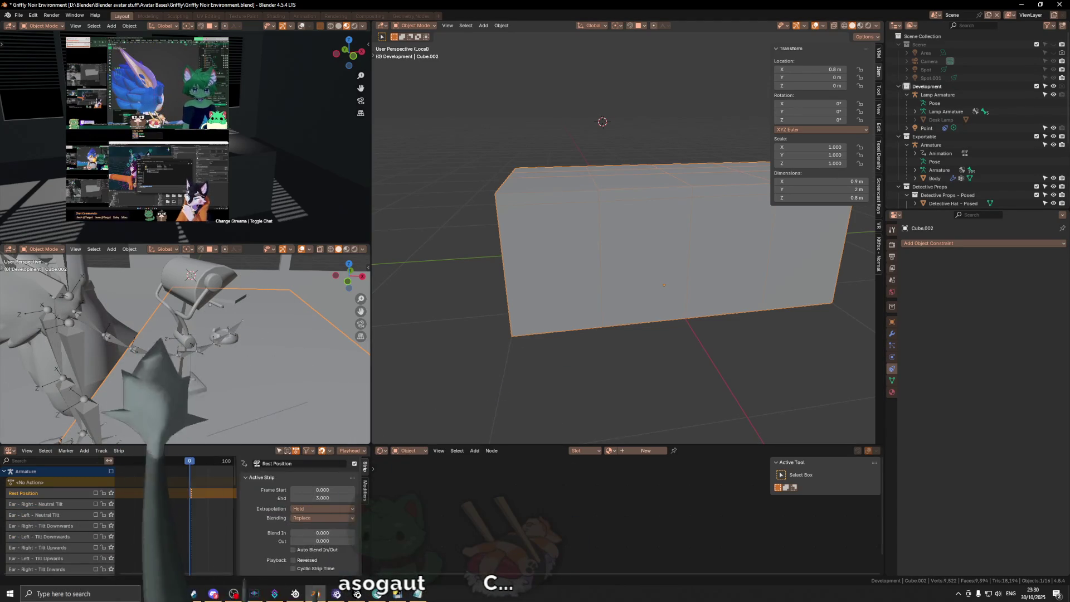
{"action": "mouse_move", "coordinate": [513, 323]}
{"action": "middle_mouse_down"}
{"action": "mouse_move", "coordinate": [575, 246]}
{"action": "mouse_move", "coordinate": [609, 250]}
{"action": "mouse_move", "coordinate": [658, 232]}
{"action": "mouse_move", "coordinate": [647, 237]}
{"action": "mouse_move", "coordinate": [682, 205]}
{"action": "mouse_move", "coordinate": [659, 192]}
{"action": "mouse_move", "coordinate": [595, 209]}
{"action": "middle_mouse_up"}
{"action": "key", "text": "Tab"}
Select the two stacked end faces and try an X-constrained extrusion, then cancel it.
{"action": "left_click", "coordinate": [648, 233]}
{"action": "left_click", "coordinate": [692, 210], "text": "shift"}
{"action": "key", "text": "e"}
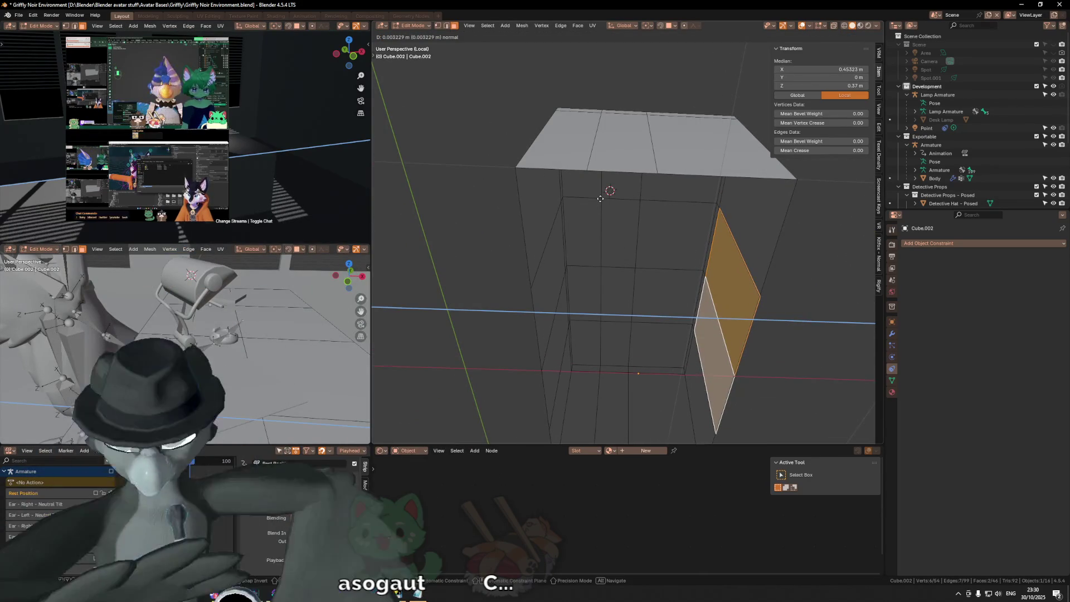
{"action": "key", "text": "x"}
{"action": "key", "text": "x"}
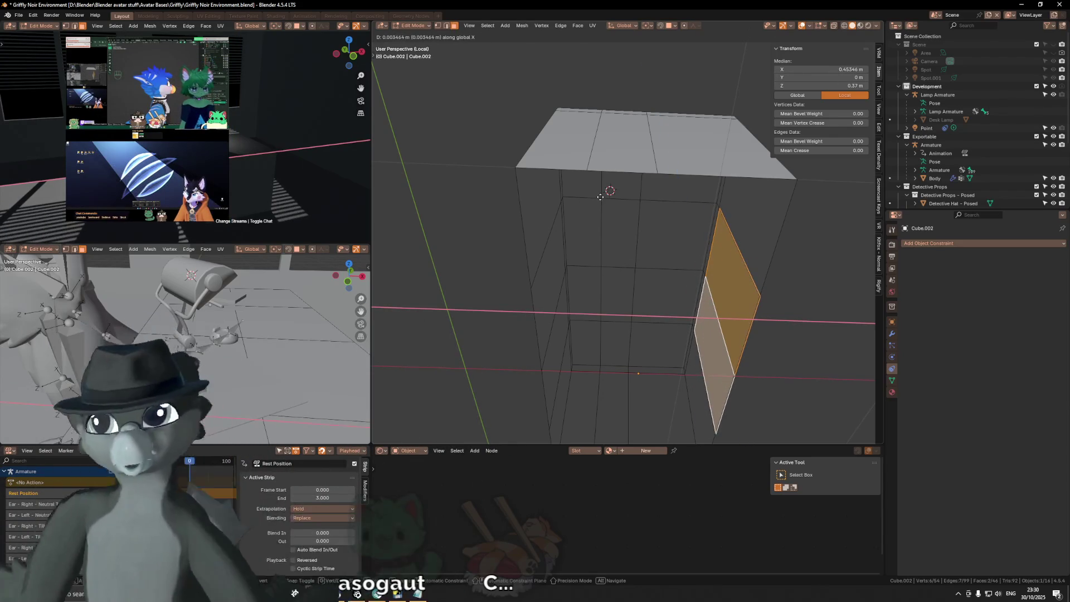
{"action": "right_click", "coordinate": [610, 205]}
Retry the extrusion in vertex mode, then cancel it and undo the leftover geometry.
{"action": "middle_click_drag", "start_coordinate": [676, 234], "coordinate": [684, 241]}
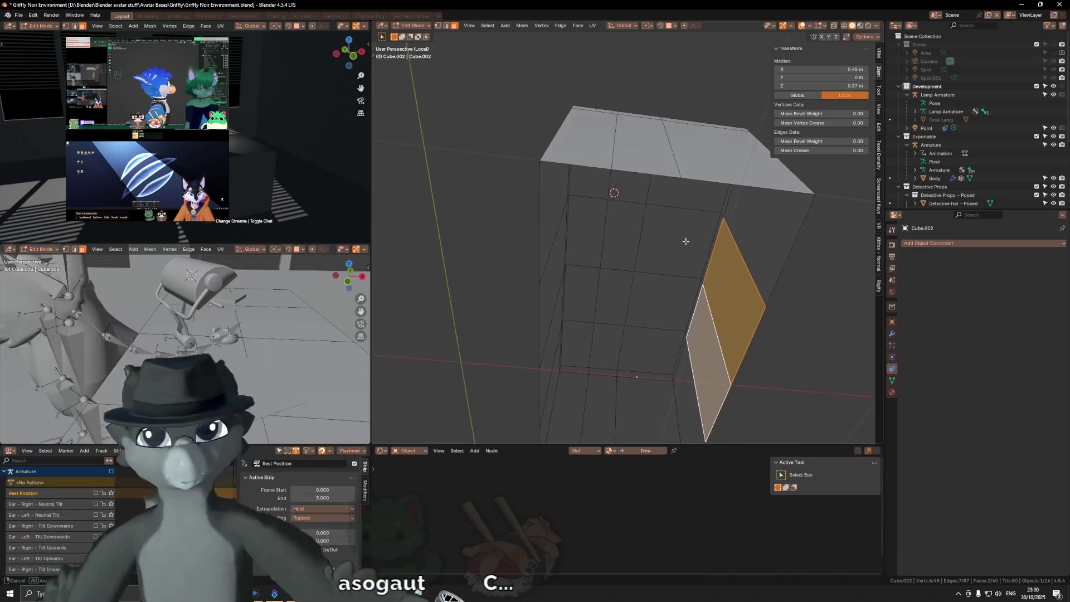
{"action": "key", "text": "1"}
{"action": "key", "text": "e"}
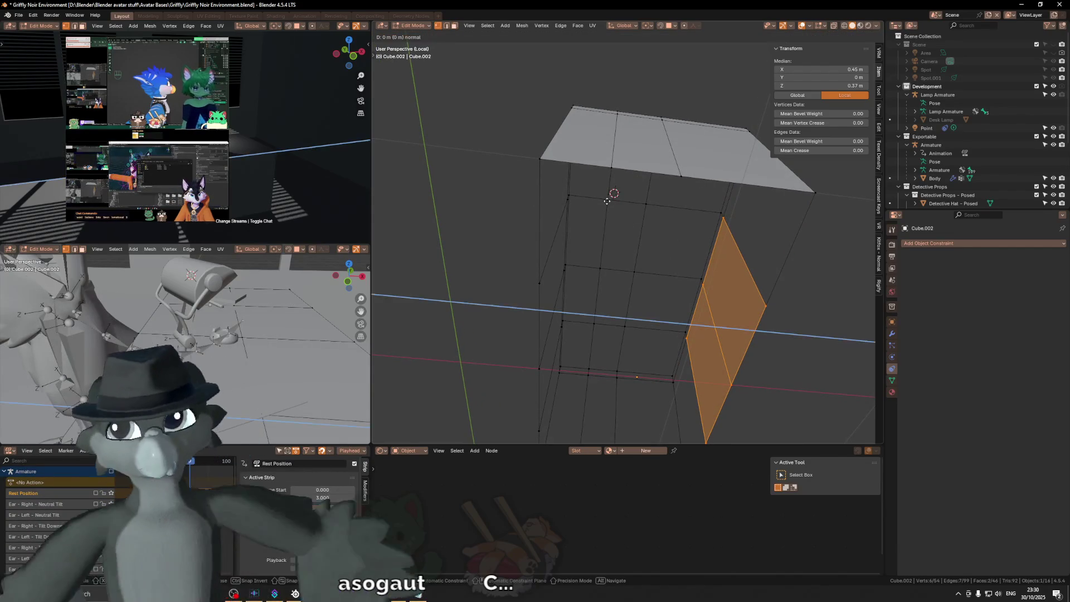
{"action": "key", "text": "x"}
{"action": "key", "text": "x"}
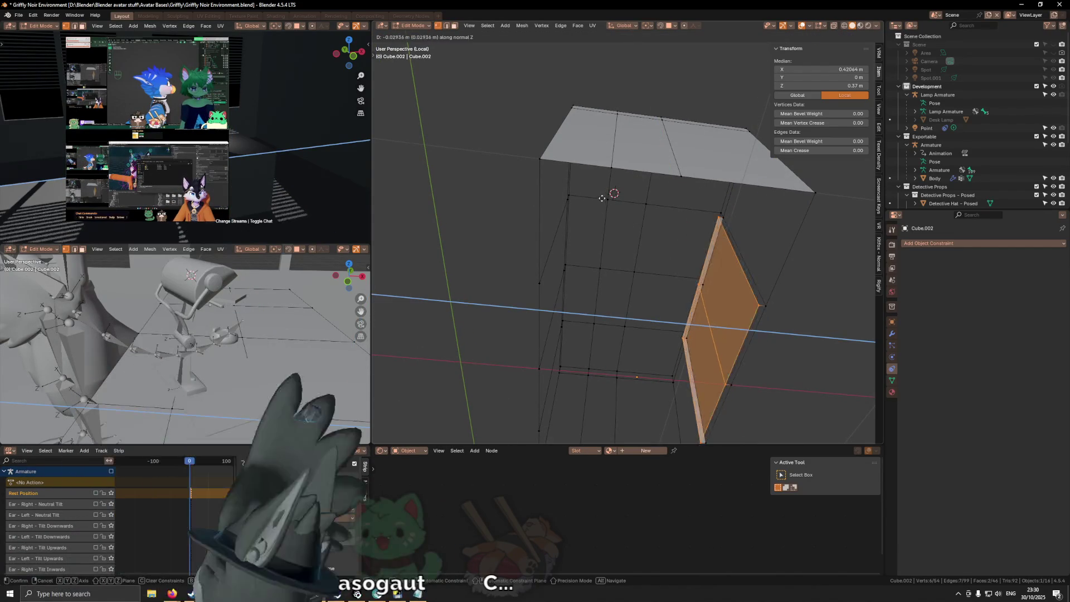
{"action": "key", "text": "Escape"}
{"action": "key", "text": "ctrl+z"}
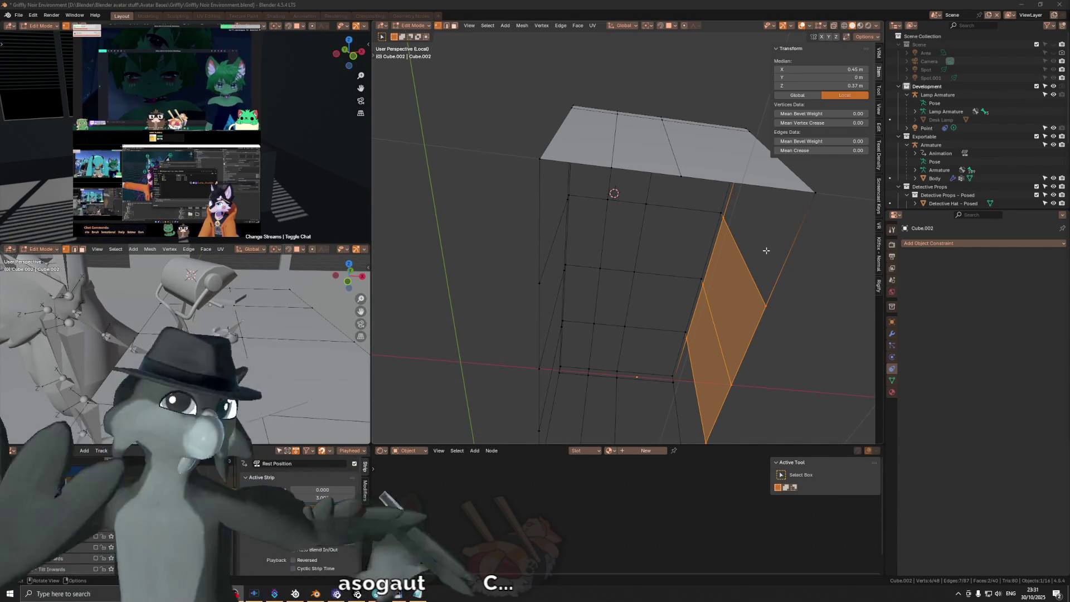
Extrude the two end faces about 0.276 m inward into the counter.
{"action": "mouse_move", "coordinate": [734, 276]}
{"action": "middle_mouse_down"}
{"action": "mouse_move", "coordinate": [717, 250]}
{"action": "mouse_move", "coordinate": [732, 248]}
{"action": "mouse_move", "coordinate": [713, 284]}
{"action": "middle_mouse_up"}
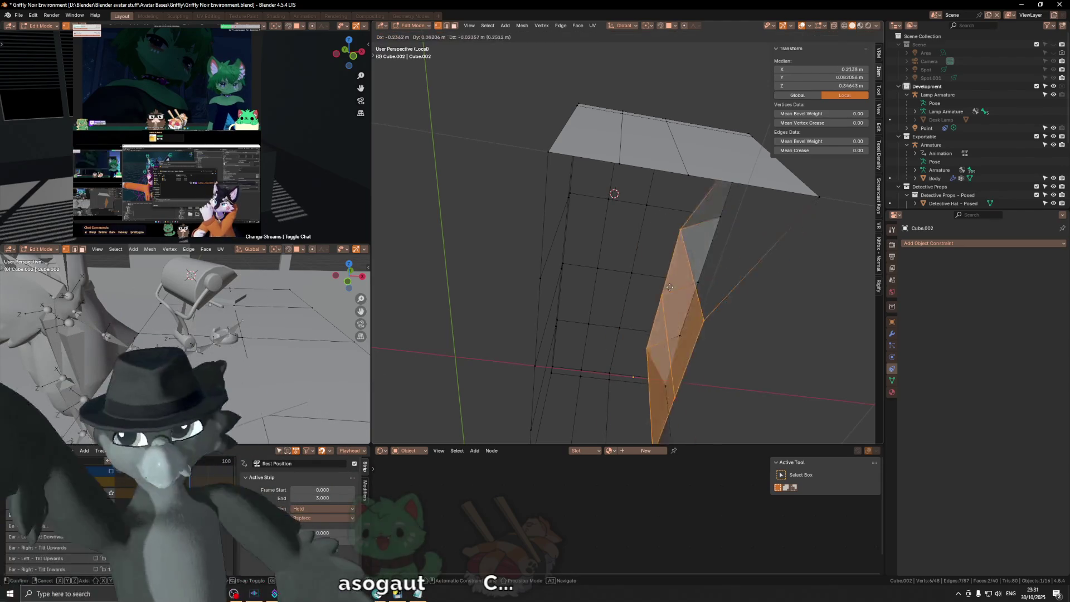
{"action": "right_click", "coordinate": [674, 285]}
{"action": "key", "text": "e"}
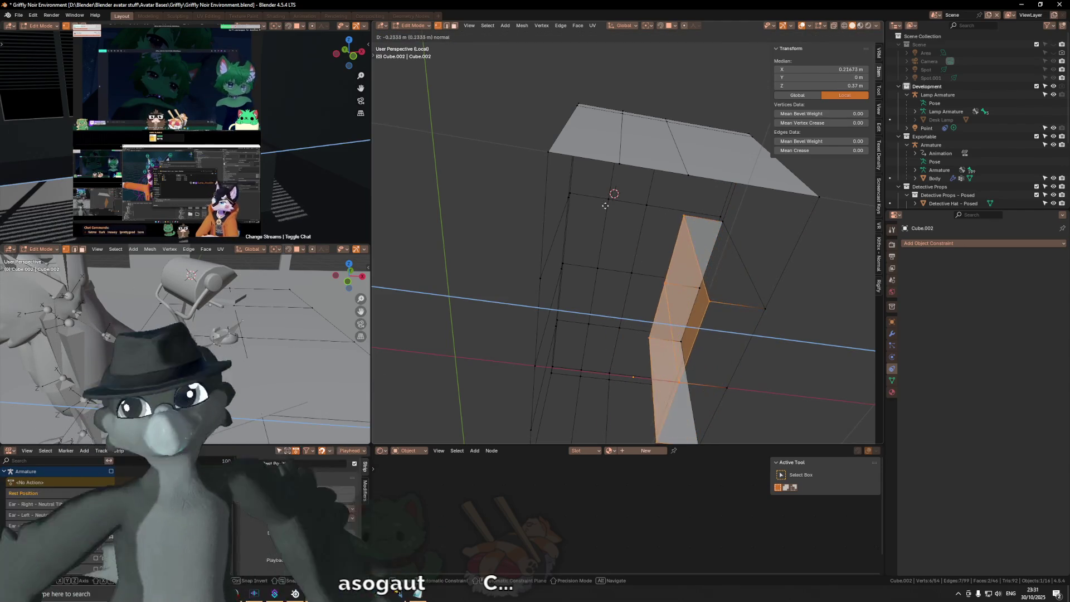
{"action": "left_click", "coordinate": [598, 199]}
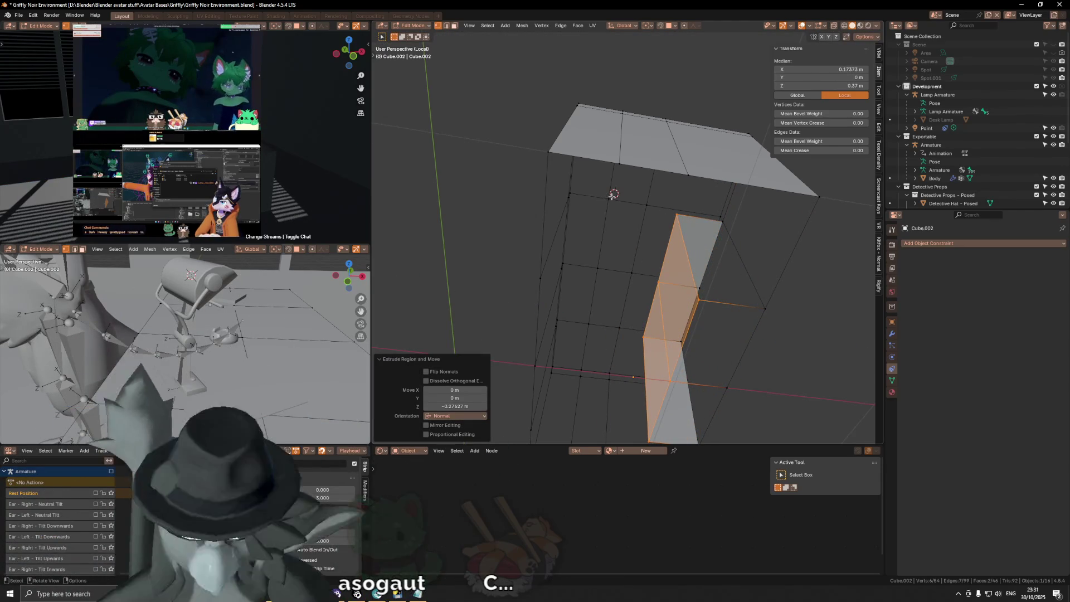
Set snapping to Edge and shift the recess faces -0.399 m along X.
{"action": "left_click", "coordinate": [675, 25]}
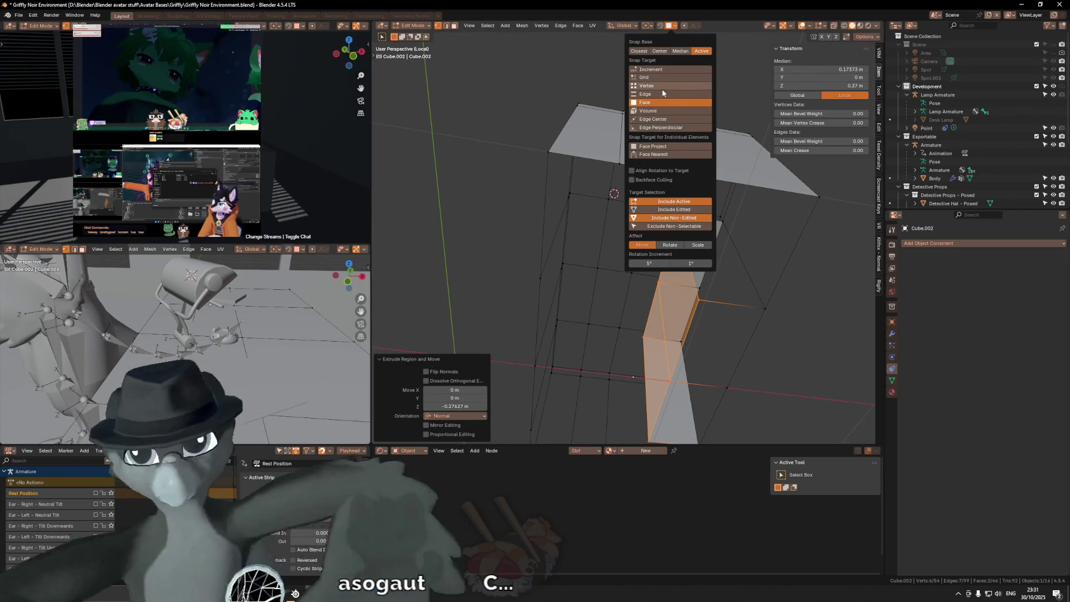
{"action": "left_click", "coordinate": [663, 93]}
{"action": "key", "text": "g"}
{"action": "key", "text": "y"}
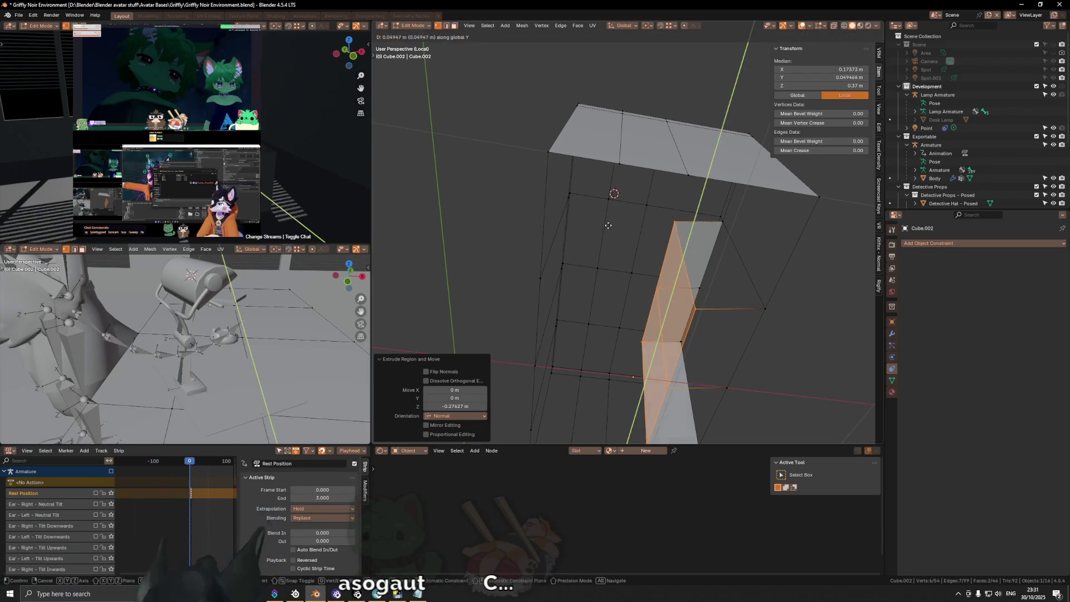
{"action": "key", "text": "x"}
{"action": "key", "text": "x"}
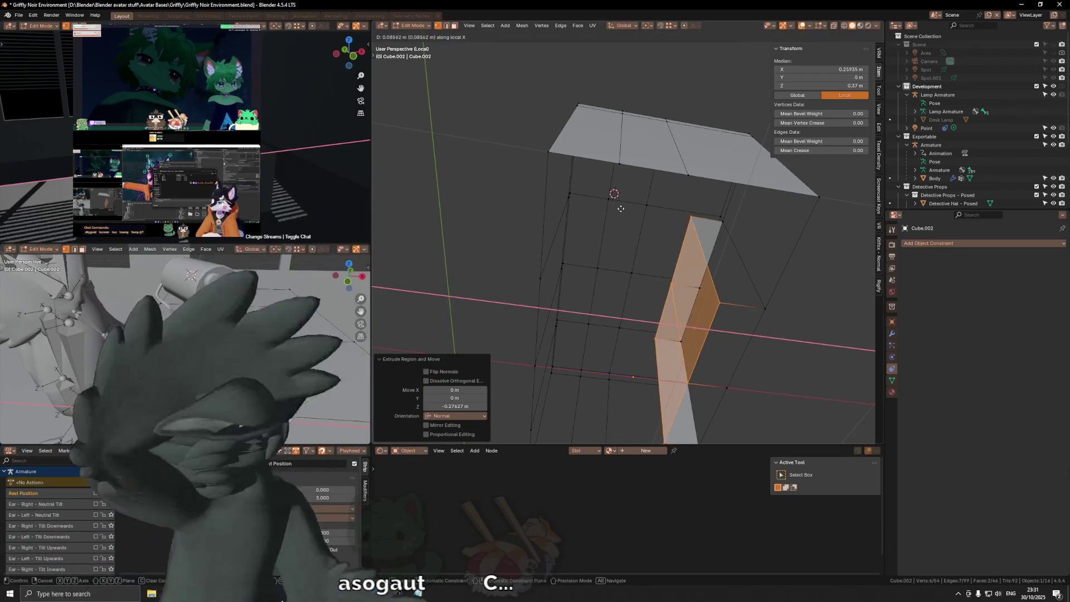
{"action": "left_click", "coordinate": [814, 291]}
Delete the recess's two floor faces with X-ray turned on temporarily.
{"action": "middle_click_drag", "start_coordinate": [814, 292], "coordinate": [729, 362]}
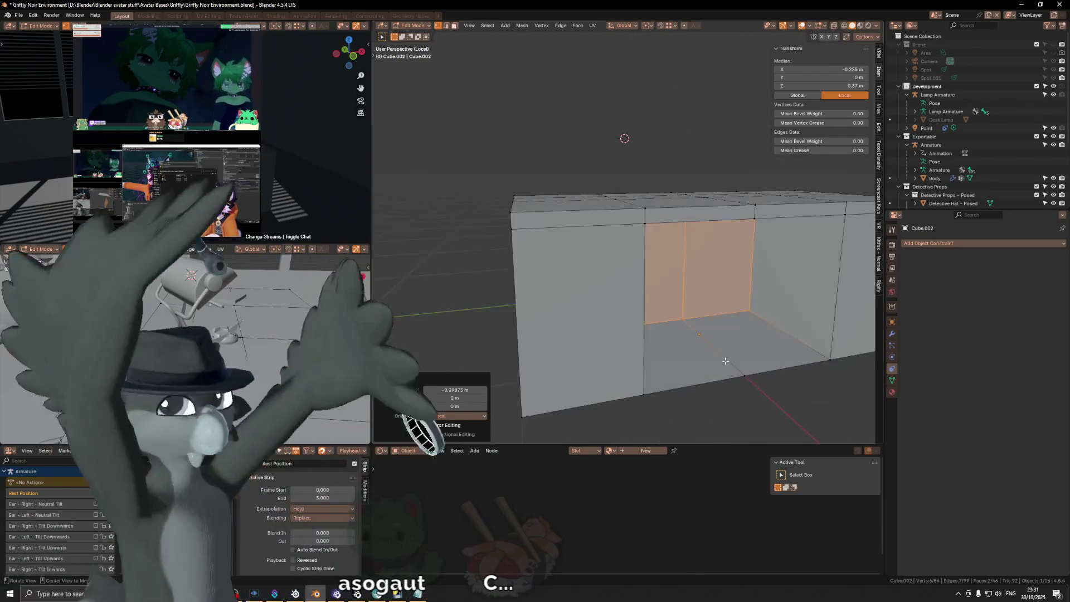
{"action": "key", "text": "alt+z"}
{"action": "left_click", "coordinate": [667, 350]}
{"action": "left_click", "coordinate": [781, 352], "text": "shift"}
{"action": "key", "text": "x"}
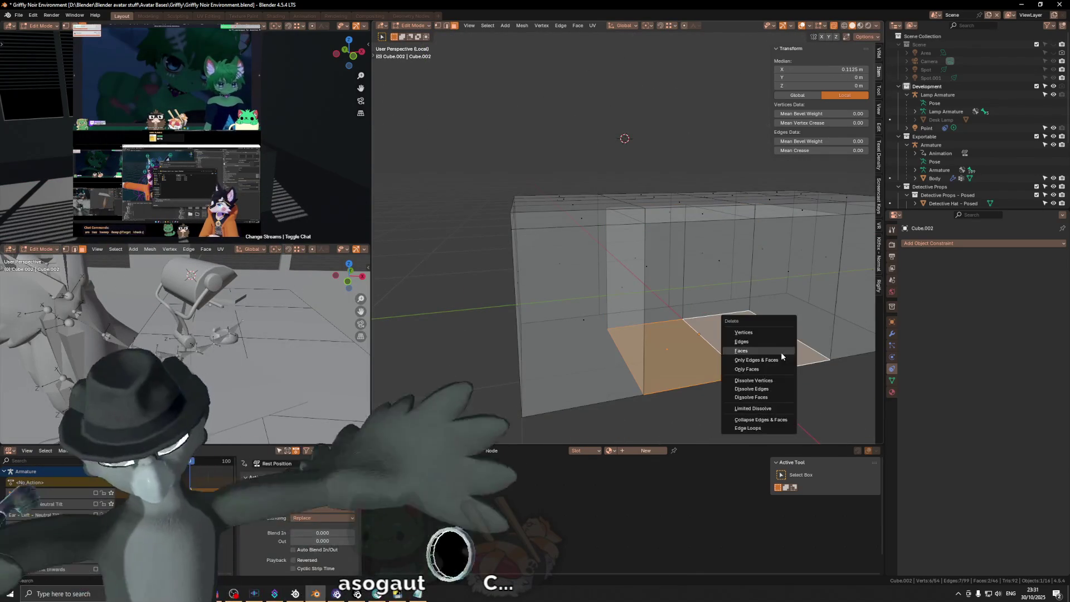
{"action": "left_click", "coordinate": [781, 352]}
{"action": "key", "text": "alt+z"}
{"action": "mouse_move", "coordinate": [781, 352]}
{"action": "middle_mouse_down"}
{"action": "mouse_move", "coordinate": [653, 316]}
{"action": "mouse_move", "coordinate": [692, 312]}
{"action": "middle_mouse_up"}
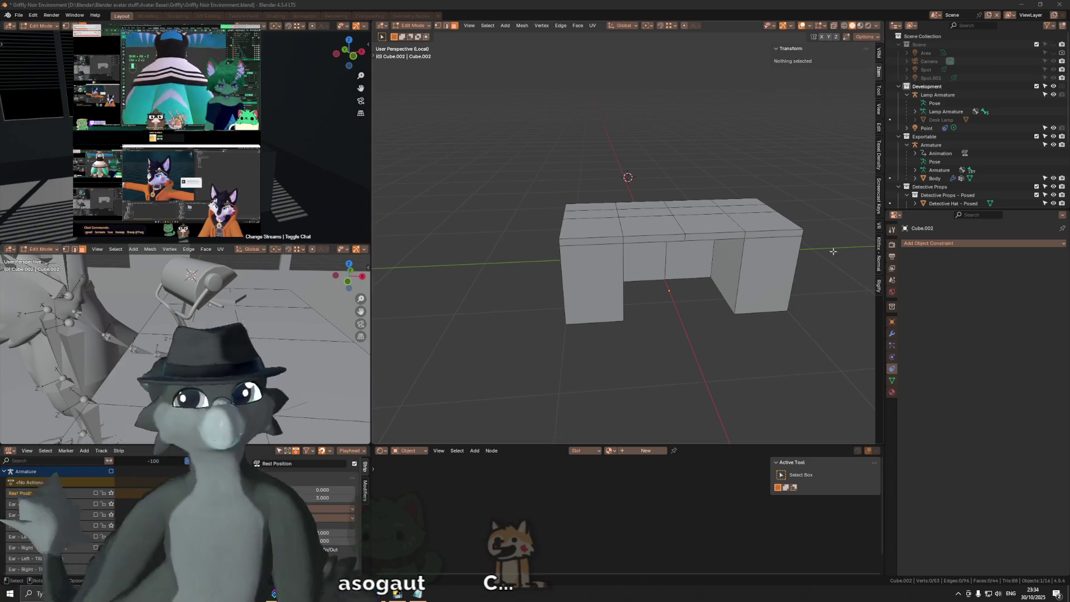
Add loop cuts across the desk legs to split each pedestal into three drawer sections.
{"action": "scroll", "coordinate": [775, 245], "scroll_direction": "down", "scroll_amount": 2}
{"action": "middle_click_drag", "start_coordinate": [775, 245], "coordinate": [665, 248]}
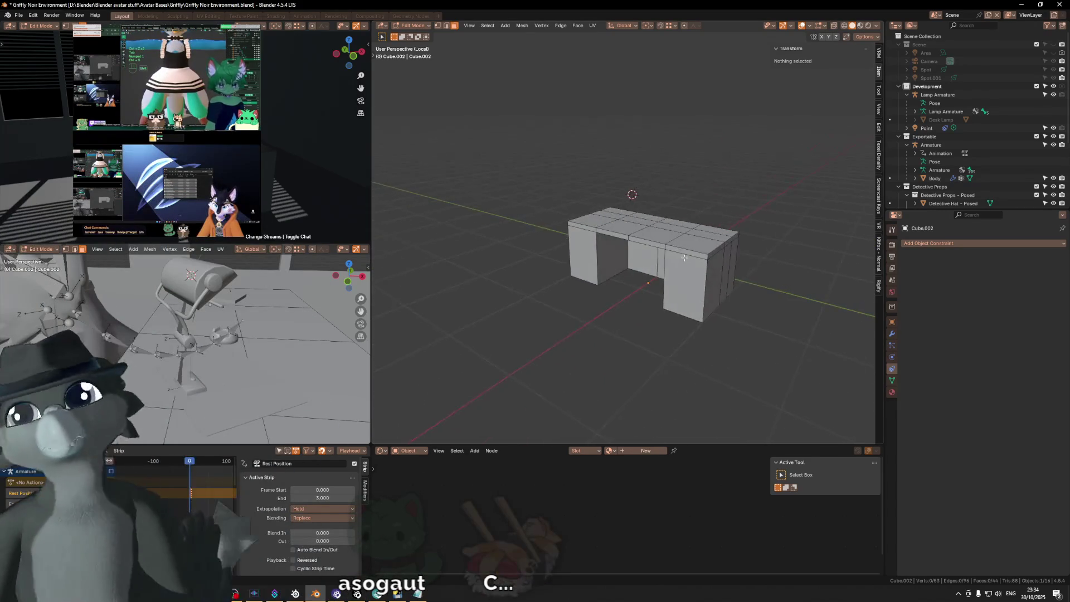
{"action": "scroll", "coordinate": [664, 248], "scroll_direction": "up", "scroll_amount": 2}
{"action": "left_click", "coordinate": [684, 293]}
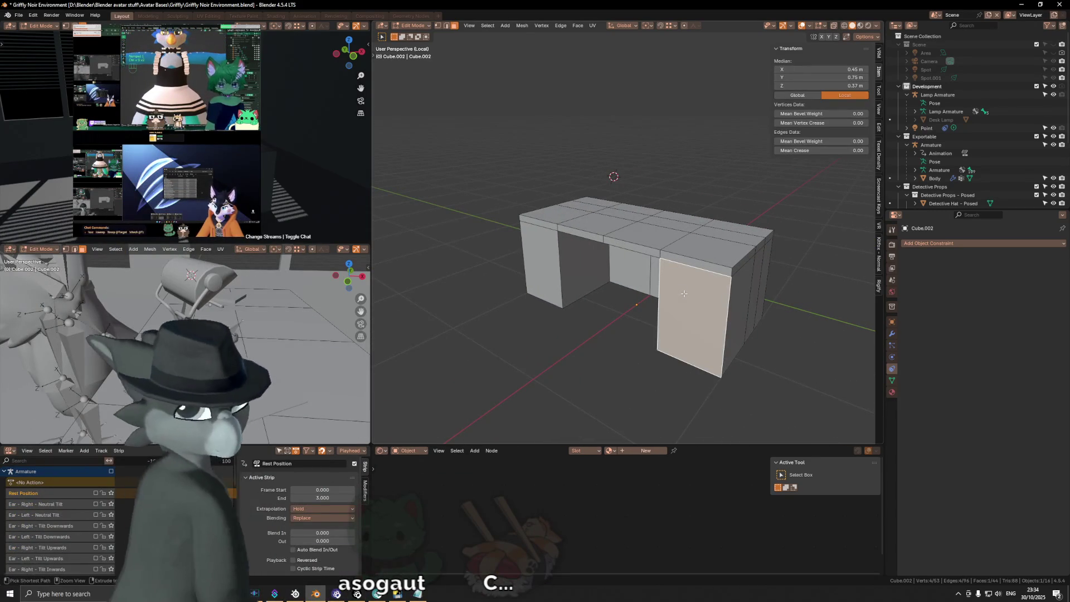
{"action": "middle_click_drag", "start_coordinate": [675, 286], "coordinate": [734, 275]}
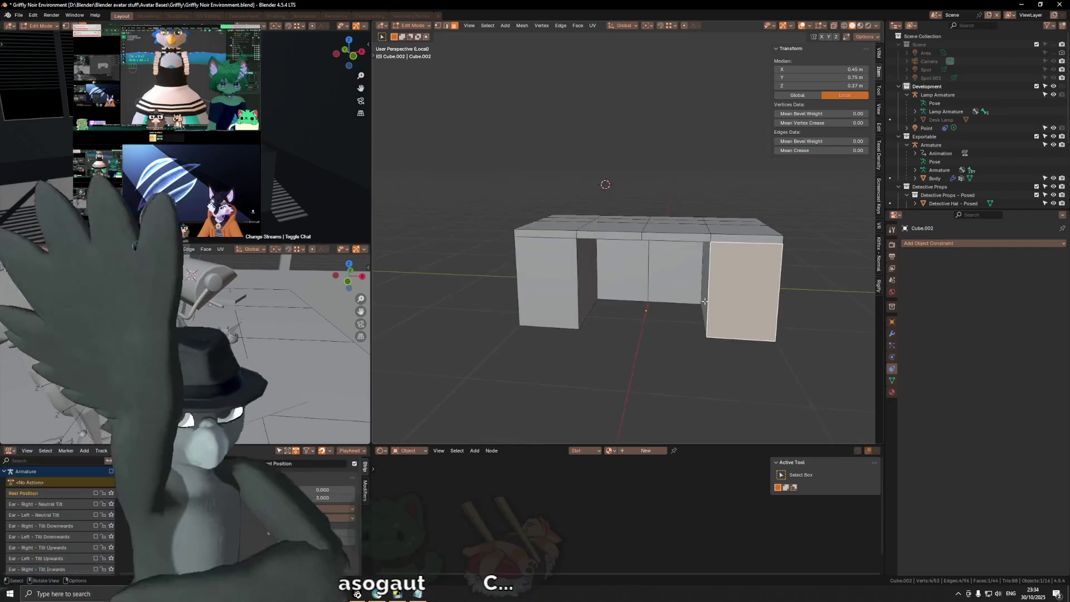
{"action": "scroll", "coordinate": [735, 275], "scroll_direction": "up", "scroll_amount": 2}
{"action": "key", "text": "ctrl+r"}
{"action": "scroll", "coordinate": [738, 273], "scroll_direction": "up", "scroll_amount": 1}
{"action": "left_click", "coordinate": [743, 271]}
{"action": "right_click", "coordinate": [747, 270]}
Select the six drawer faces, three on each desk leg.
{"action": "key", "text": "alt+a"}
{"action": "left_click", "coordinate": [756, 267]}
{"action": "left_click", "coordinate": [774, 306], "text": "shift"}
{"action": "left_click", "coordinate": [771, 349], "text": "shift"}
{"action": "left_click", "coordinate": [524, 259], "text": "shift"}
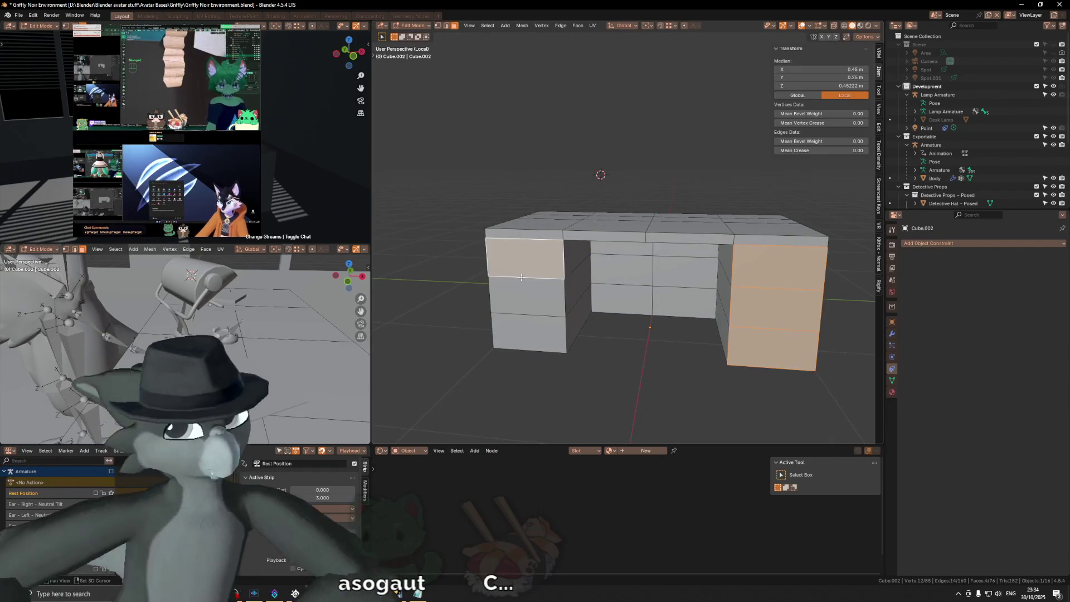
{"action": "left_click", "coordinate": [526, 296], "text": "shift"}
{"action": "left_click", "coordinate": [528, 333], "text": "shift"}
Inset the six drawer faces individually by 0.02 m.
{"action": "key", "text": "i"}
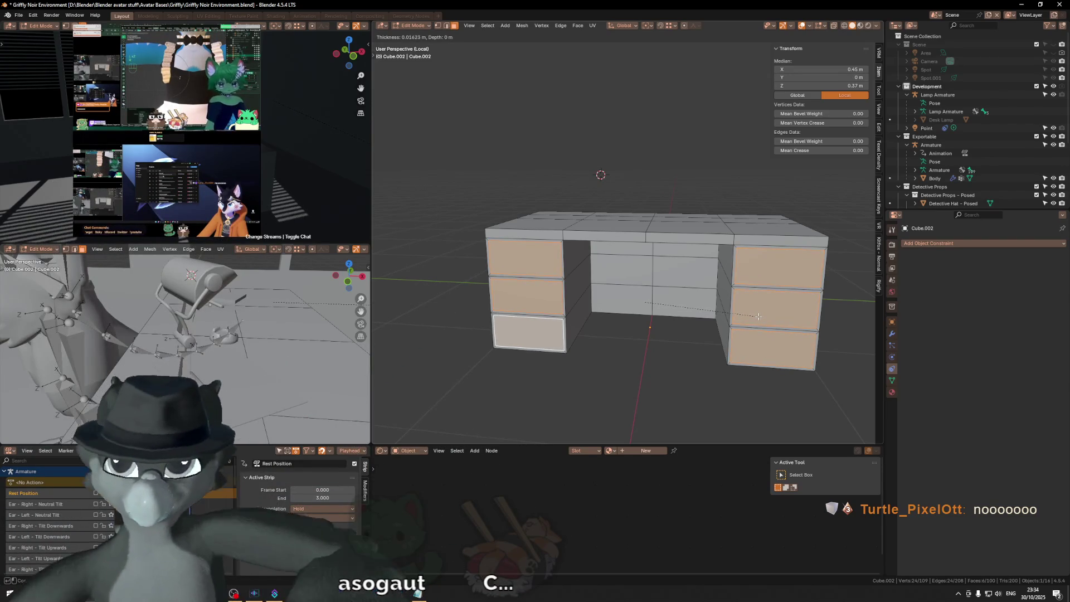
{"action": "type", "text": ".001"}
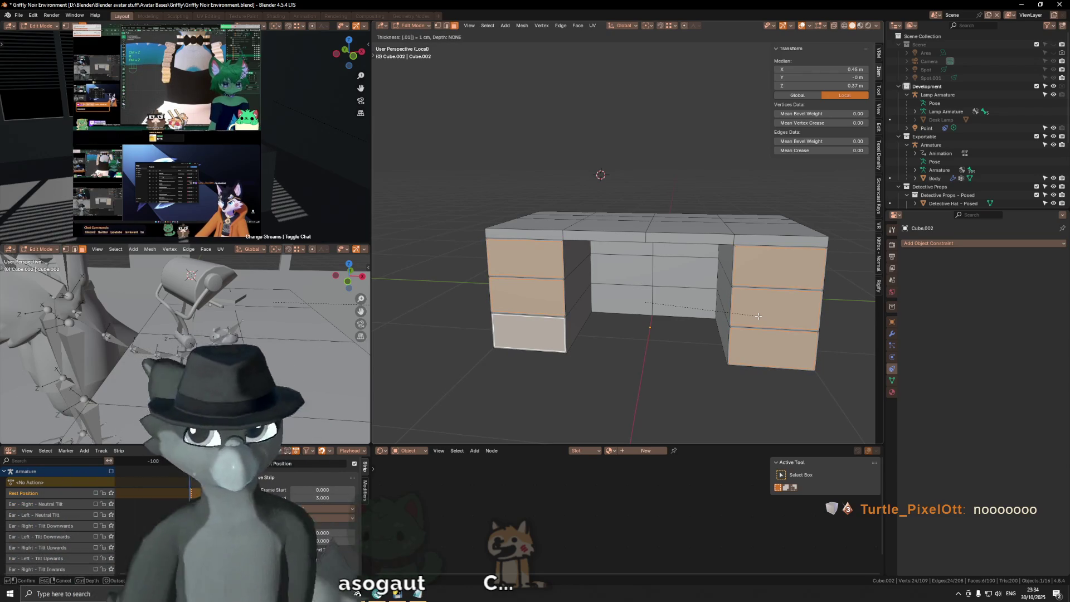
{"action": "key", "text": "BackSpace"}
{"action": "type", "text": "2"}
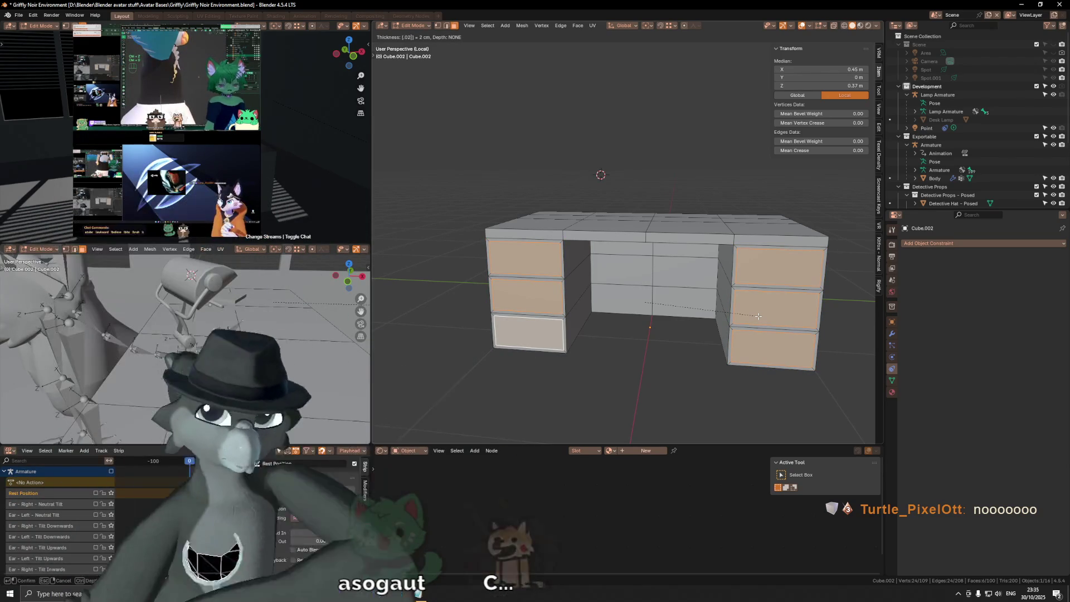
{"action": "key", "text": "Return"}
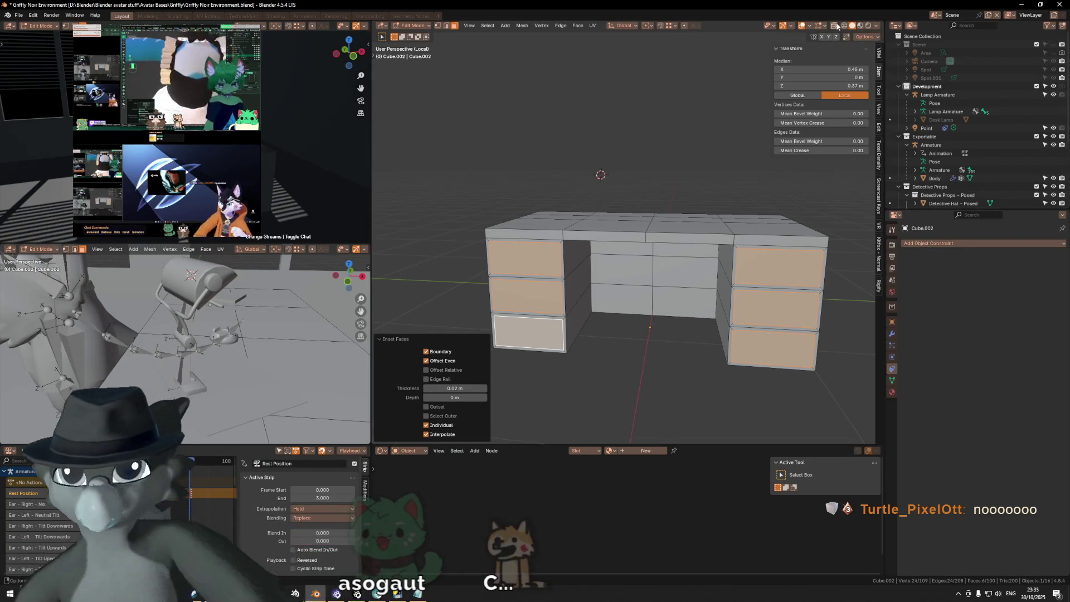
Change the transform pivot point and start scaling the six drawer fronts along Y.
{"action": "left_click", "coordinate": [825, 27]}
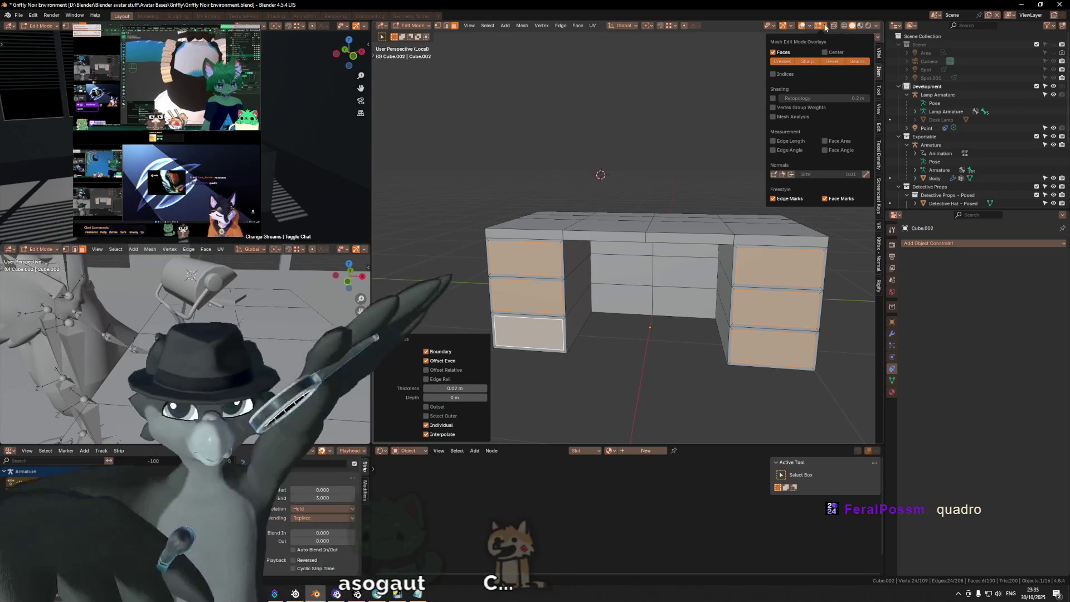
{"action": "mouse_move", "coordinate": [782, 26]}
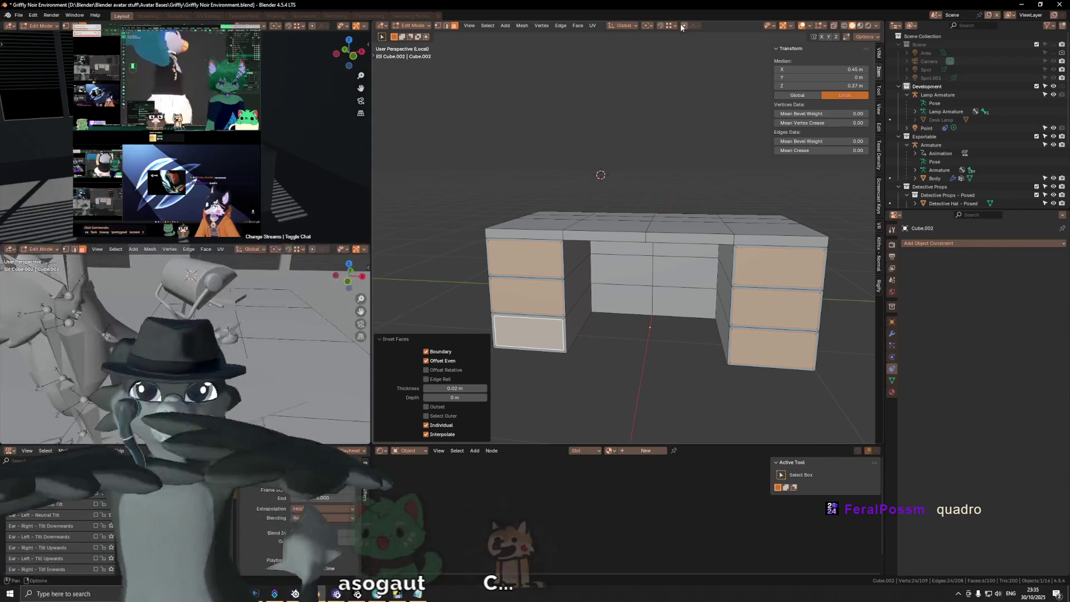
{"action": "left_click", "coordinate": [647, 25]}
{"action": "left_click", "coordinate": [660, 55]}
{"action": "key", "text": "s"}
{"action": "key", "text": "y"}
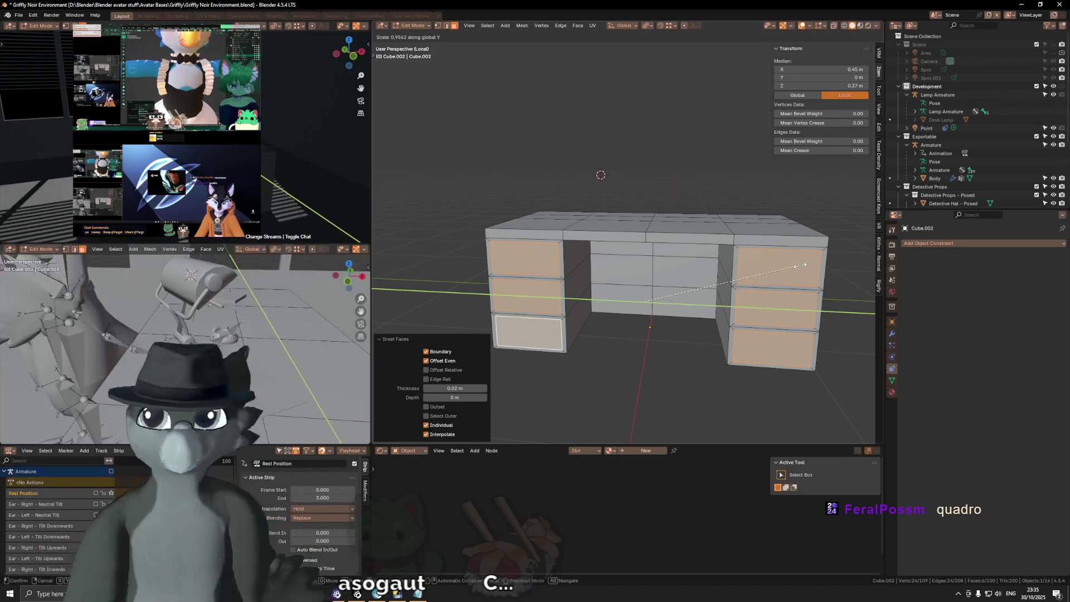
Confirm the drawer fronts' Y scale at 0.954 and zoom onto the right pedestal.
{"action": "left_click", "coordinate": [800, 266]}
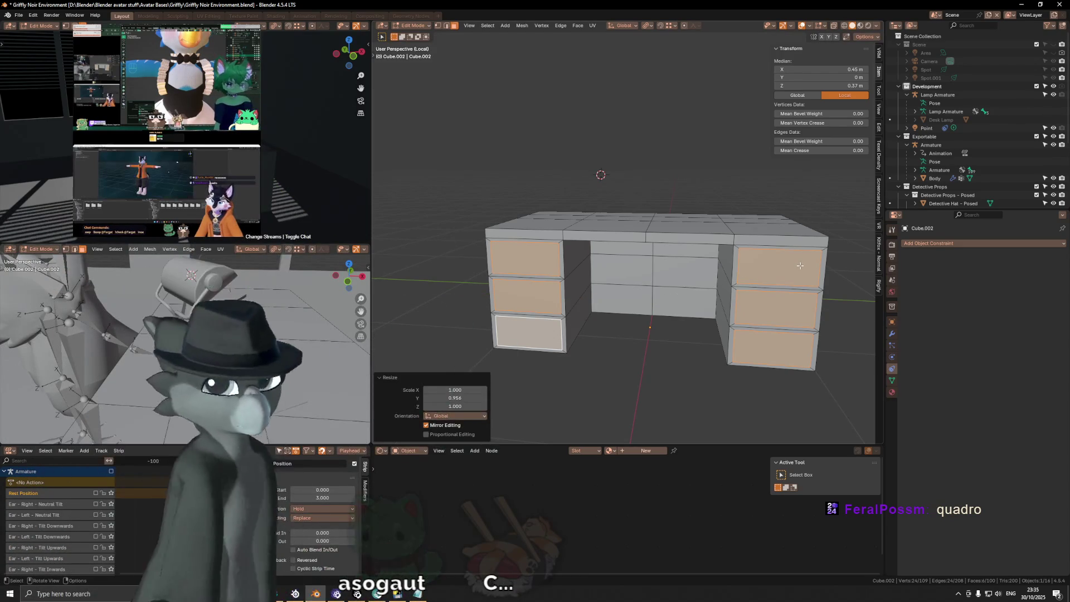
{"action": "mouse_move", "coordinate": [801, 266]}
{"action": "middle_mouse_down"}
{"action": "mouse_move", "coordinate": [780, 303]}
{"action": "mouse_move", "coordinate": [638, 249]}
{"action": "middle_mouse_up"}
{"action": "scroll", "coordinate": [771, 306], "scroll_direction": "up", "scroll_amount": 4}
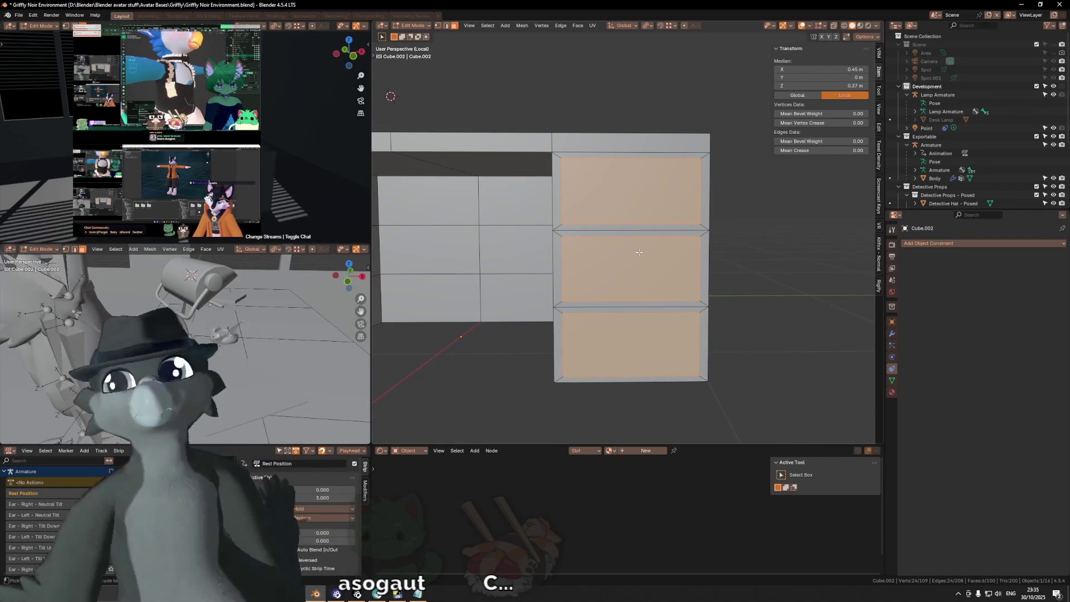
Extrude the six drawer fronts 0.01 m outward along their normals.
{"action": "key", "text": "ctrl+z"}
{"action": "middle_click_drag", "start_coordinate": [640, 253], "coordinate": [721, 263]}
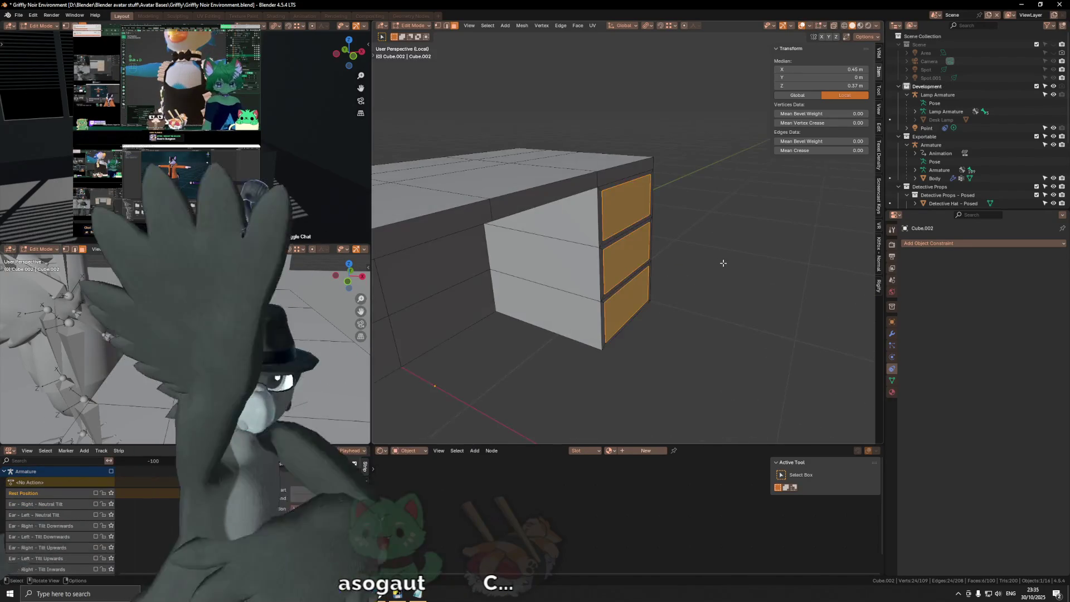
{"action": "key", "text": "e"}
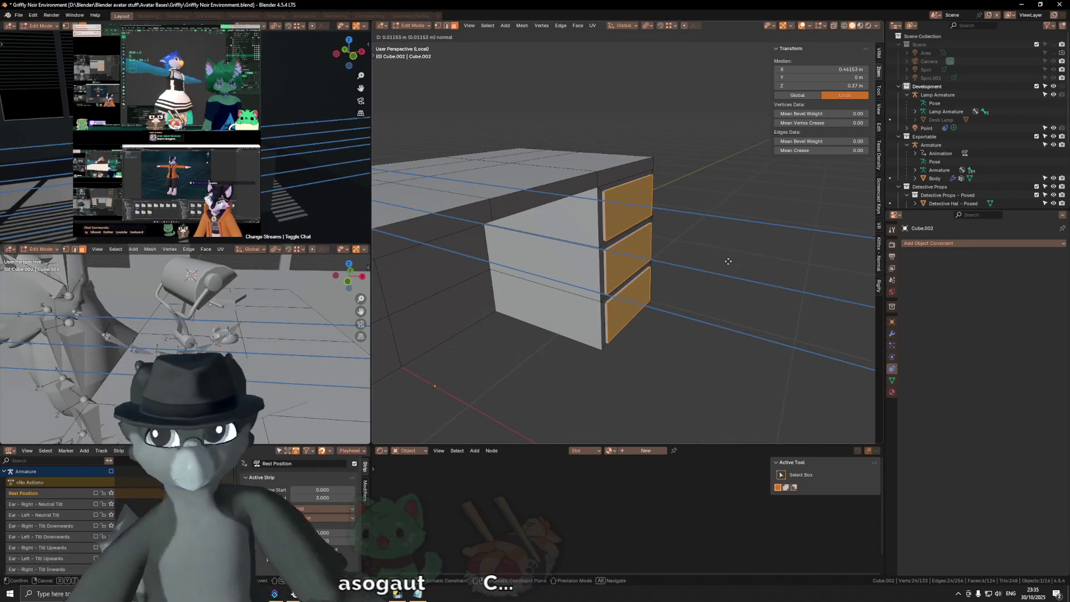
{"action": "type", "text": ".01"}
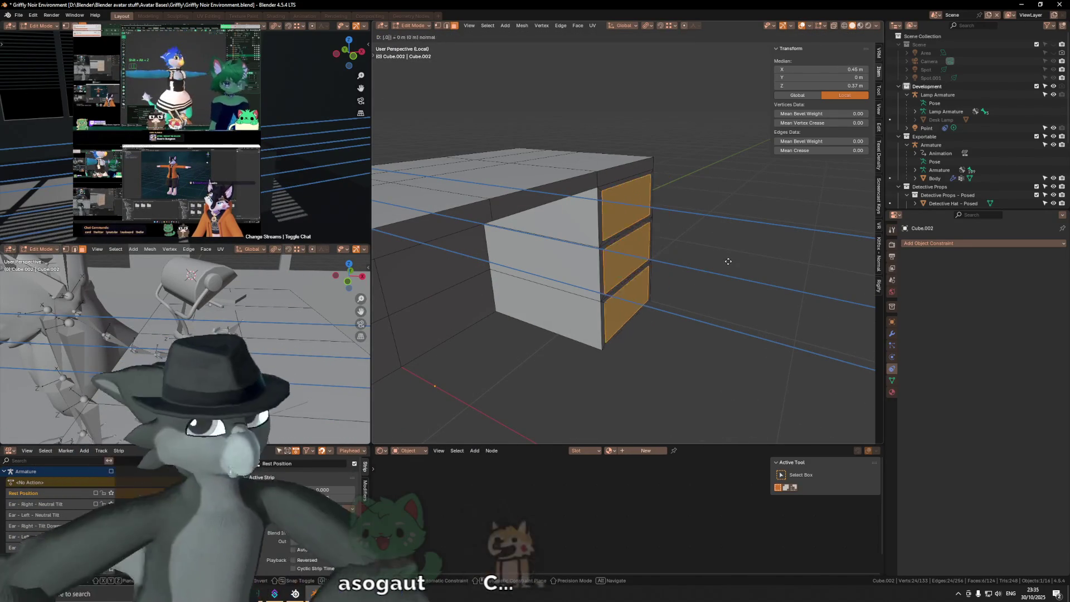
{"action": "key", "text": "Return"}
{"action": "key", "text": "alt+a"}
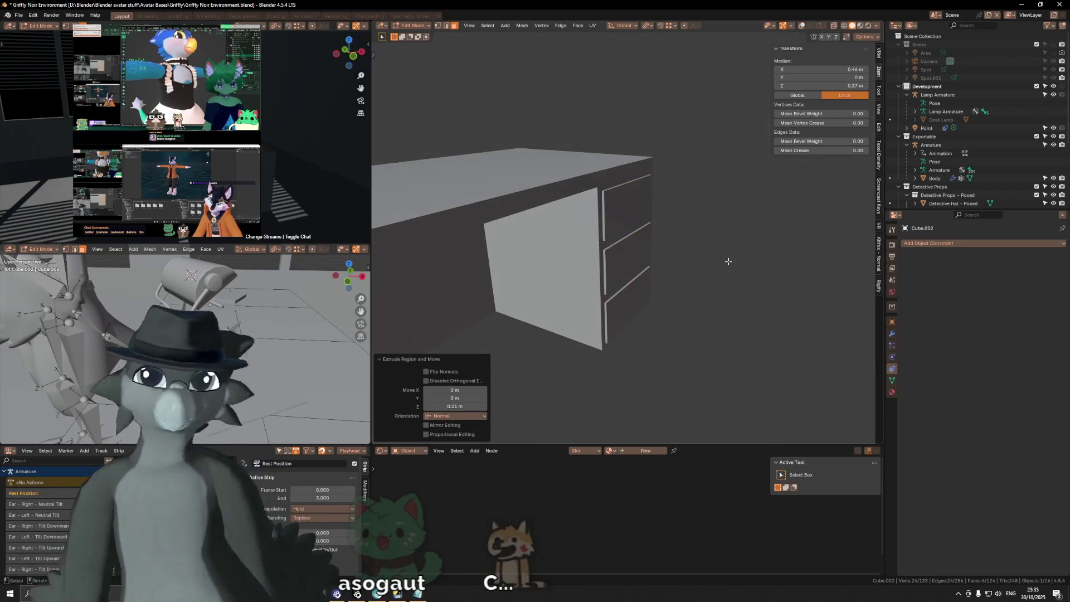
Restore the viewport overlays and start moving the drawer fronts along X.
{"action": "mouse_move", "coordinate": [727, 261]}
{"action": "middle_mouse_down"}
{"action": "mouse_move", "coordinate": [651, 257]}
{"action": "mouse_move", "coordinate": [651, 243]}
{"action": "mouse_move", "coordinate": [676, 235]}
{"action": "middle_mouse_up"}
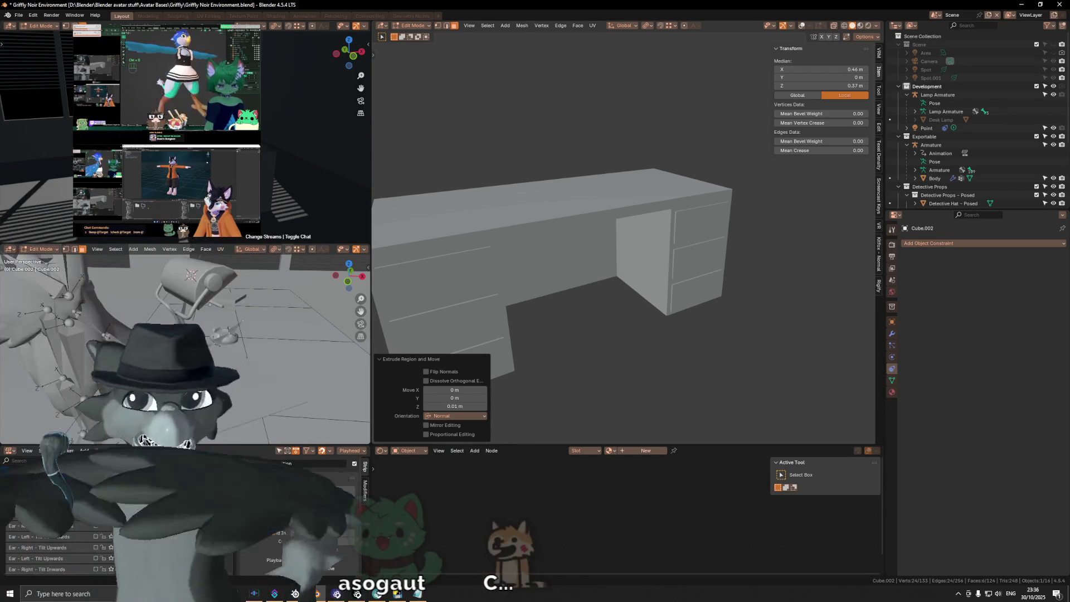
{"action": "scroll", "coordinate": [812, 331], "scroll_direction": "down", "scroll_amount": 3}
{"action": "mouse_move", "coordinate": [812, 331]}
{"action": "middle_mouse_down"}
{"action": "mouse_move", "coordinate": [623, 279]}
{"action": "mouse_move", "coordinate": [701, 241]}
{"action": "mouse_move", "coordinate": [692, 244]}
{"action": "middle_mouse_up"}
{"action": "key", "text": "shift+alt+z"}
{"action": "scroll", "coordinate": [658, 262], "scroll_direction": "up", "scroll_amount": 3}
{"action": "key", "text": "g"}
{"action": "key", "text": "y"}
{"action": "key", "text": "x"}
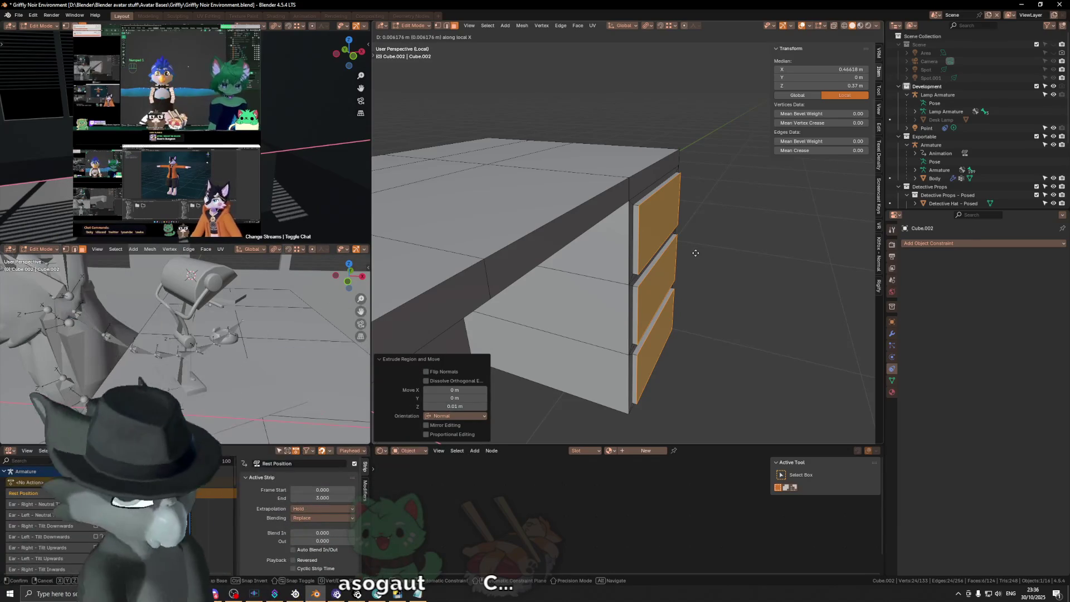
Move the drawer fronts 0.005 m along local X, then view the desk end-on.
{"action": "key", "text": "BackSpace"}
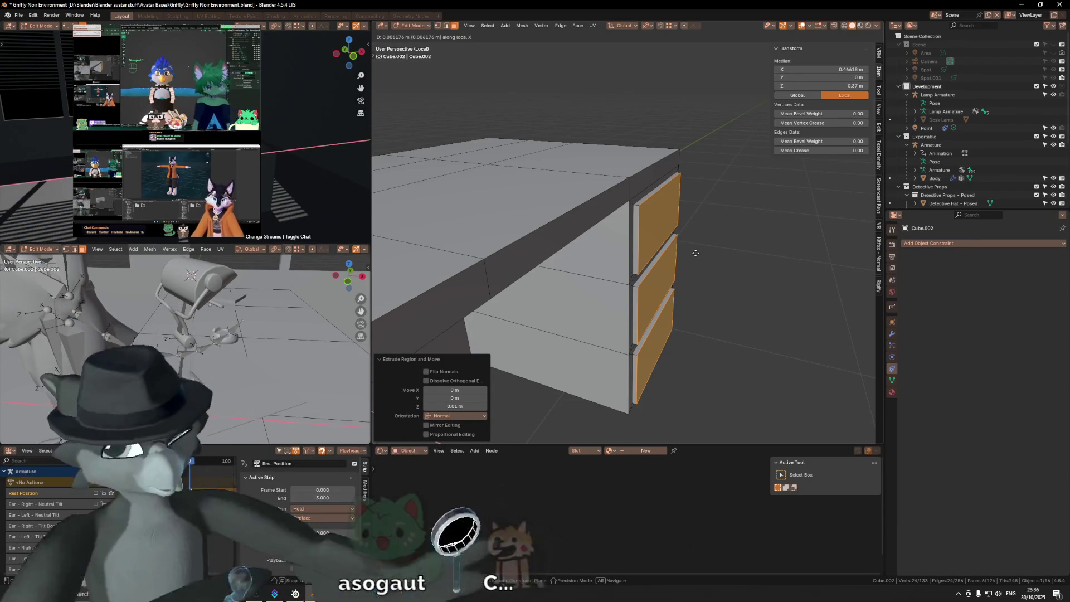
{"action": "type", "text": ".005"}
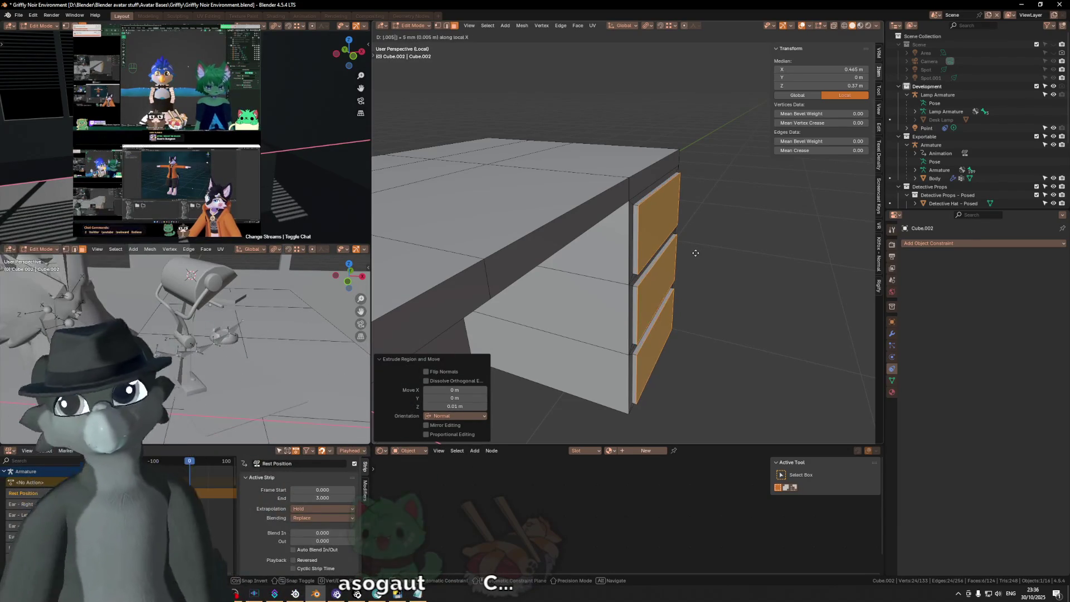
{"action": "key", "text": "Return"}
{"action": "scroll", "coordinate": [696, 253], "scroll_direction": "down", "scroll_amount": 6}
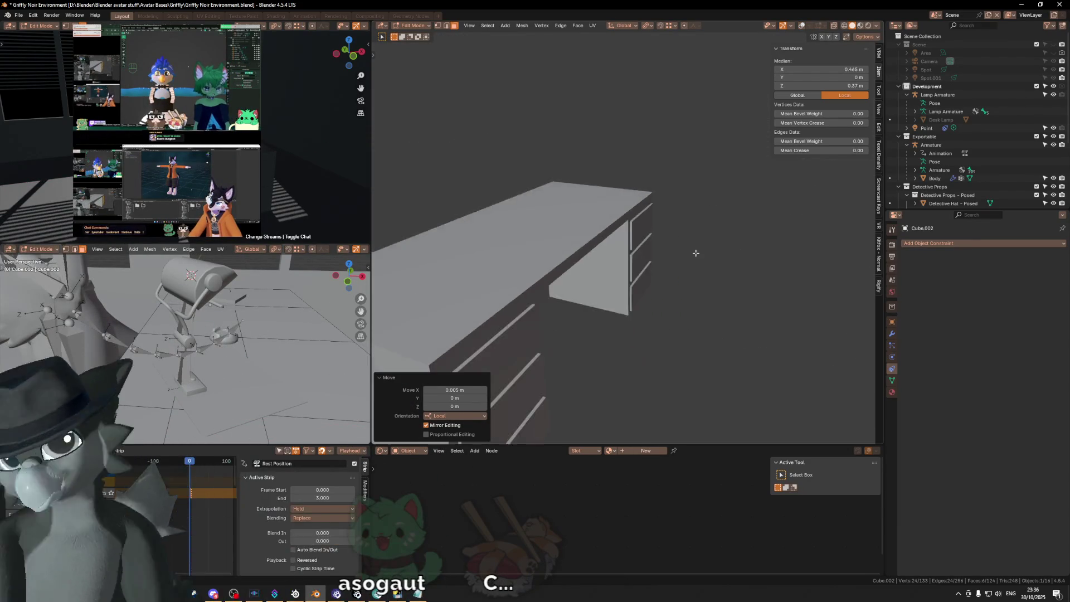
{"action": "mouse_move", "coordinate": [669, 256]}
{"action": "middle_mouse_down"}
{"action": "mouse_move", "coordinate": [616, 306]}
{"action": "mouse_move", "coordinate": [748, 260]}
{"action": "mouse_move", "coordinate": [540, 219]}
{"action": "middle_mouse_up"}
{"action": "key", "text": "KP_4"}
{"action": "key", "text": "KP_4"}
{"action": "key", "text": "KP_4"}
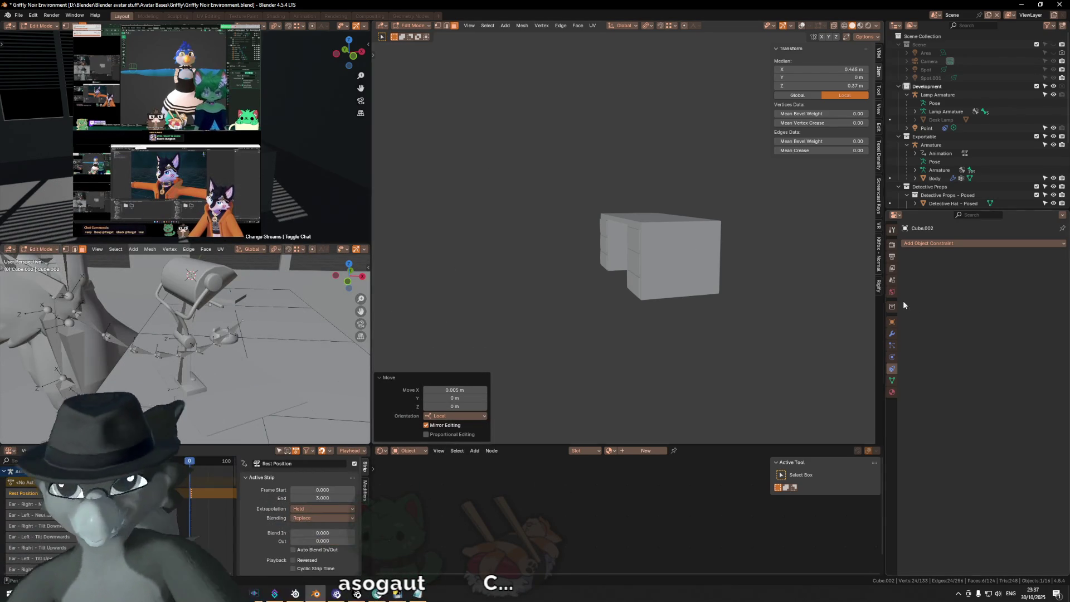
Orbit to a front-facing view of the desk and turn viewport overlays back on with Shift+Alt+Z.
{"action": "middle_click_drag", "start_coordinate": [551, 227], "coordinate": [576, 230]}
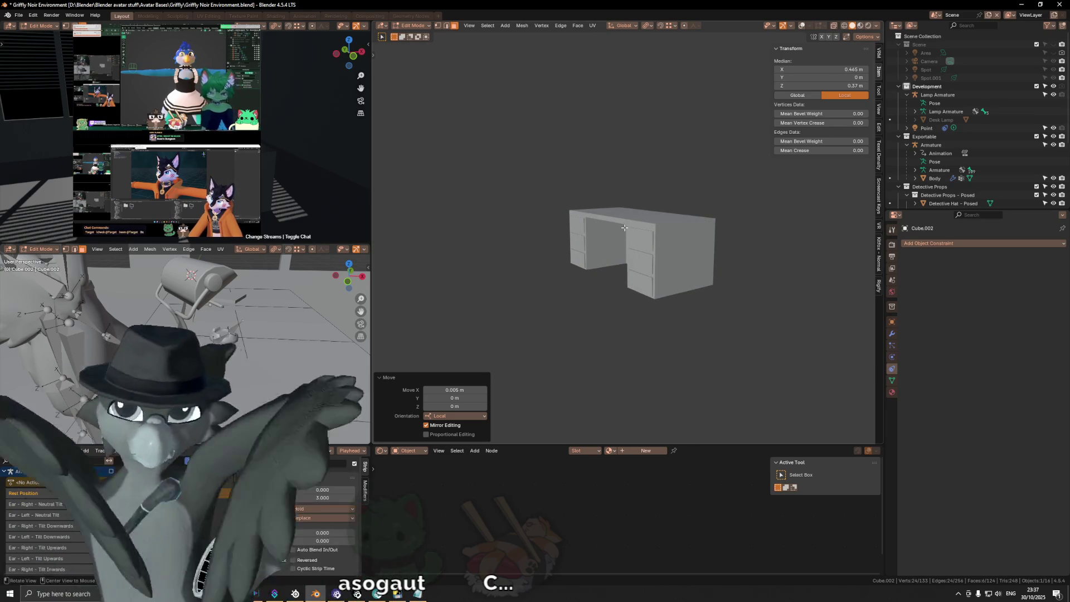
{"action": "middle_click_drag", "start_coordinate": [636, 226], "coordinate": [622, 254]}
{"action": "scroll", "coordinate": [641, 223], "scroll_direction": "up", "scroll_amount": 4}
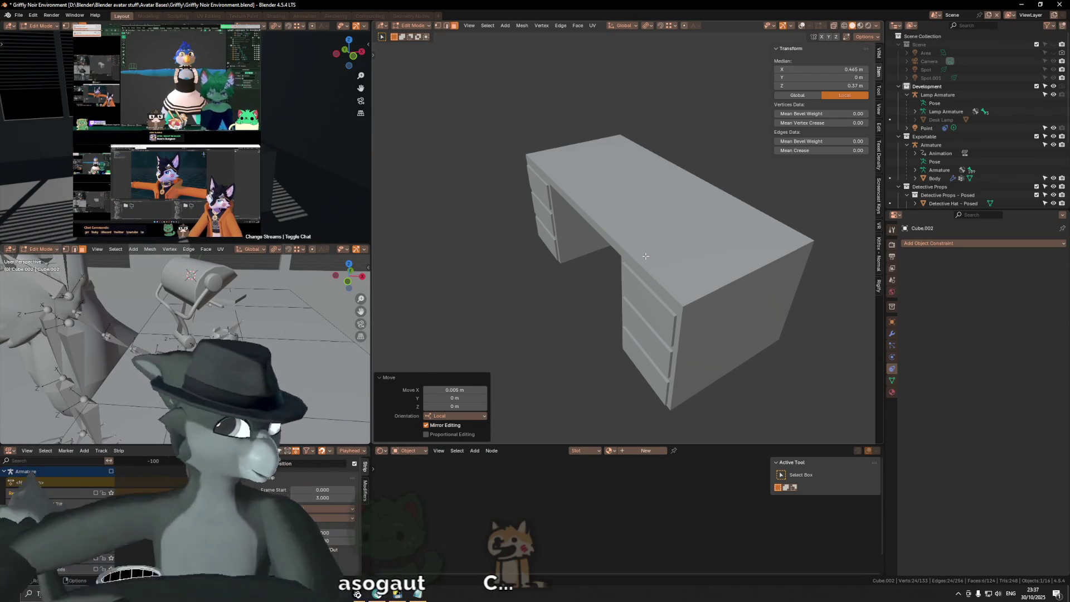
{"action": "mouse_move", "coordinate": [525, 248]}
{"action": "middle_mouse_down"}
{"action": "mouse_move", "coordinate": [654, 242]}
{"action": "mouse_move", "coordinate": [590, 212]}
{"action": "mouse_move", "coordinate": [632, 258]}
{"action": "middle_mouse_up"}
{"action": "key", "text": "shift+alt+z"}
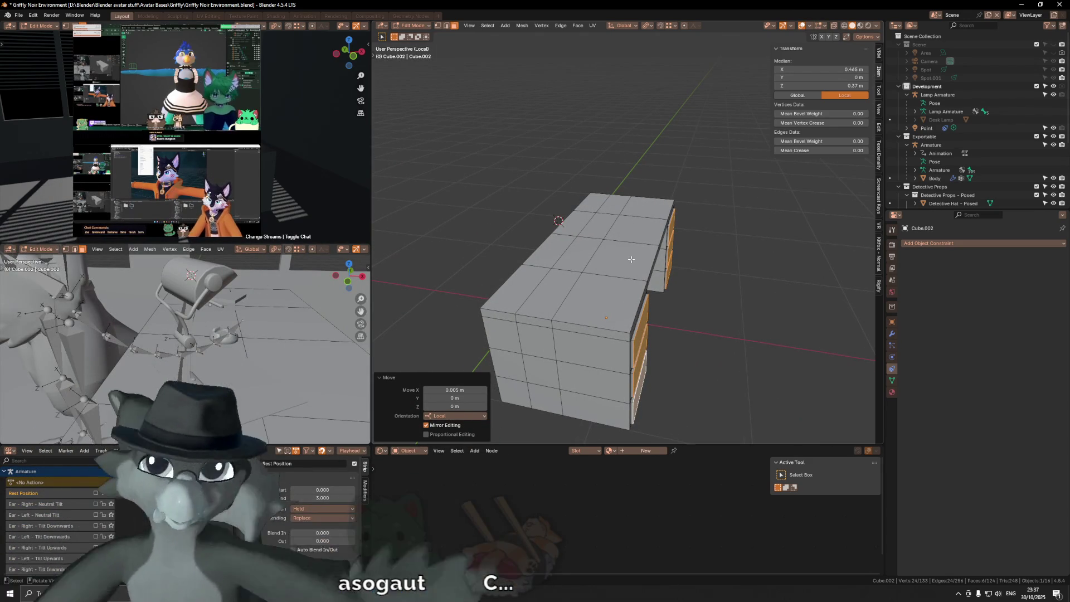
Orbit to a front view of the desk and hide overlays to inspect the drawer fronts.
{"action": "middle_click_drag", "start_coordinate": [632, 259], "coordinate": [628, 322]}
{"action": "middle_click_drag", "start_coordinate": [705, 361], "coordinate": [683, 334]}
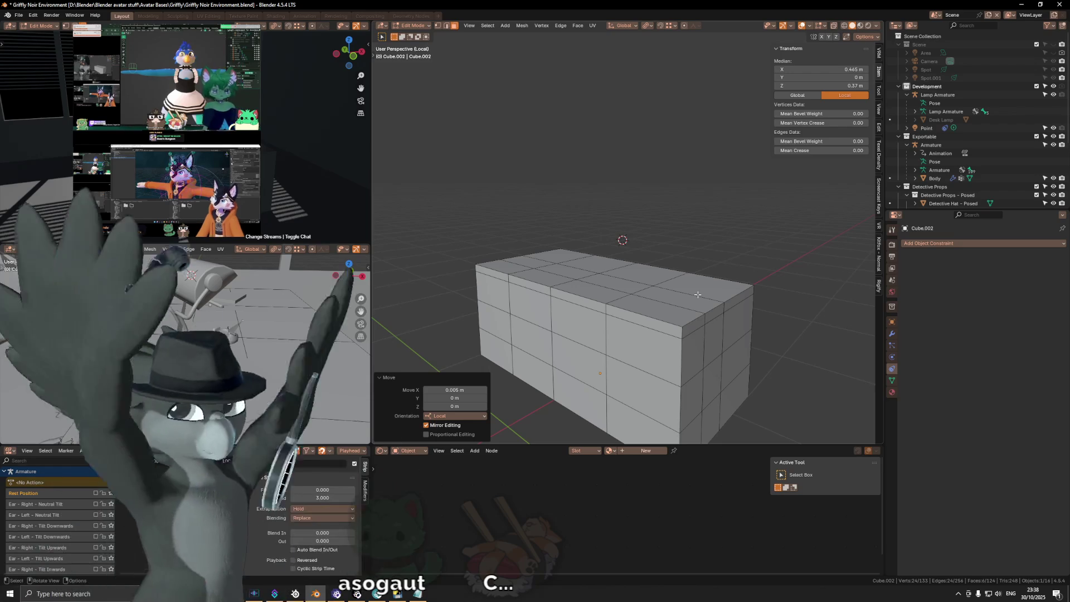
{"action": "middle_click_drag", "start_coordinate": [733, 316], "coordinate": [600, 280]}
{"action": "key", "text": "shift+alt+z"}
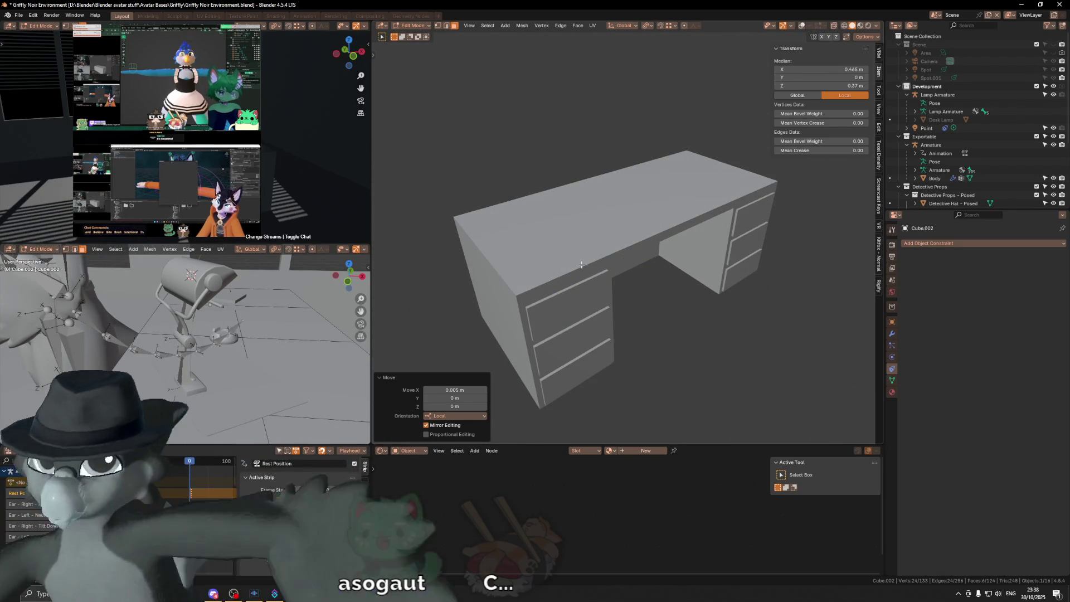
{"action": "middle_click_drag", "start_coordinate": [610, 239], "coordinate": [617, 237]}
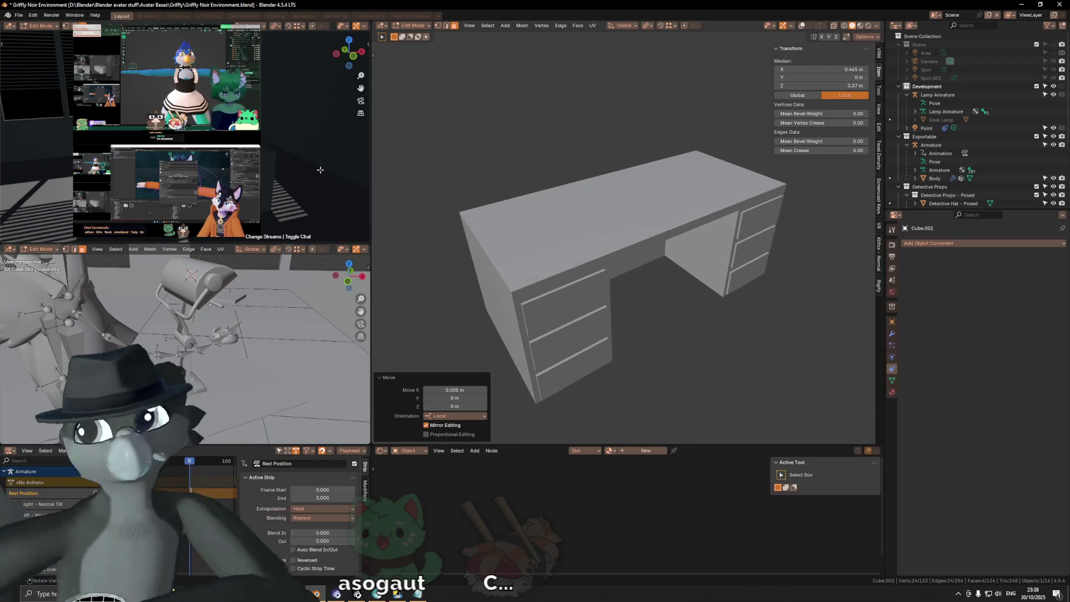
{"action": "middle_click_drag", "start_coordinate": [167, 139], "coordinate": [189, 140]}
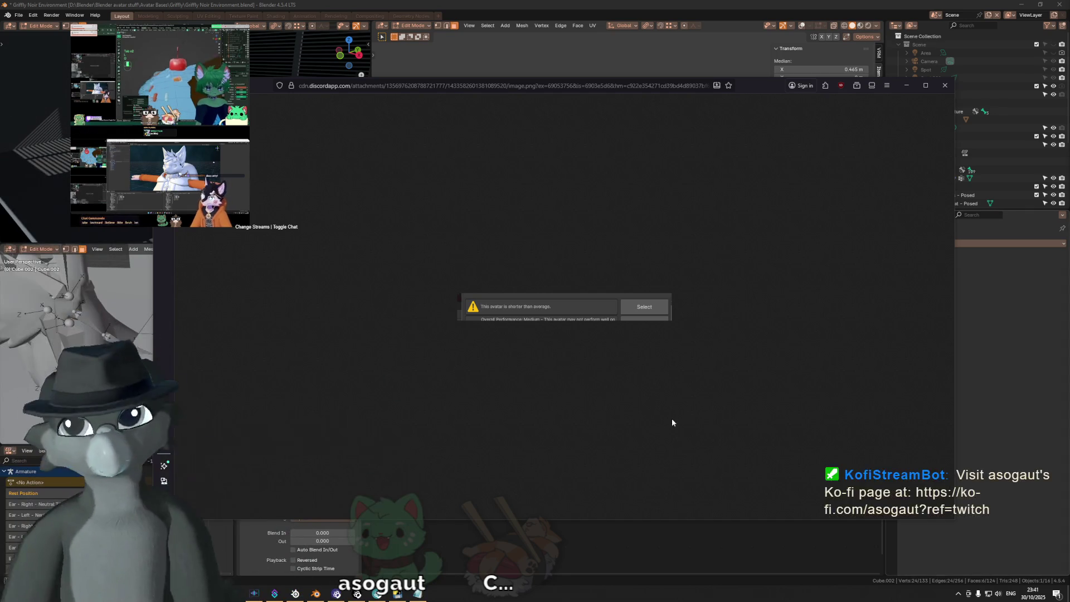
Close the browser window showing the shared Discord image.
{"action": "left_click", "coordinate": [945, 85]}
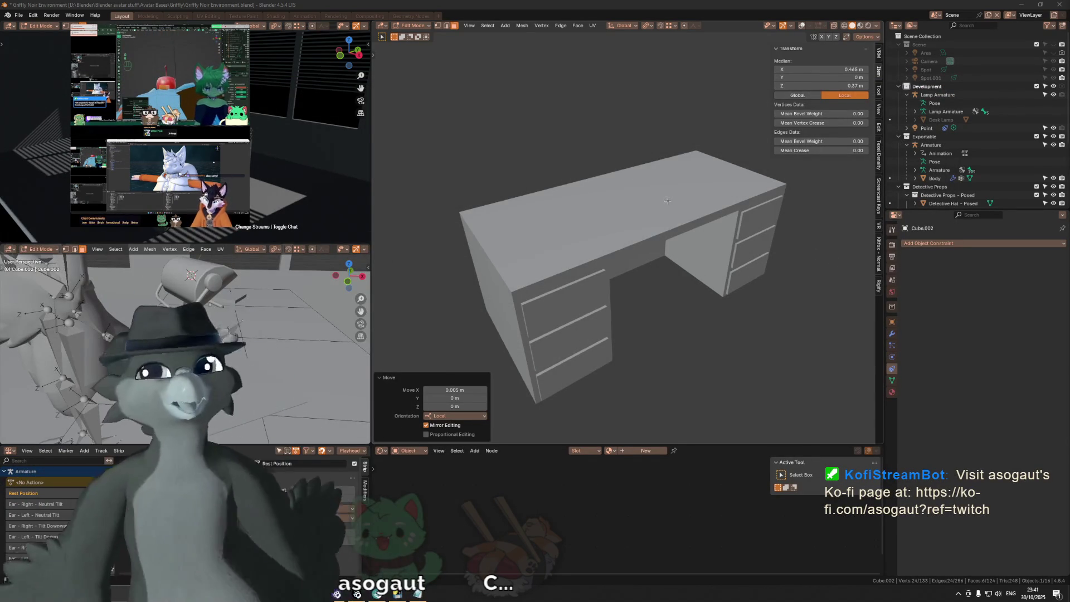
In Edit Mode, select all the faces of the desk top.
{"action": "middle_click_drag", "start_coordinate": [675, 212], "coordinate": [663, 219]}
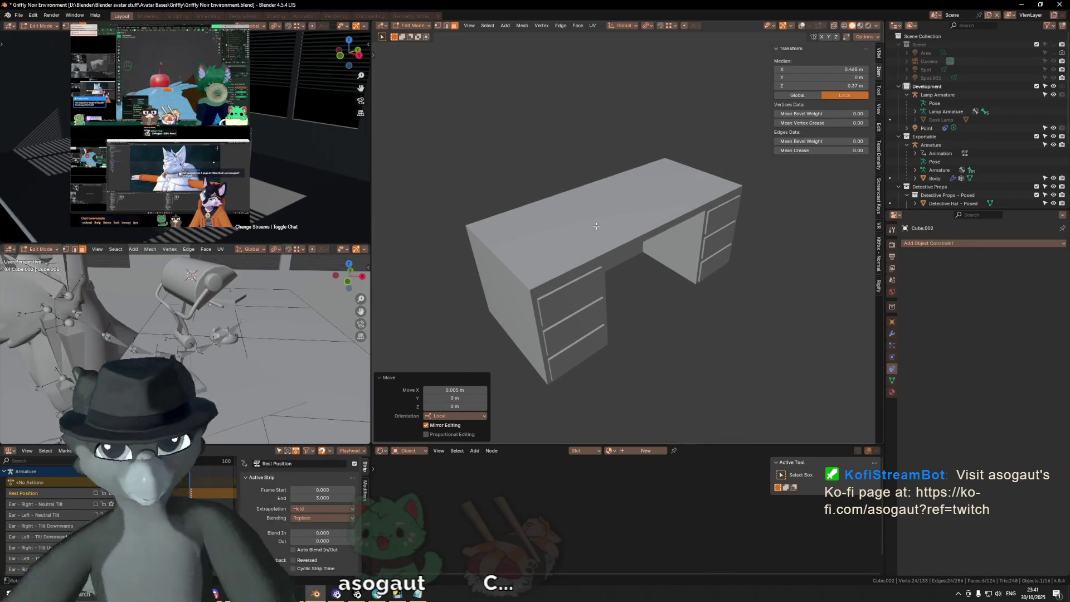
{"action": "key", "text": "Tab"}
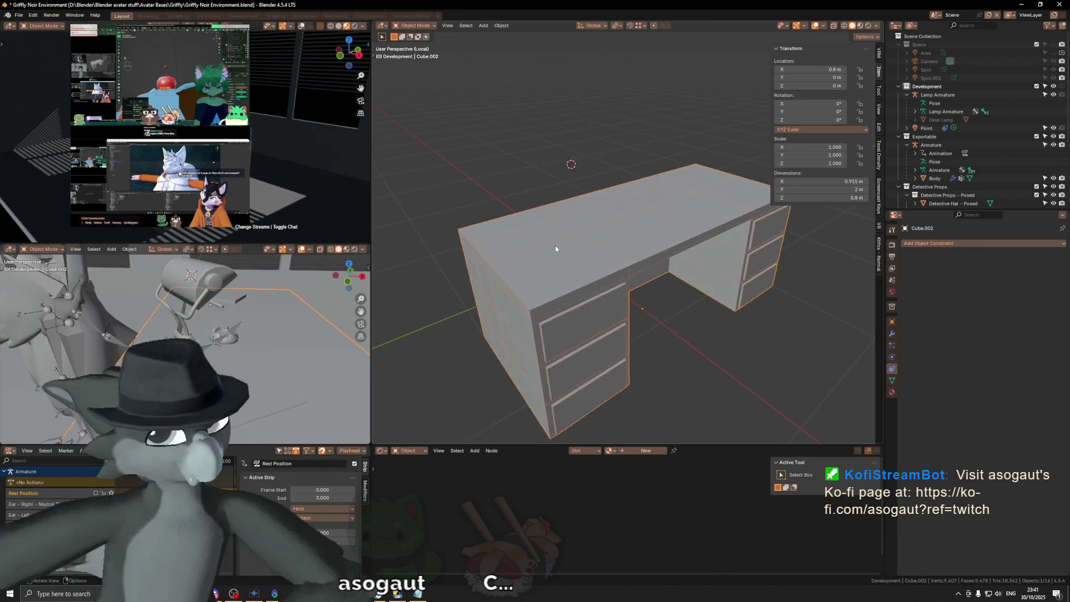
{"action": "key", "text": "Tab"}
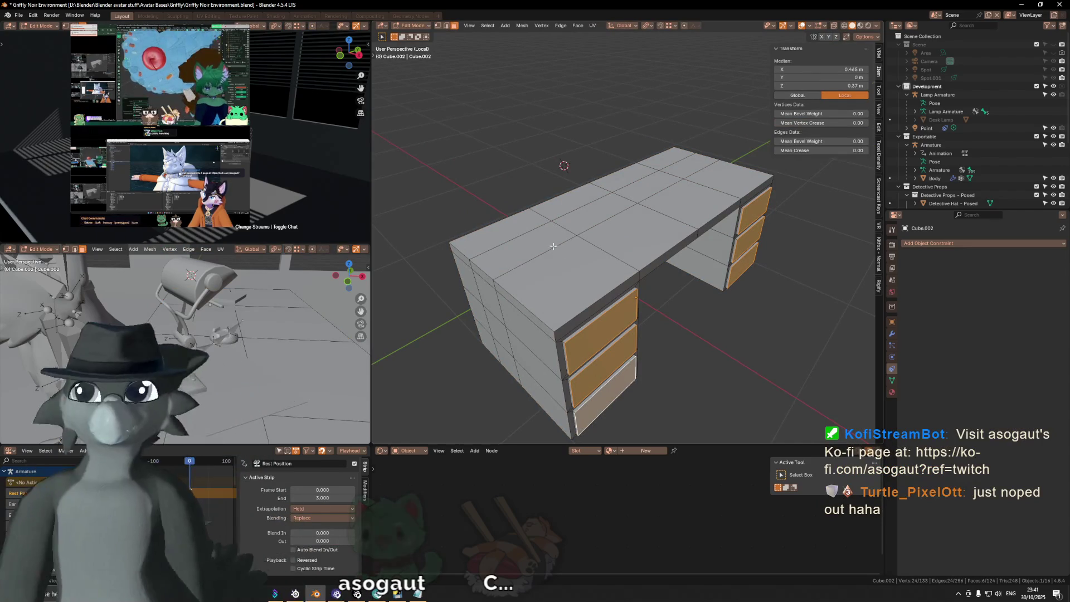
{"action": "left_click", "coordinate": [530, 225]}
{"action": "left_click", "coordinate": [727, 179], "text": "ctrl"}
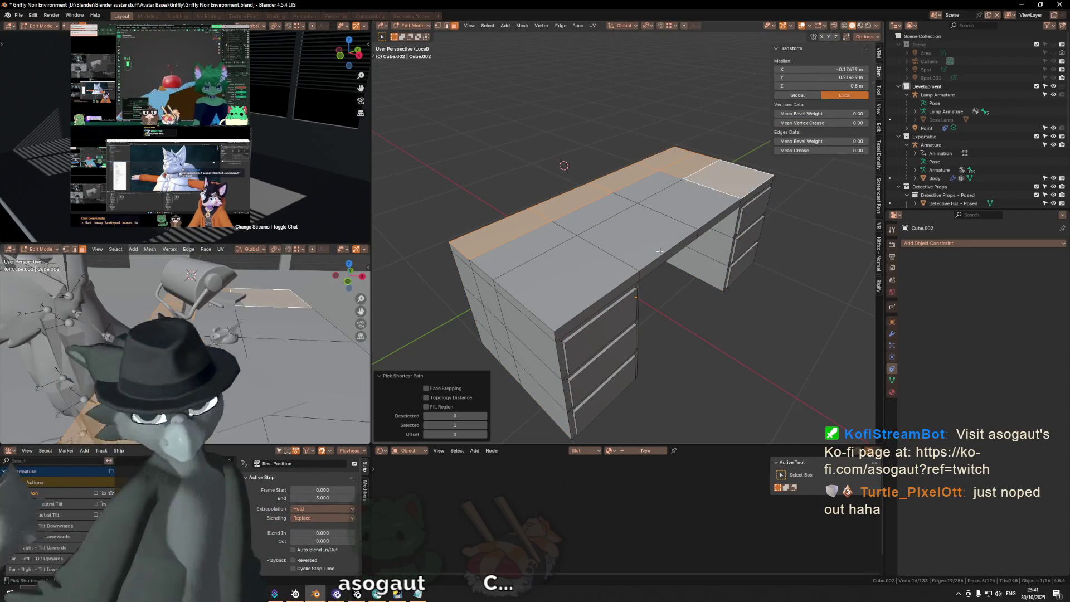
{"action": "left_click", "coordinate": [513, 247], "text": "ctrl+shift"}
{"action": "left_click", "coordinate": [636, 230], "text": "shift"}
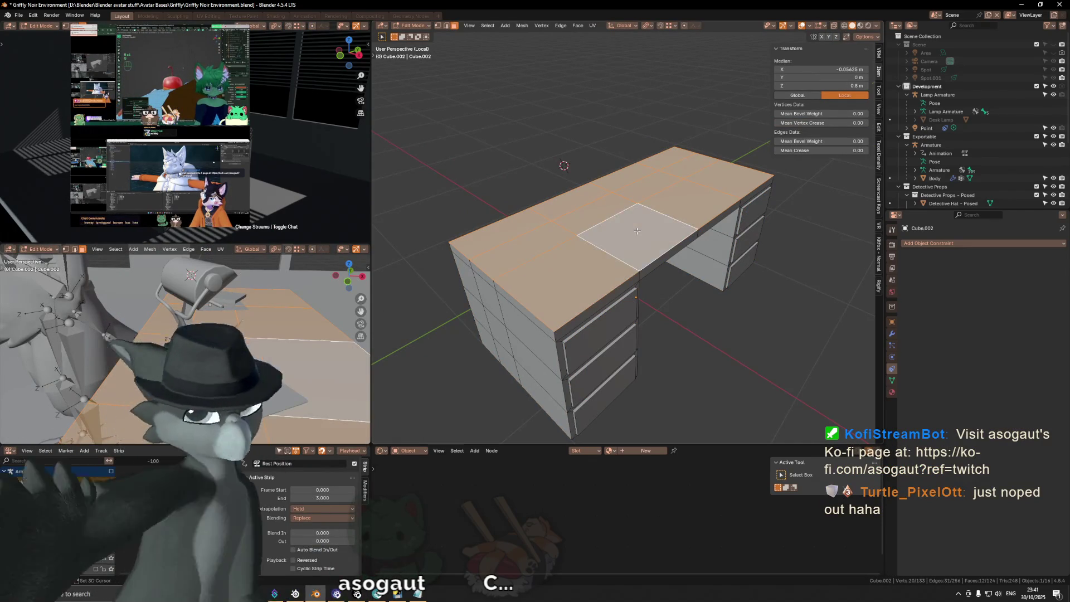
{"action": "middle_click_drag", "start_coordinate": [645, 230], "coordinate": [669, 251]}
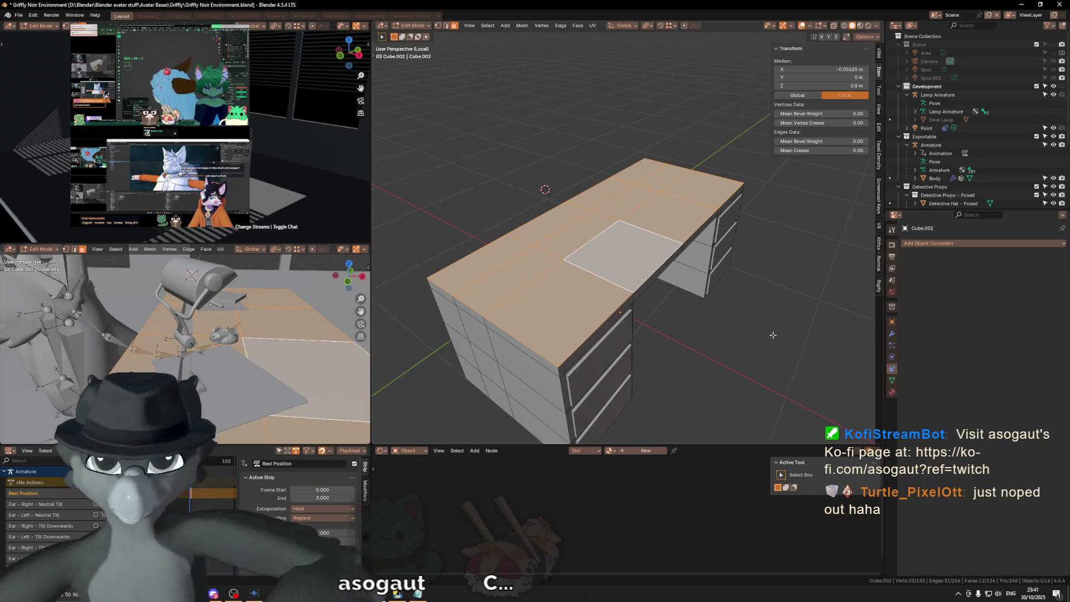
Duplicate the desk-top faces in place and separate them into a new object, Cube.003.
{"action": "key", "text": "e"}
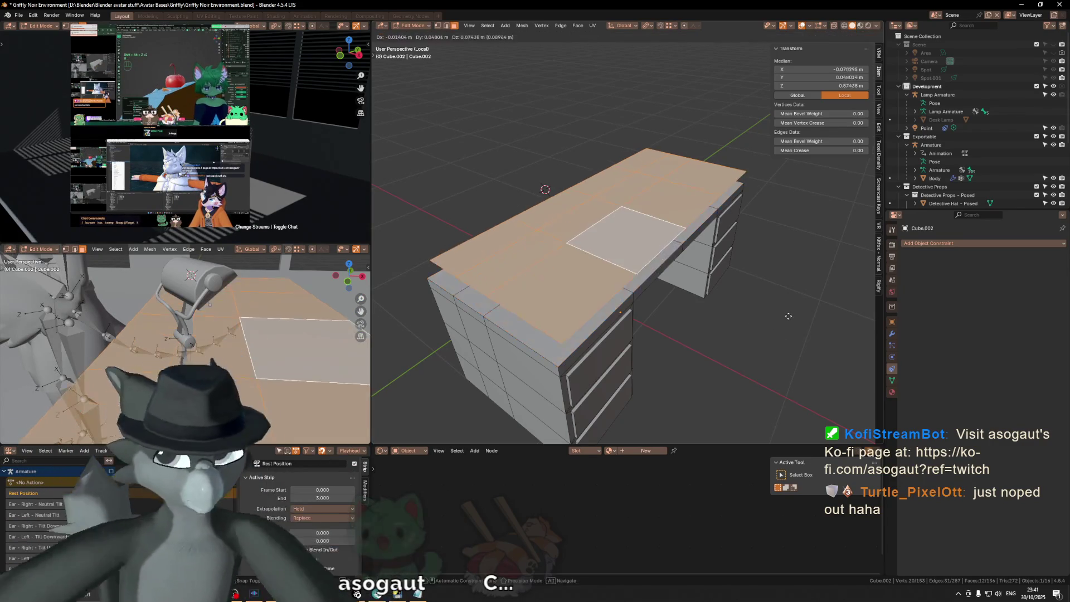
{"action": "key", "text": "Escape"}
{"action": "key", "text": "x"}
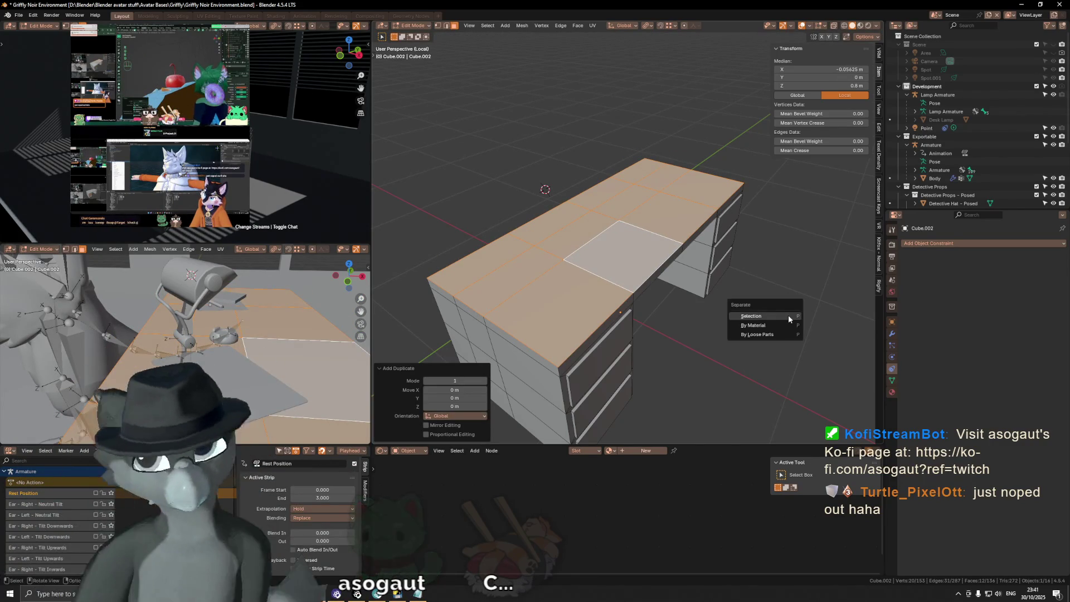
{"action": "left_click", "coordinate": [774, 315]}
{"action": "key", "text": "Tab"}
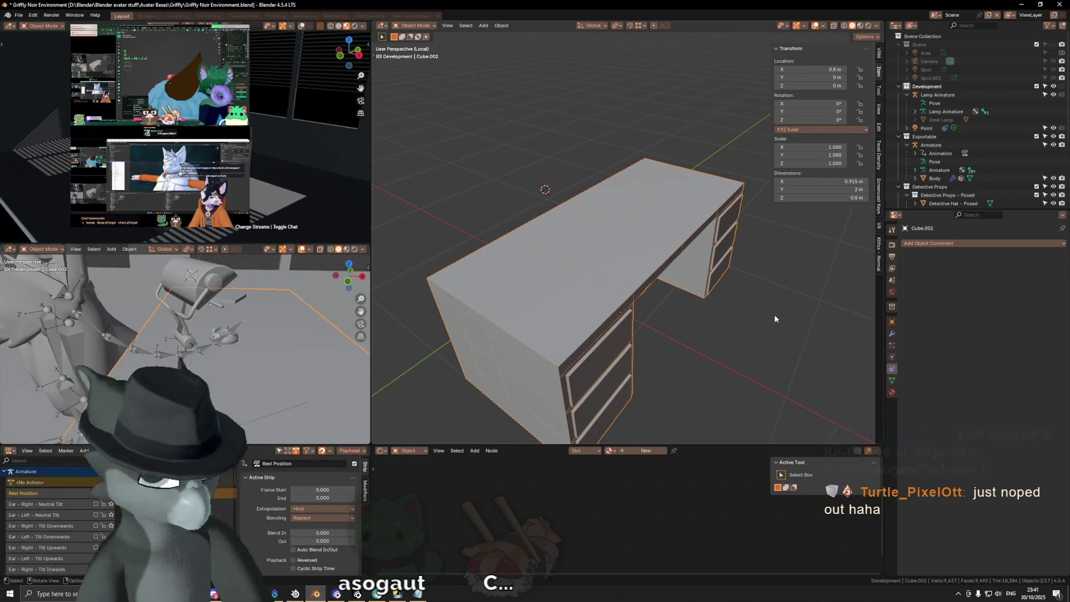
{"action": "middle_click_drag", "start_coordinate": [767, 299], "coordinate": [750, 286]}
Dissolve two edge loops on Cube.003, leaving a single flat 0.9 m by 2 m face.
{"action": "scroll", "coordinate": [949, 147], "scroll_direction": "down", "scroll_amount": 2}
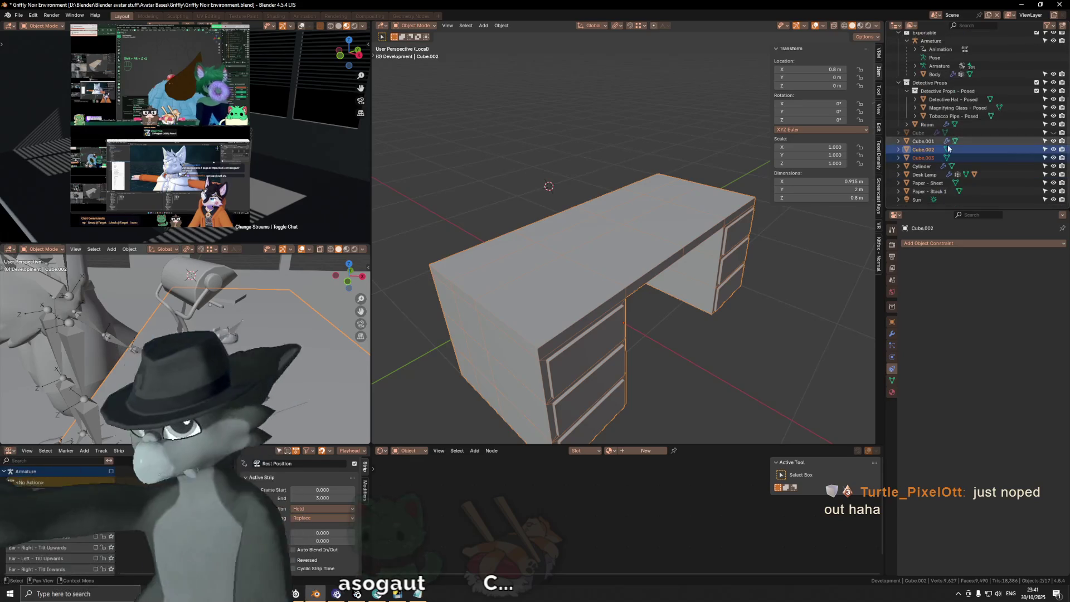
{"action": "left_click", "coordinate": [927, 158]}
{"action": "key", "text": "Tab"}
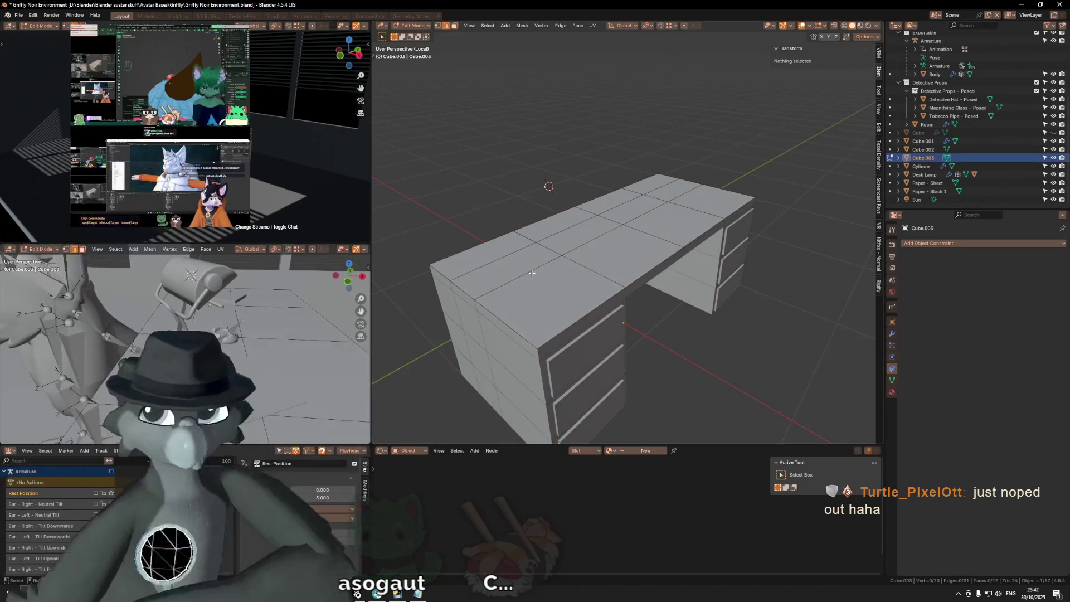
{"action": "left_click", "coordinate": [520, 259], "text": "alt+shift"}
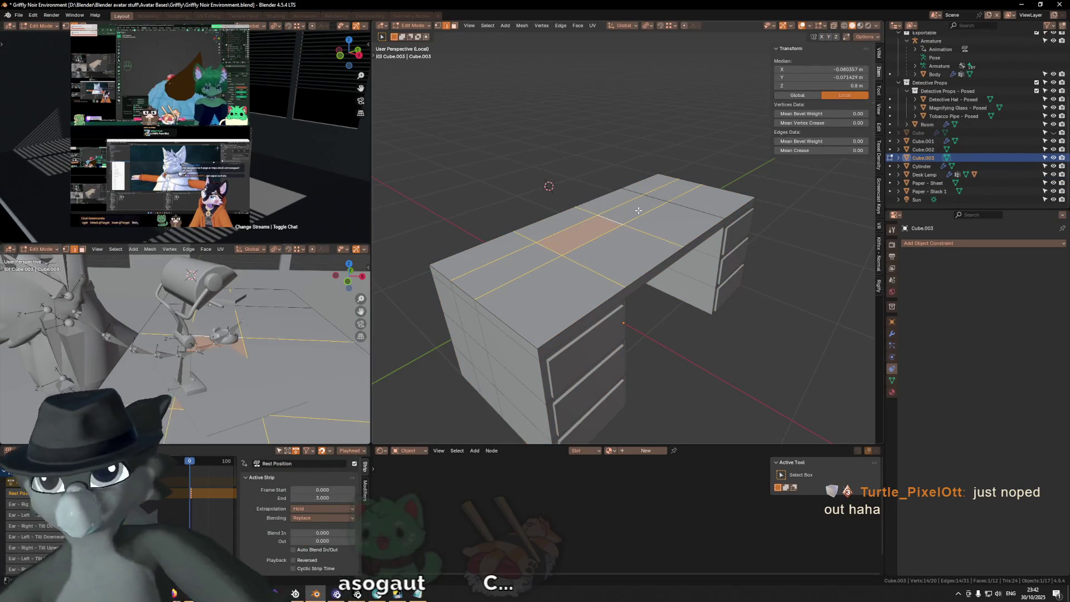
{"action": "key", "text": "ctrl+x"}
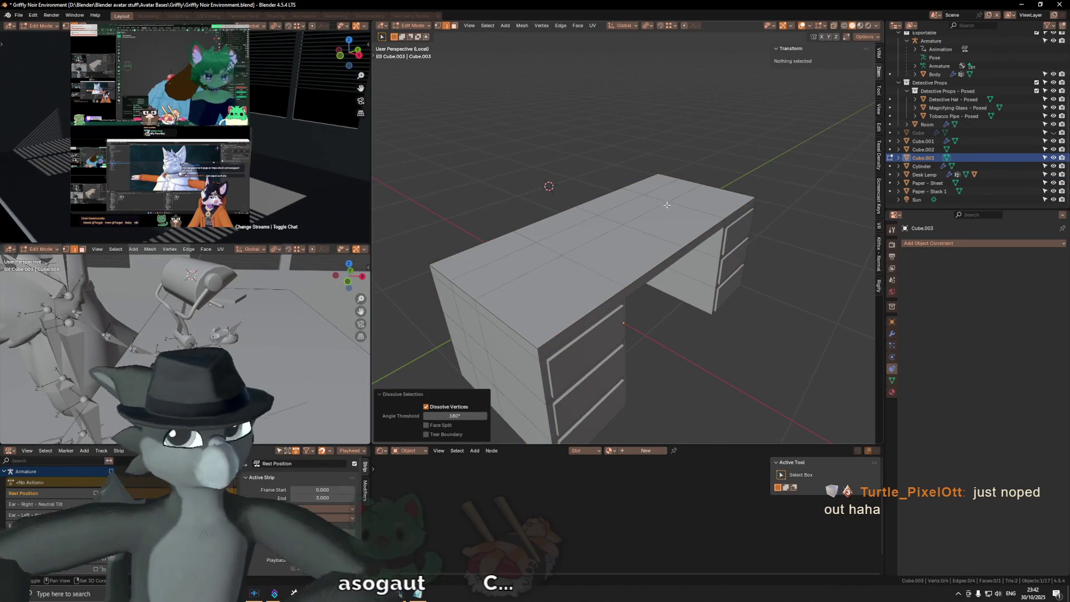
{"action": "middle_click_drag", "start_coordinate": [667, 205], "coordinate": [680, 234]}
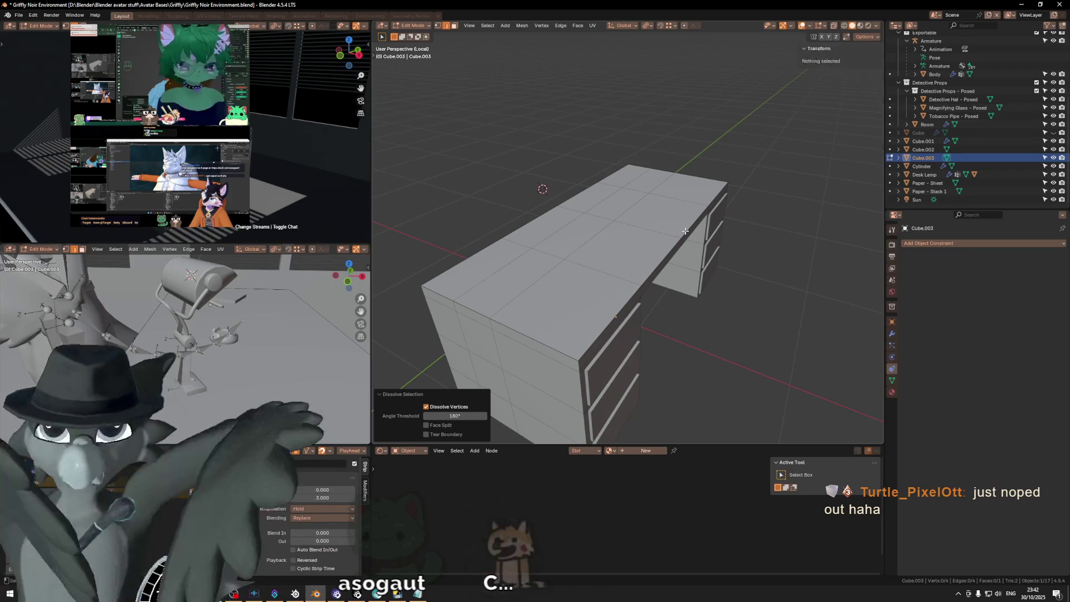
{"action": "key", "text": "Tab"}
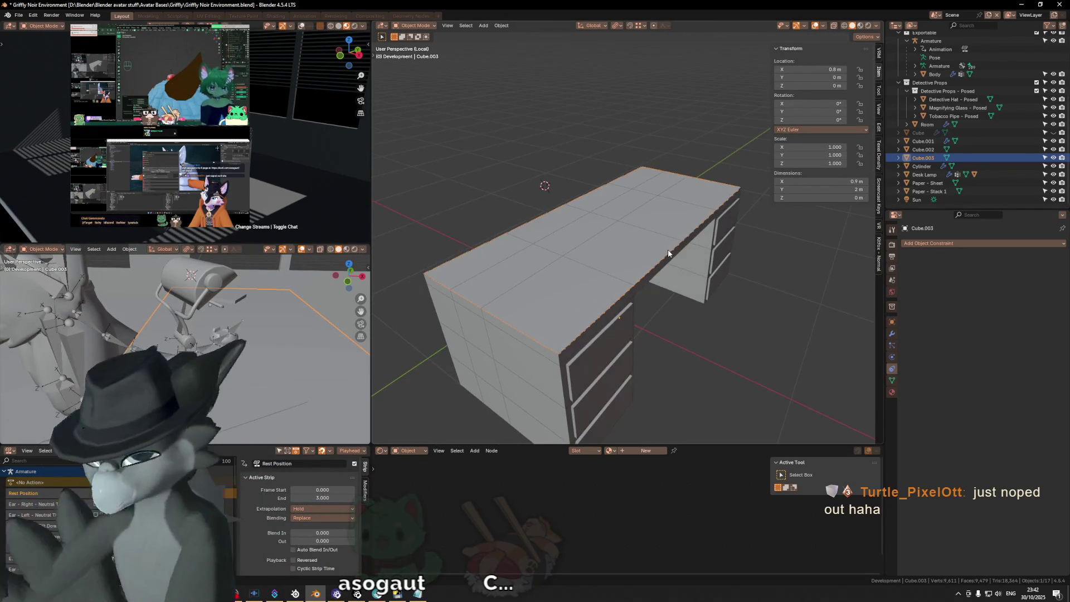
In top view, push the plane's bottom edge 0.02 m outward along negative Y.
{"action": "key", "text": "KP_7"}
{"action": "scroll", "coordinate": [668, 253], "scroll_direction": "down", "scroll_amount": 3}
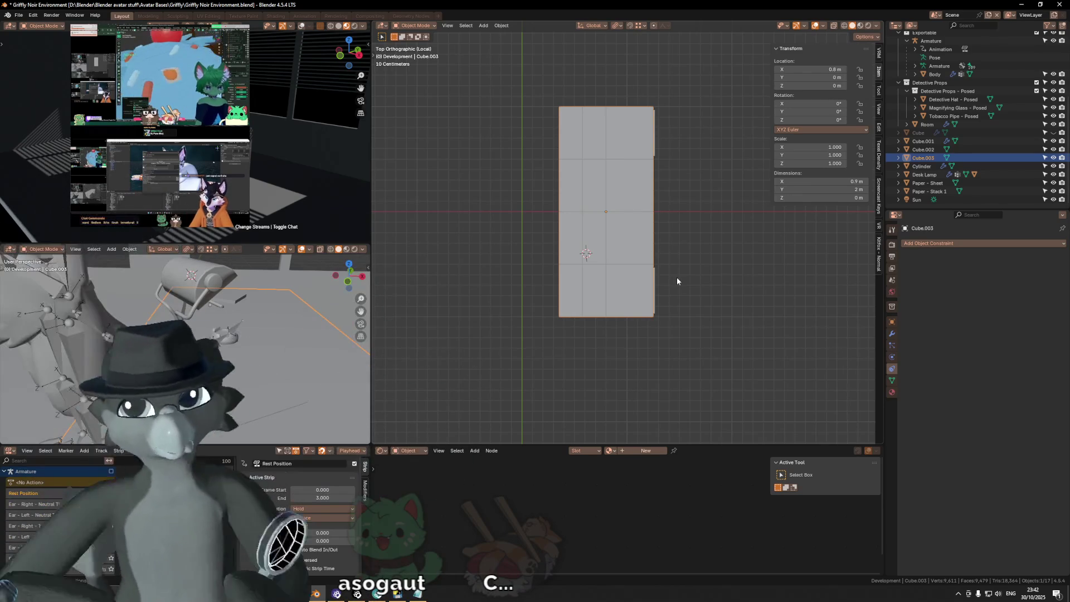
{"action": "middle_click_drag", "start_coordinate": [634, 164], "coordinate": [630, 199], "text": "shift"}
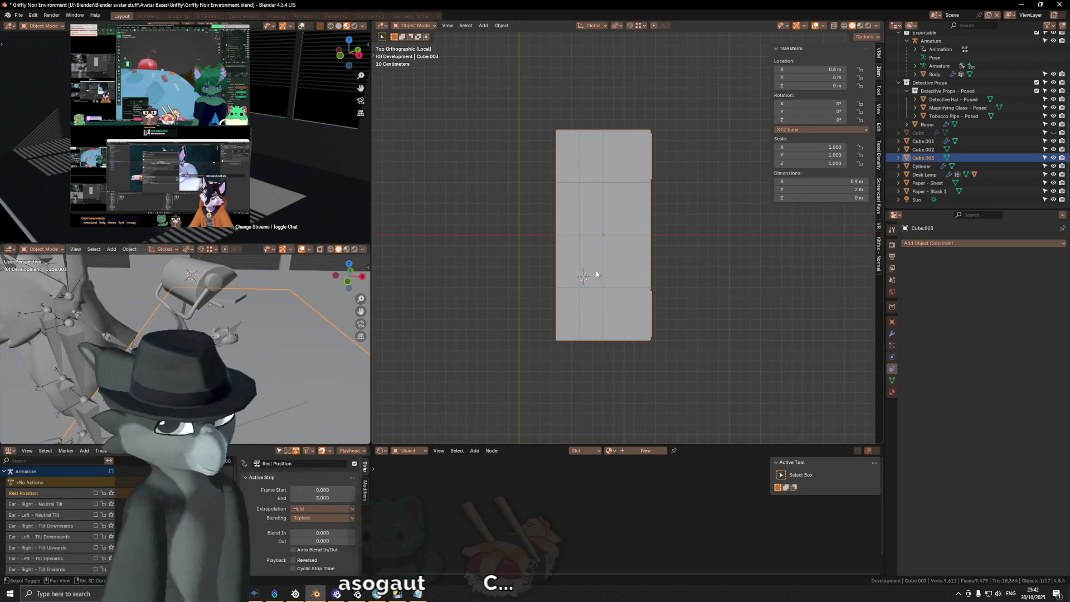
{"action": "middle_click_drag", "start_coordinate": [595, 272], "coordinate": [587, 282], "text": "shift"}
{"action": "scroll", "coordinate": [601, 280], "scroll_direction": "up", "scroll_amount": 1}
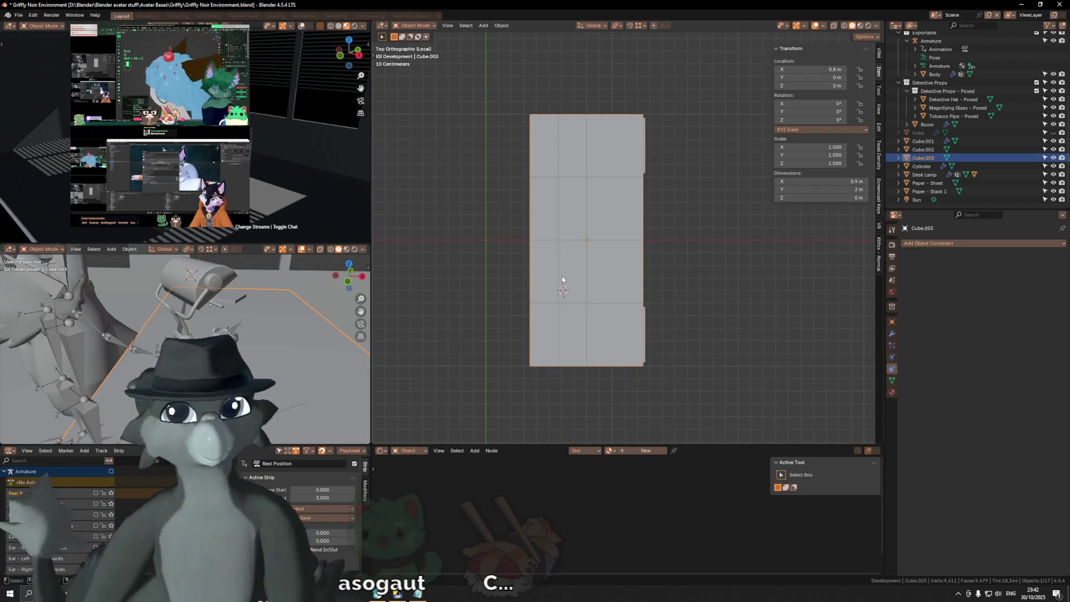
{"action": "scroll", "coordinate": [574, 300], "scroll_direction": "down", "scroll_amount": 1, "text": "ctrl"}
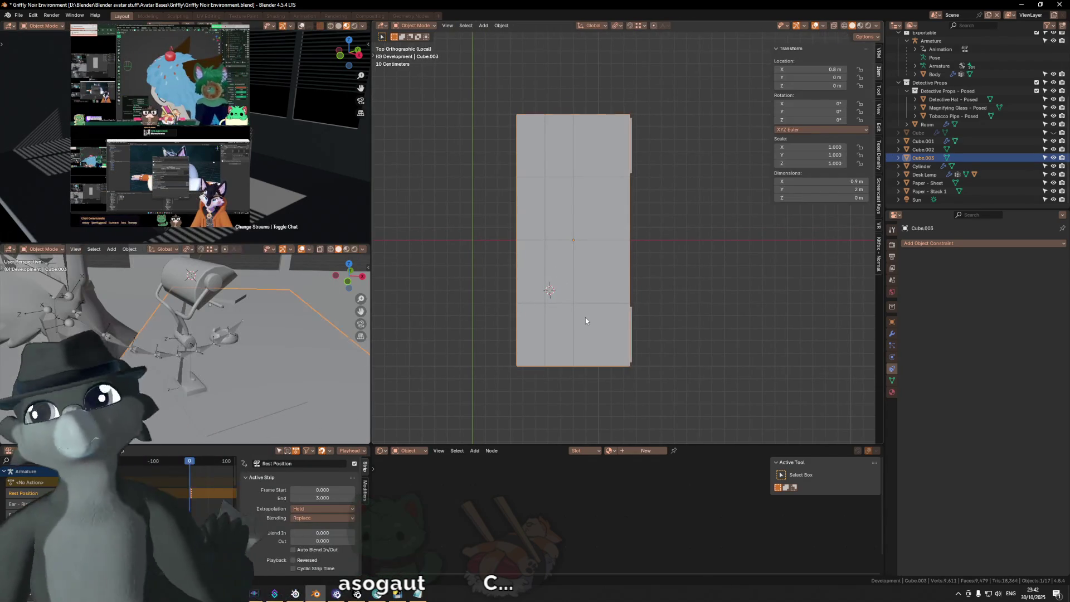
{"action": "key", "text": "Tab"}
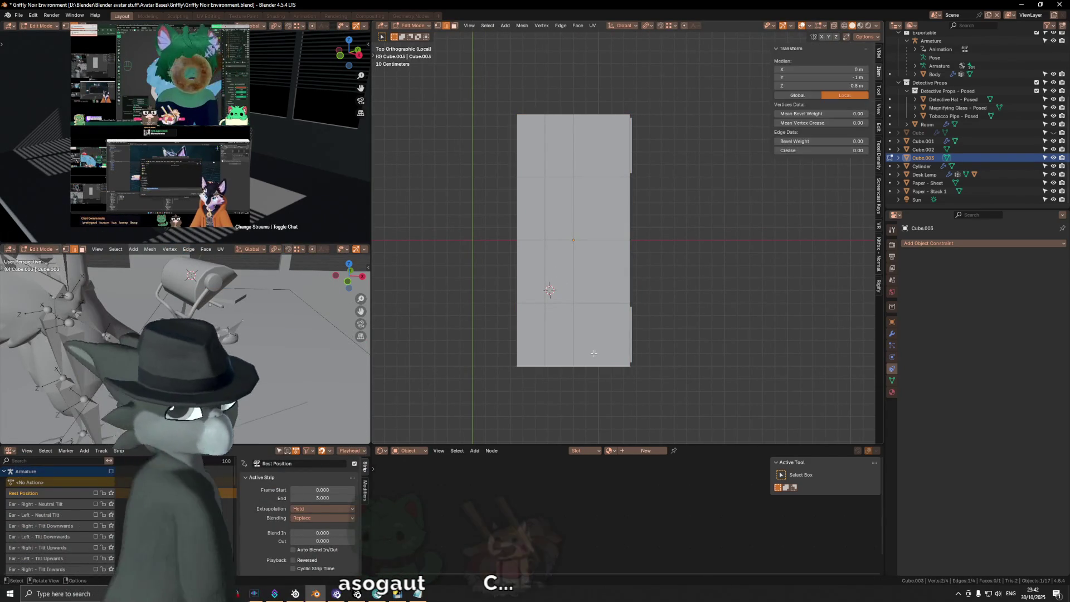
{"action": "key", "text": "g"}
{"action": "key", "text": "y"}
{"action": "type", "text": ".002"}
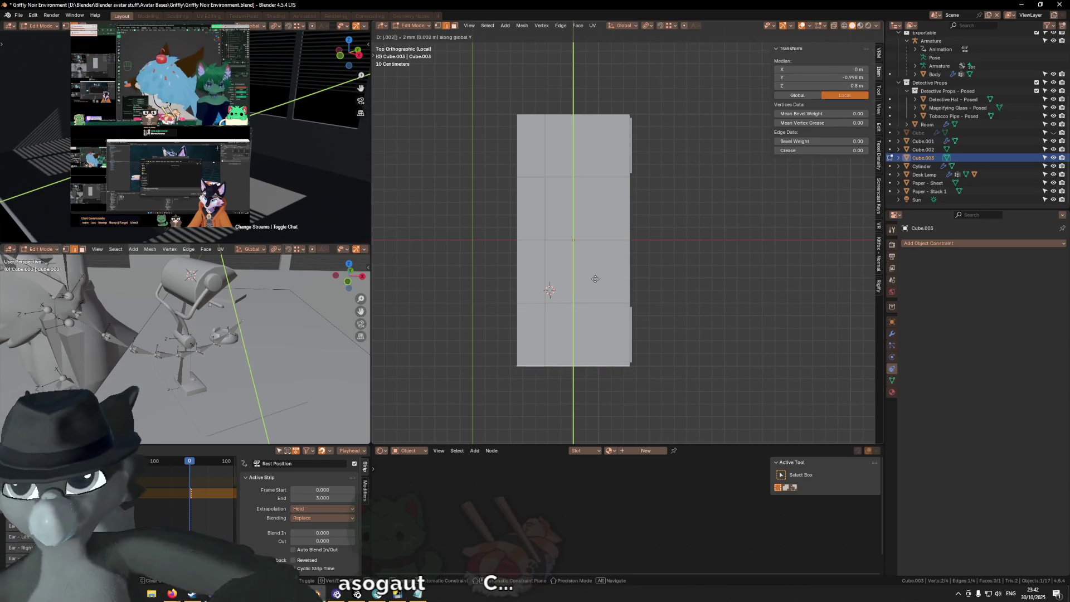
{"action": "key", "text": "minus"}
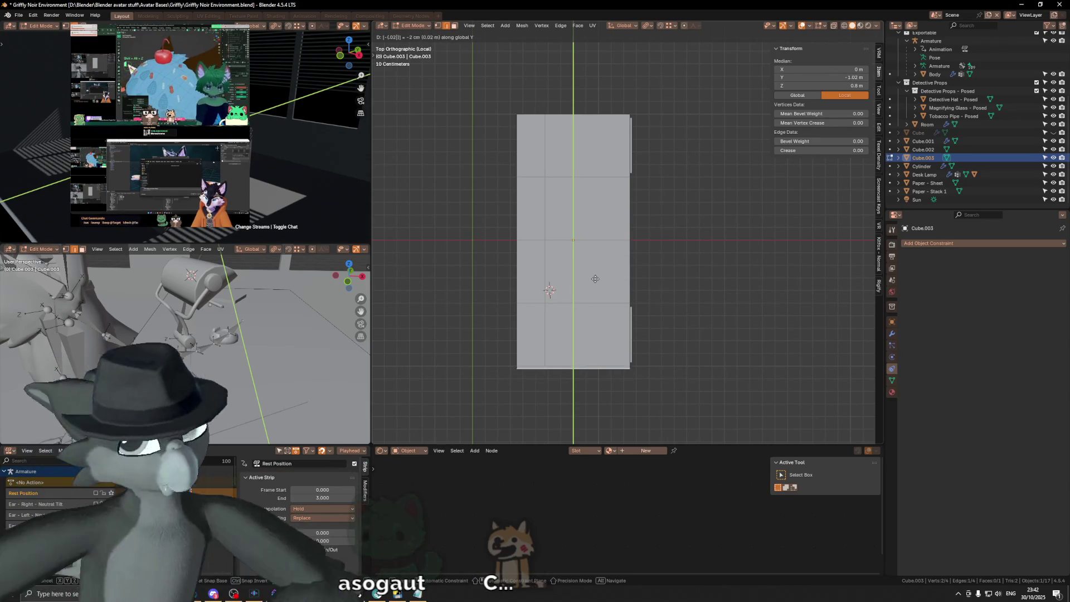
{"action": "key", "text": "Return"}
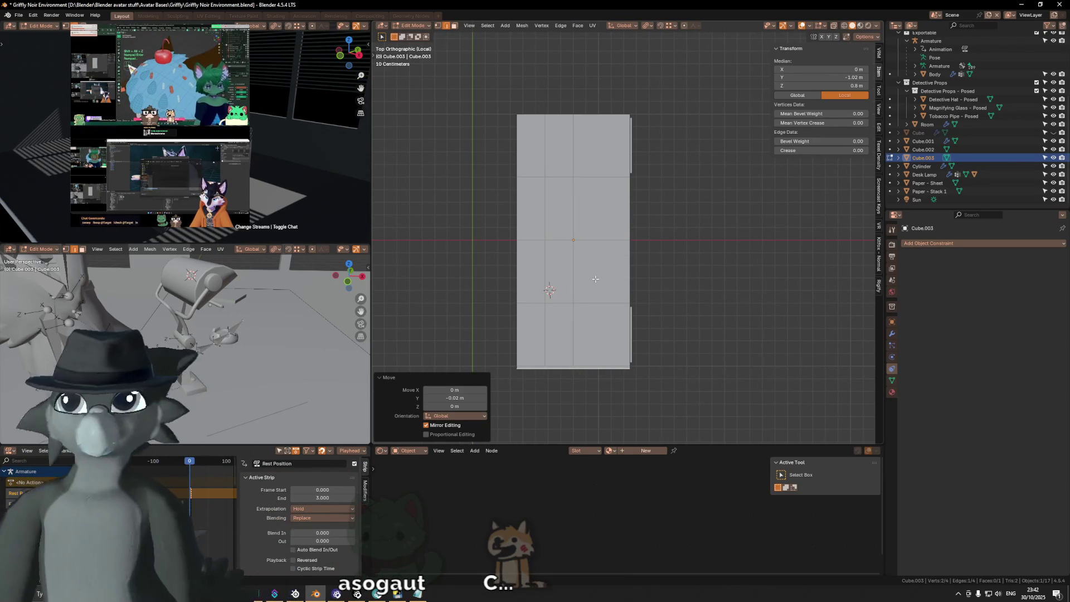
Push the plane's top edge out along Y and its right edge 0.02 m along X.
{"action": "left_click", "coordinate": [598, 125]}
{"action": "key", "text": "g"}
{"action": "key", "text": "y"}
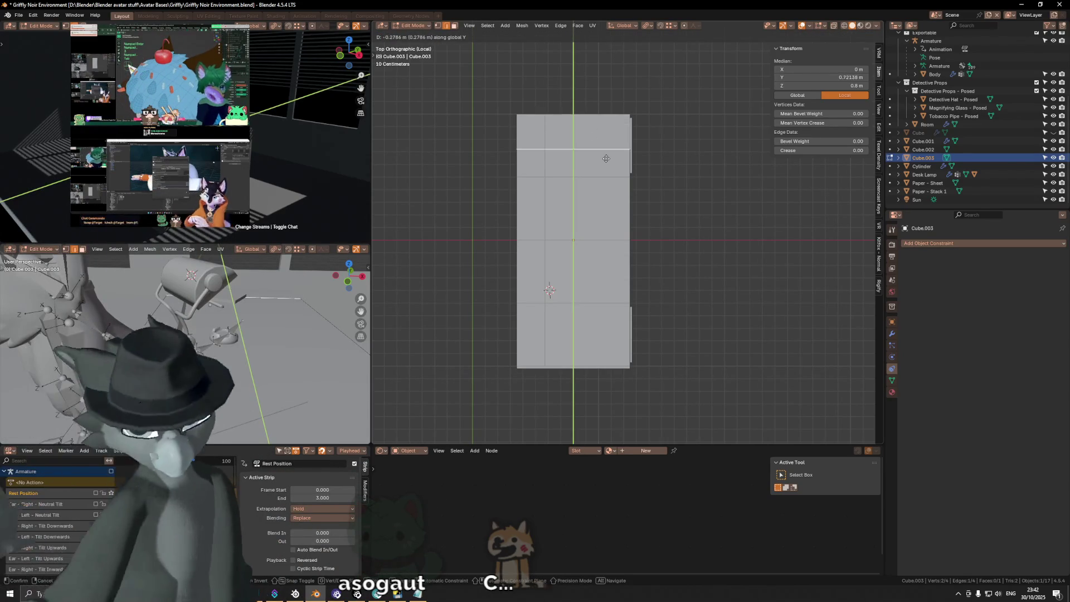
{"action": "key", "text": "period"}
{"action": "key", "text": "0"}
{"action": "key", "text": "0"}
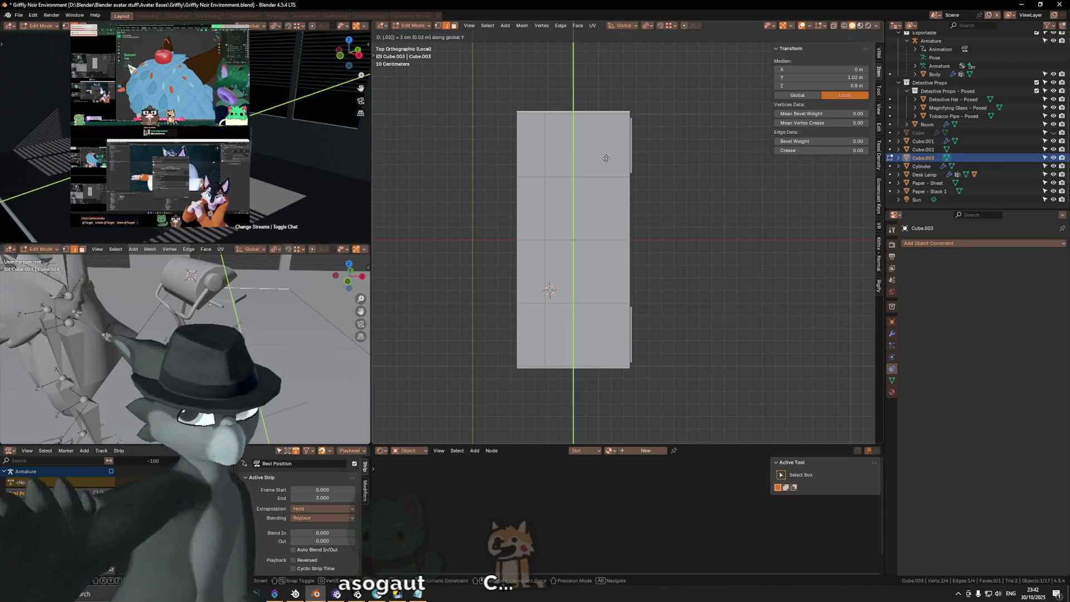
{"action": "key", "text": "Return"}
{"action": "left_click", "coordinate": [628, 175]}
{"action": "key", "text": "g"}
{"action": "key", "text": "x"}
{"action": "key", "text": "period"}
{"action": "key", "text": "0"}
{"action": "key", "text": "2"}
{"action": "key", "text": "Return"}
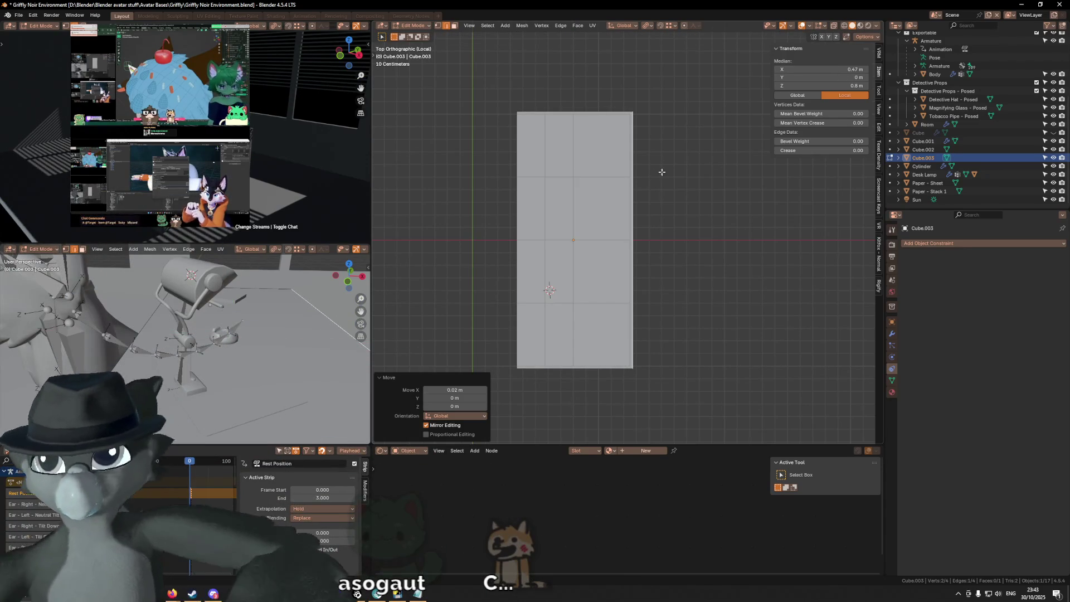
Move the plane's left edge -0.02 m along X.
{"action": "left_click", "coordinate": [531, 204]}
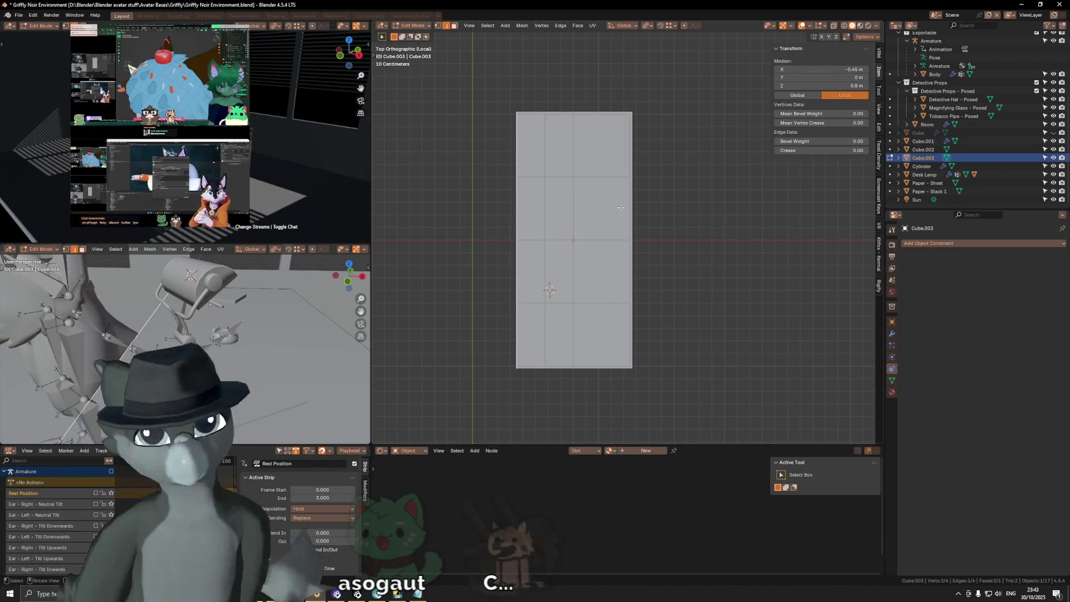
{"action": "key", "text": "g"}
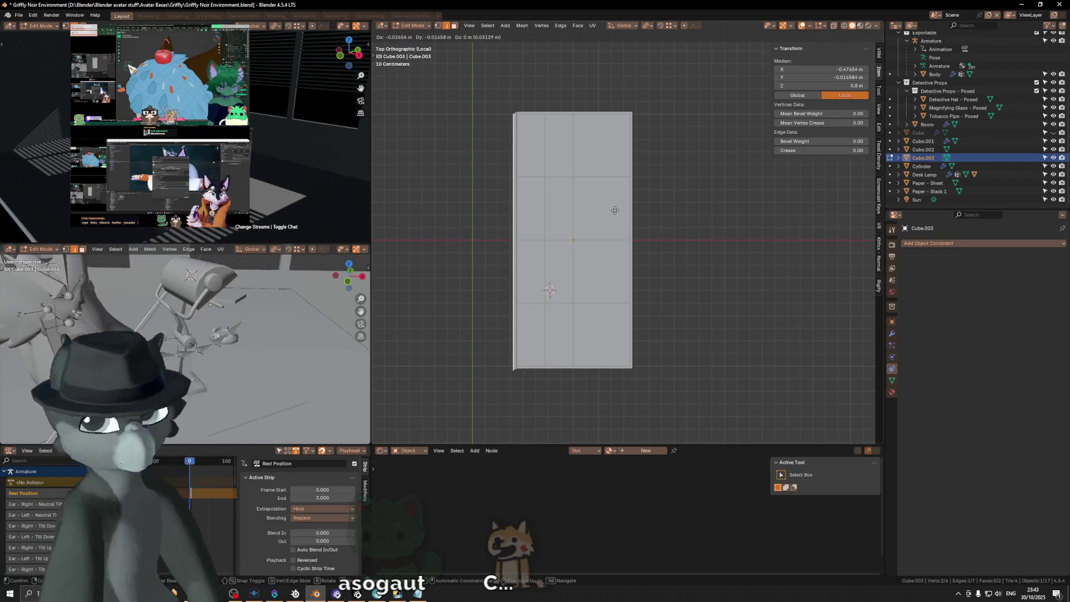
{"action": "key", "text": "Escape"}
{"action": "type", "text": "g"}
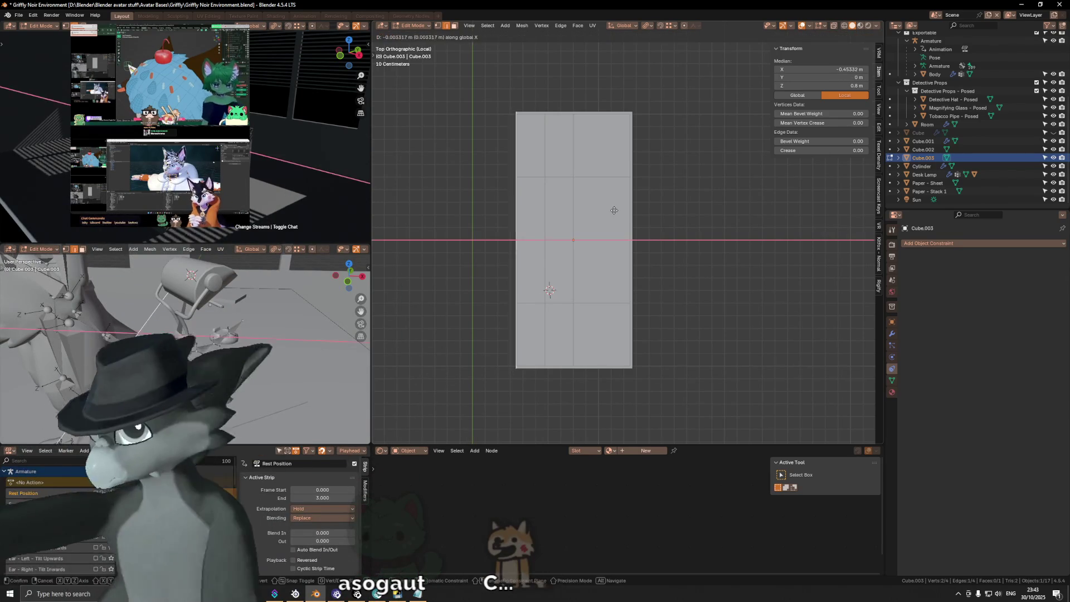
{"action": "type", "text": "-0.02"}
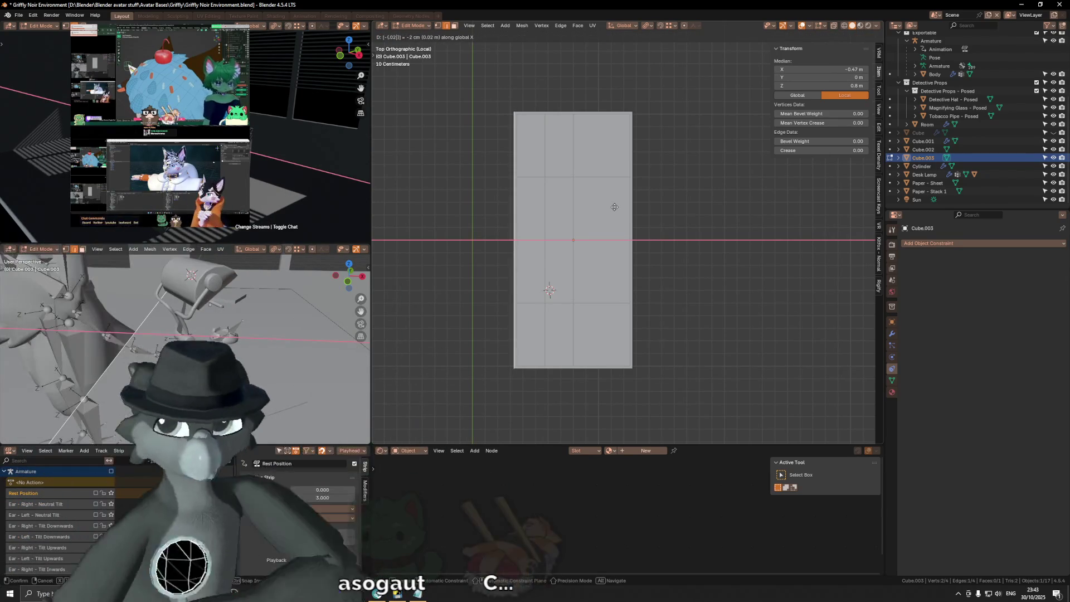
{"action": "key", "text": "Return"}
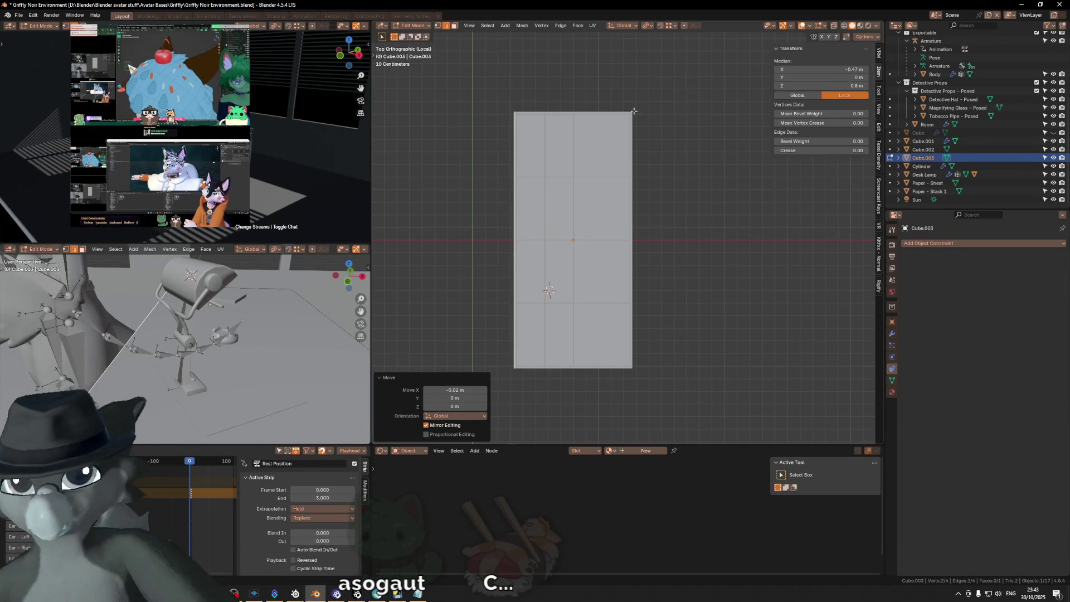
{"action": "mouse_move", "coordinate": [633, 111]}
{"action": "middle_mouse_down"}
{"action": "mouse_move", "coordinate": [594, 297]}
{"action": "mouse_move", "coordinate": [598, 240]}
{"action": "mouse_move", "coordinate": [623, 226]}
{"action": "mouse_move", "coordinate": [663, 246]}
{"action": "mouse_move", "coordinate": [657, 256]}
{"action": "middle_mouse_up"}
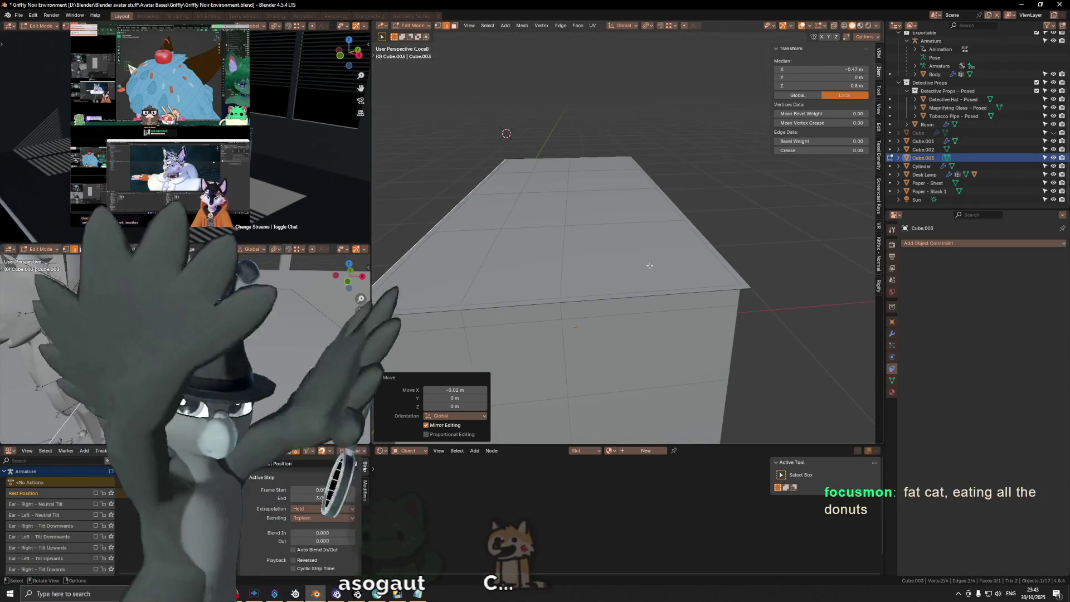
Extrude the desktop plane -0.06 m into a 0.94 × 2.04 × 0.06 m slab.
{"action": "key", "text": "Tab"}
{"action": "key", "text": "Tab"}
{"action": "middle_click_drag", "start_coordinate": [688, 308], "coordinate": [714, 292]}
{"action": "key", "text": "a"}
{"action": "key", "text": "e"}
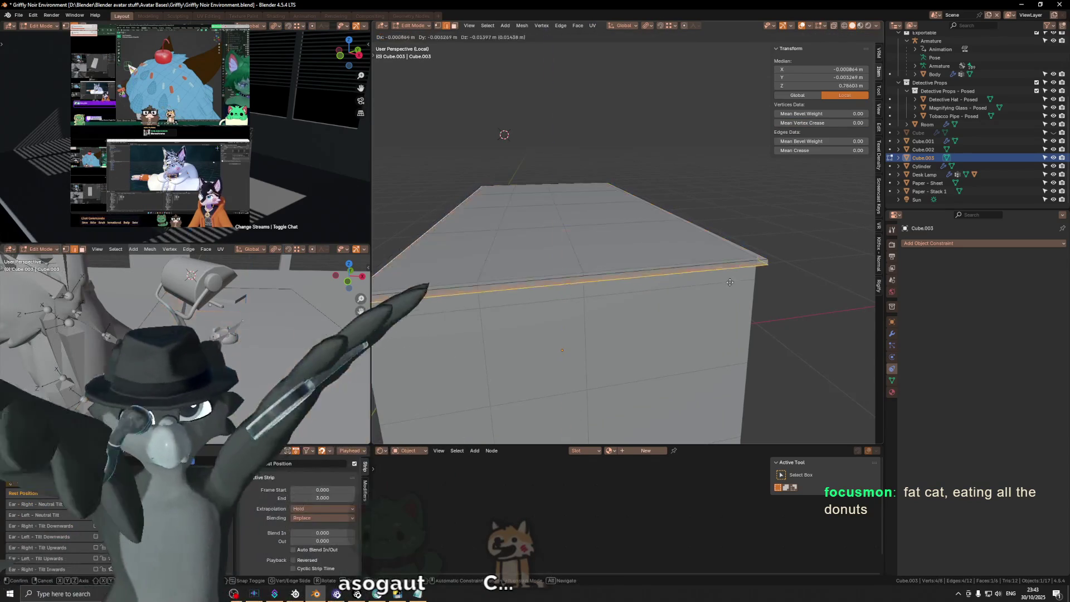
{"action": "type", "text": ": -0.06"}
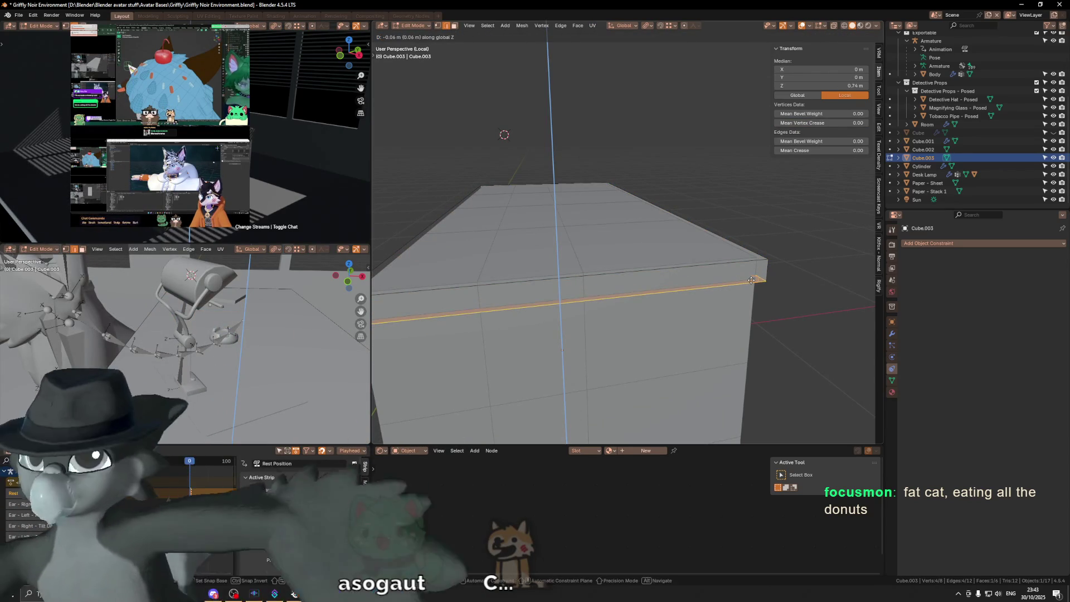
{"action": "key", "text": "Return"}
{"action": "mouse_move", "coordinate": [743, 288]}
{"action": "middle_mouse_down"}
{"action": "mouse_move", "coordinate": [694, 264]}
{"action": "mouse_move", "coordinate": [712, 270]}
{"action": "middle_mouse_up"}
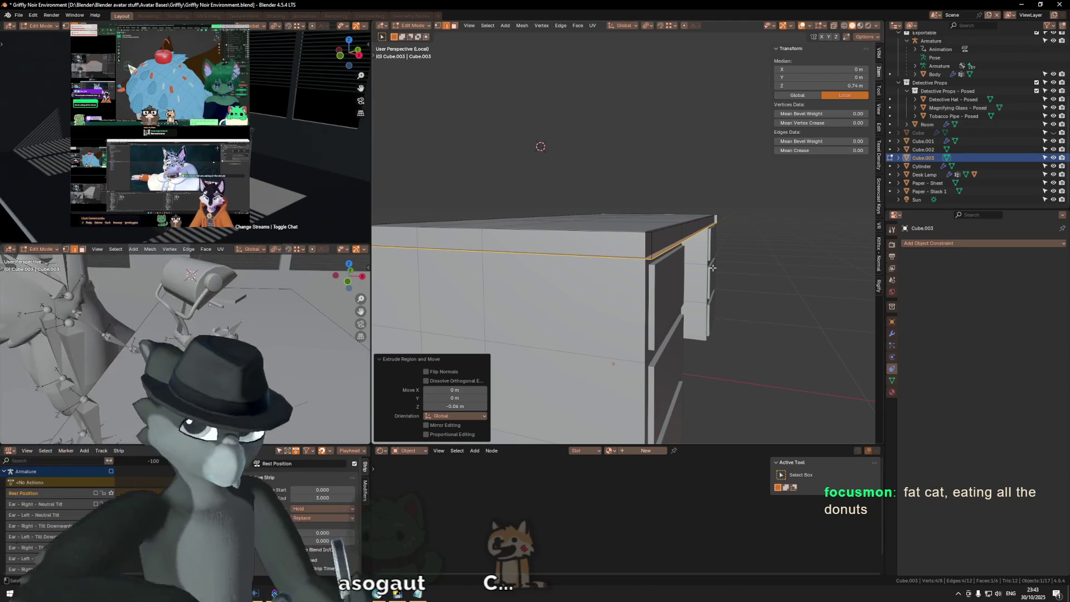
{"action": "key", "text": "Tab"}
{"action": "key", "text": "KP_Decimal"}
{"action": "mouse_move", "coordinate": [516, 301]}
{"action": "middle_mouse_down"}
{"action": "mouse_move", "coordinate": [576, 217]}
{"action": "mouse_move", "coordinate": [590, 241]}
{"action": "middle_mouse_up"}
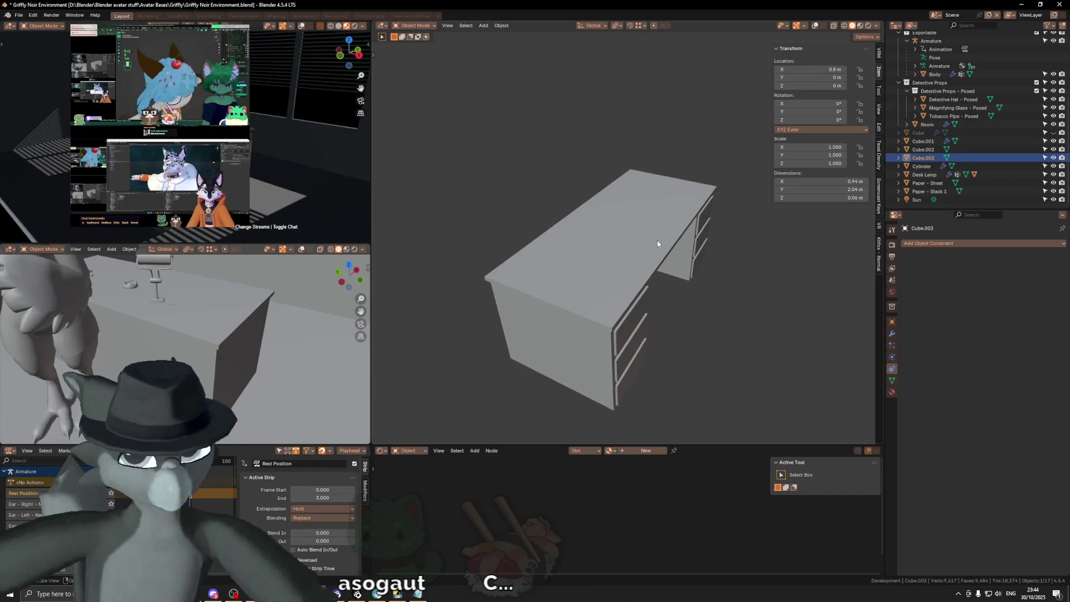
Orbit to a low front view of the desk and turn viewport overlays back on.
{"action": "middle_click_drag", "start_coordinate": [656, 243], "coordinate": [633, 245]}
{"action": "scroll", "coordinate": [577, 237], "scroll_direction": "up", "scroll_amount": 5}
{"action": "mouse_move", "coordinate": [663, 281]}
{"action": "middle_mouse_down"}
{"action": "mouse_move", "coordinate": [646, 276]}
{"action": "mouse_move", "coordinate": [684, 250]}
{"action": "mouse_move", "coordinate": [669, 268]}
{"action": "middle_mouse_up"}
{"action": "key", "text": "shift+alt+z"}
Select and delete the top faces of Cube.002, then undo the deletion.
{"action": "left_click", "coordinate": [699, 296]}
{"action": "key", "text": "Tab"}
{"action": "left_click", "coordinate": [618, 295]}
{"action": "left_click", "coordinate": [746, 194], "text": "ctrl"}
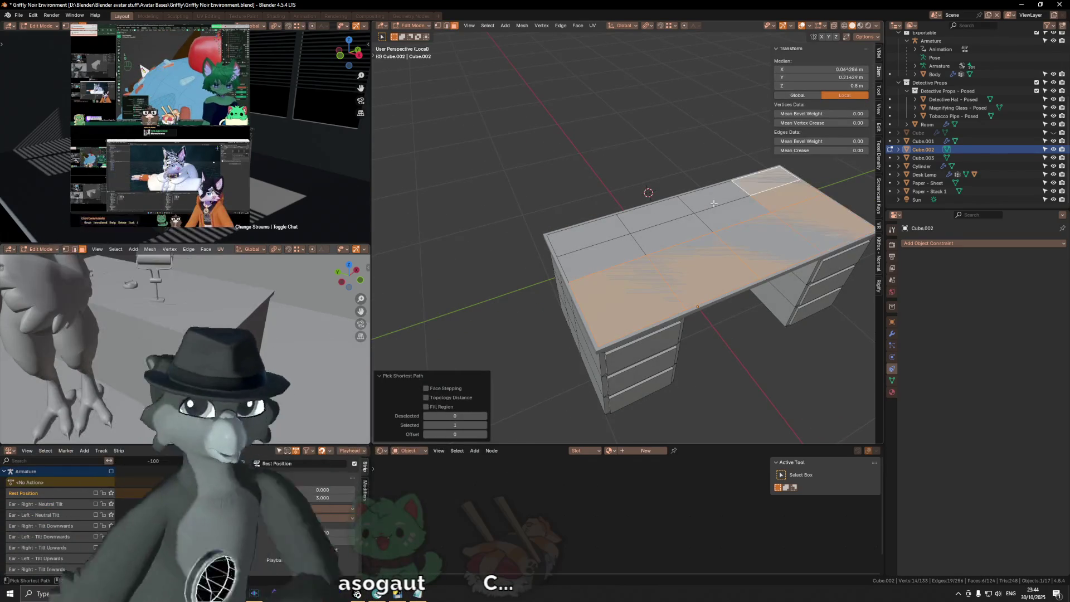
{"action": "left_click", "coordinate": [622, 233], "text": "ctrl"}
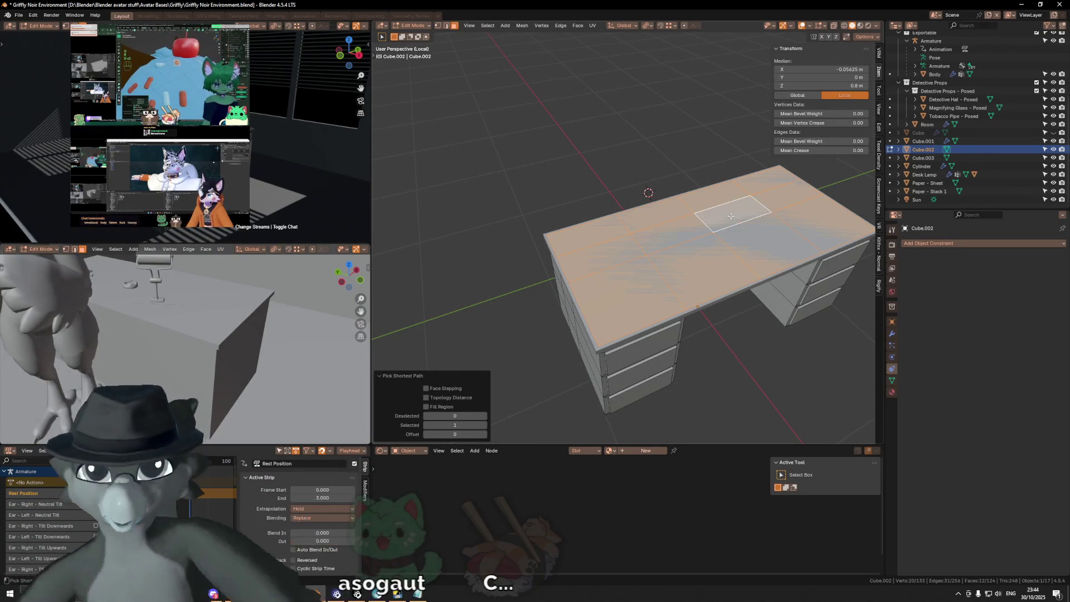
{"action": "key", "text": "x"}
{"action": "left_click", "coordinate": [788, 289]}
{"action": "key", "text": "ctrl+z"}
{"action": "key", "text": "x"}
{"action": "key", "text": "Escape"}
{"action": "key", "text": "ctrl+z"}
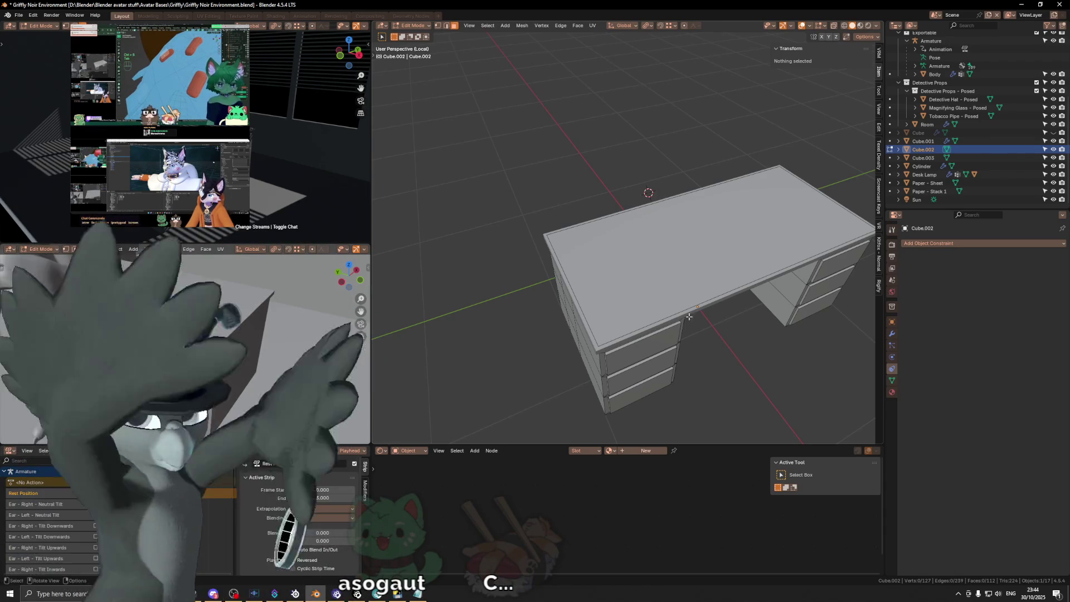
Select the outer edge loop of the body's top and lower it 0.03 m.
{"action": "key", "text": "2"}
{"action": "left_click", "coordinate": [668, 322], "text": "alt"}
{"action": "mouse_move", "coordinate": [667, 336]}
{"action": "middle_mouse_down"}
{"action": "mouse_move", "coordinate": [658, 245]}
{"action": "mouse_move", "coordinate": [599, 142]}
{"action": "middle_mouse_up"}
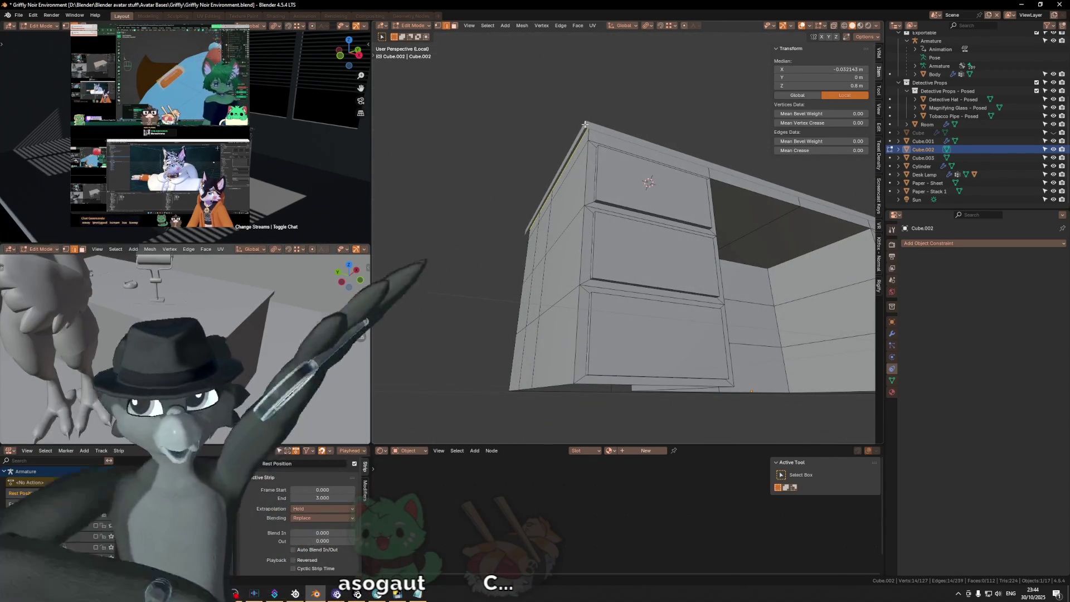
{"action": "left_click", "coordinate": [585, 126]}
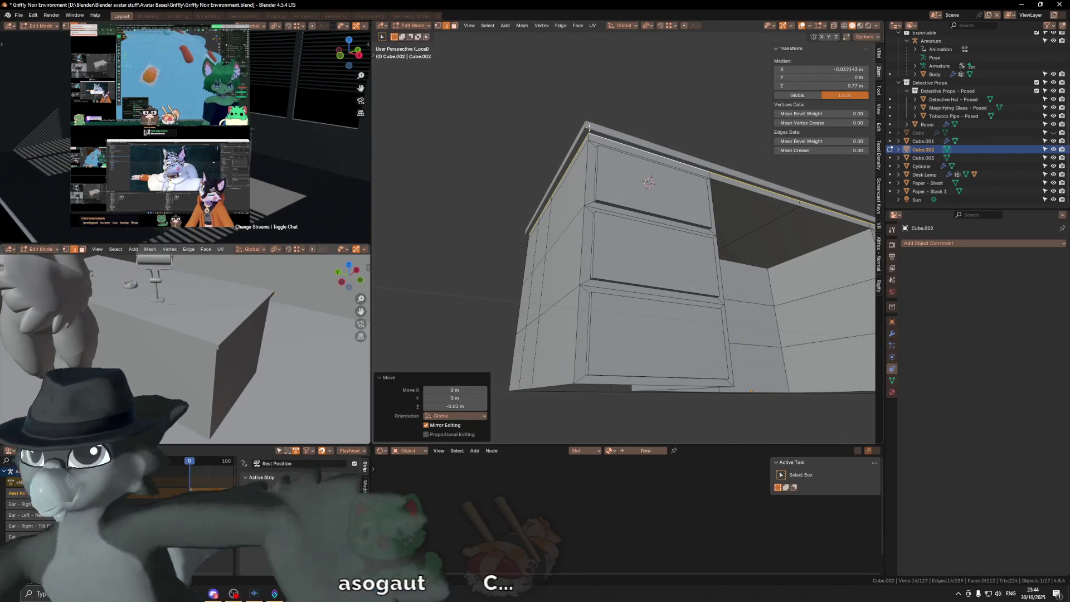
{"action": "mouse_move", "coordinate": [585, 128]}
{"action": "middle_mouse_down"}
{"action": "mouse_move", "coordinate": [629, 161]}
{"action": "mouse_move", "coordinate": [707, 184]}
{"action": "middle_mouse_up"}
{"action": "key", "text": "Tab"}
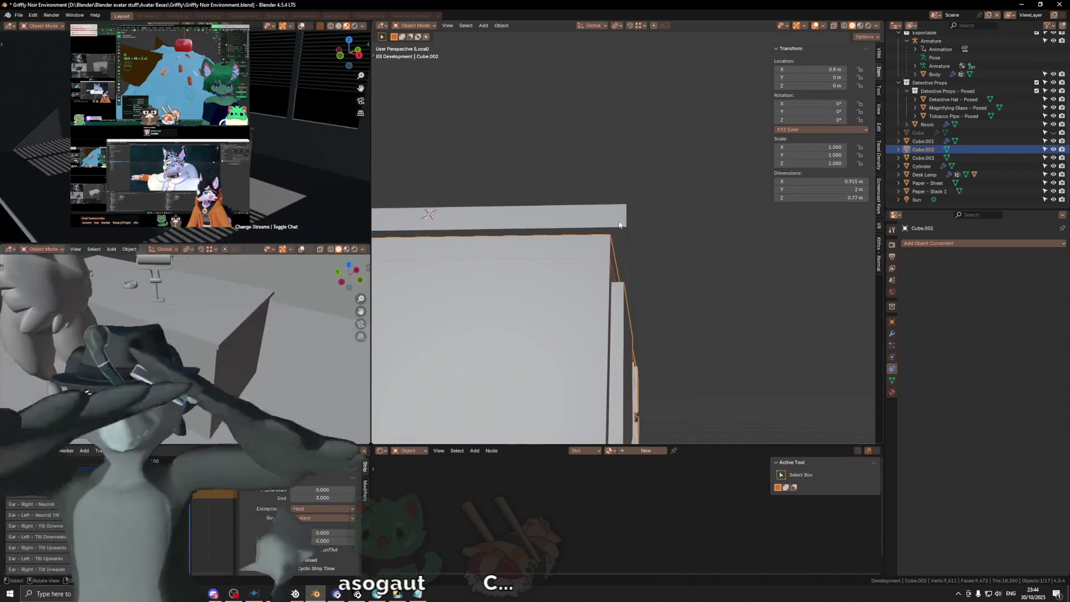
Select a face on the desktop slab Cube.003, then orbit to a level view of its corner.
{"action": "left_click", "coordinate": [619, 222]}
{"action": "key", "text": "Tab"}
{"action": "key", "text": "3"}
{"action": "left_click", "coordinate": [620, 226]}
{"action": "mouse_move", "coordinate": [619, 226]}
{"action": "middle_mouse_down"}
{"action": "mouse_move", "coordinate": [700, 245]}
{"action": "mouse_move", "coordinate": [666, 255]}
{"action": "mouse_move", "coordinate": [670, 201]}
{"action": "mouse_move", "coordinate": [742, 200]}
{"action": "mouse_move", "coordinate": [679, 246]}
{"action": "middle_mouse_up"}
{"action": "key", "text": "Tab"}
{"action": "scroll", "coordinate": [760, 222], "scroll_direction": "up", "scroll_amount": 3}
{"action": "mouse_move", "coordinate": [719, 288]}
{"action": "middle_mouse_down"}
{"action": "mouse_move", "coordinate": [708, 240]}
{"action": "mouse_move", "coordinate": [700, 286]}
{"action": "mouse_move", "coordinate": [707, 256]}
{"action": "mouse_move", "coordinate": [719, 256]}
{"action": "mouse_move", "coordinate": [663, 225]}
{"action": "middle_mouse_up"}
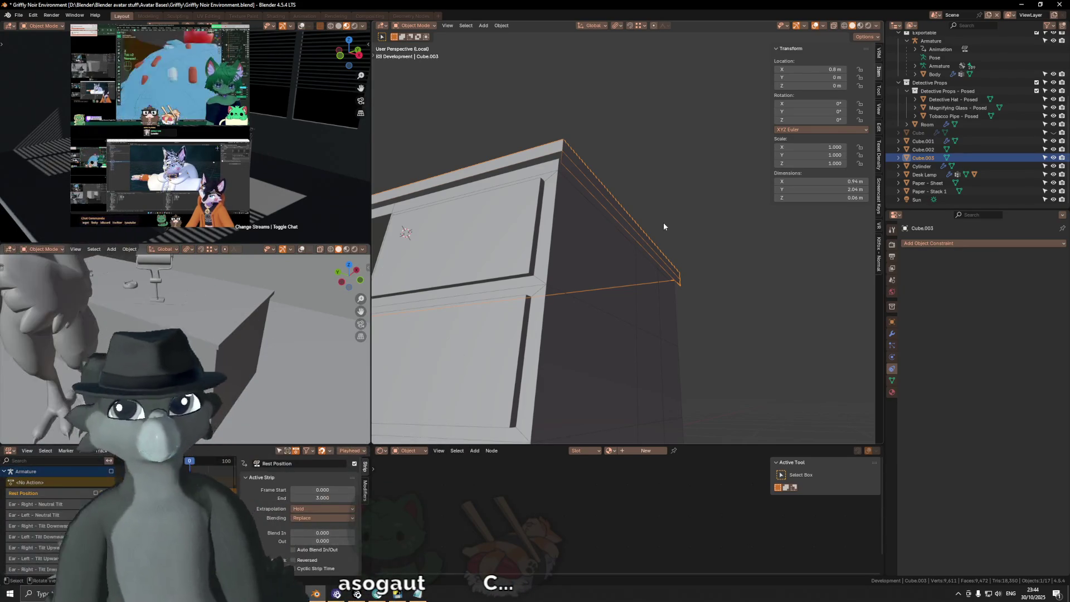
{"action": "mouse_move", "coordinate": [665, 210]}
{"action": "middle_mouse_down"}
{"action": "mouse_move", "coordinate": [609, 174]}
{"action": "mouse_move", "coordinate": [629, 225]}
{"action": "mouse_move", "coordinate": [595, 222]}
{"action": "mouse_move", "coordinate": [733, 241]}
{"action": "middle_mouse_up"}
Delete one of the slab's edges and select its right rim edge.
{"action": "key", "text": "KP_Decimal"}
{"action": "key", "text": "Tab"}
{"action": "key", "text": "2"}
{"action": "left_click", "coordinate": [641, 240]}
{"action": "key", "text": "x"}
{"action": "left_click", "coordinate": [733, 234]}
{"action": "mouse_move", "coordinate": [668, 234]}
{"action": "middle_mouse_down"}
{"action": "mouse_move", "coordinate": [687, 236]}
{"action": "mouse_move", "coordinate": [694, 257]}
{"action": "mouse_move", "coordinate": [620, 240]}
{"action": "middle_mouse_up"}
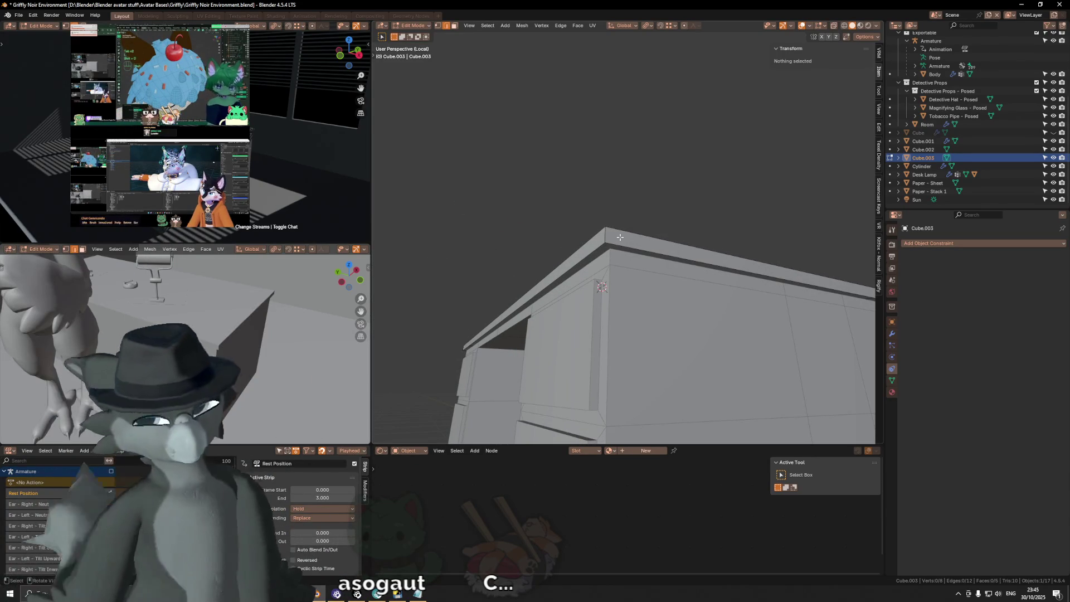
{"action": "mouse_move", "coordinate": [673, 158]}
{"action": "middle_mouse_down"}
{"action": "mouse_move", "coordinate": [638, 216]}
{"action": "mouse_move", "coordinate": [685, 232]}
{"action": "mouse_move", "coordinate": [633, 251]}
{"action": "middle_mouse_up"}
{"action": "left_click", "coordinate": [638, 248]}
{"action": "key", "text": "2"}
{"action": "mouse_move", "coordinate": [699, 248]}
{"action": "middle_mouse_down"}
{"action": "mouse_move", "coordinate": [700, 284]}
{"action": "mouse_move", "coordinate": [717, 286]}
{"action": "middle_mouse_up"}
{"action": "left_click", "coordinate": [698, 279]}
Save the file and return to Object Mode via the Ctrl+Tab pie menu.
{"action": "key", "text": "ctrl+s"}
{"action": "key", "text": "ctrl+Tab"}
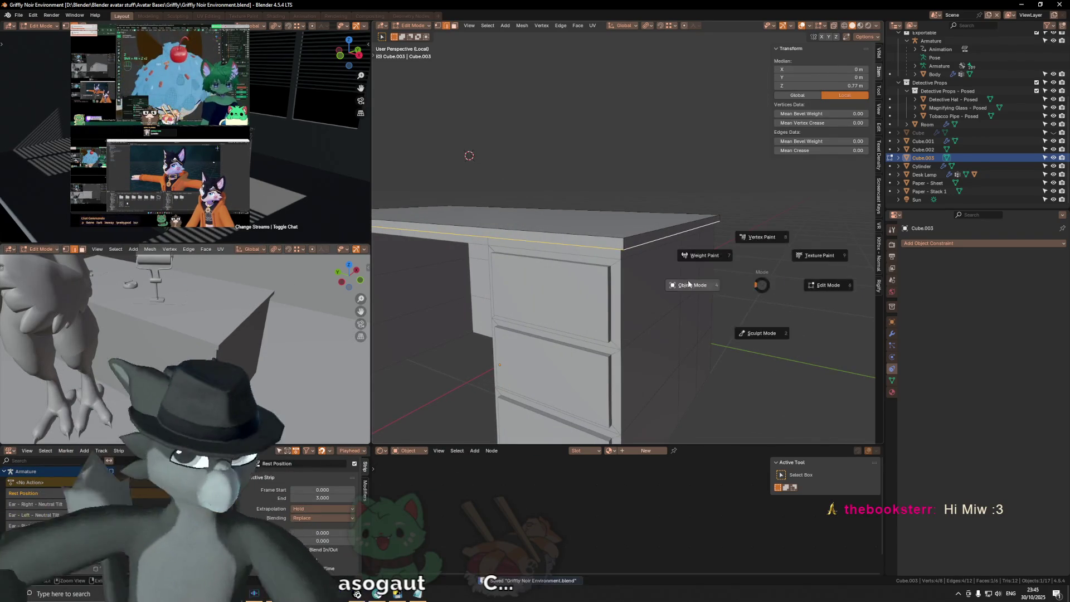
{"action": "left_click", "coordinate": [697, 285]}
{"action": "mouse_move", "coordinate": [638, 268]}
{"action": "middle_mouse_down"}
{"action": "mouse_move", "coordinate": [646, 321]}
{"action": "mouse_move", "coordinate": [608, 298]}
{"action": "middle_mouse_up"}
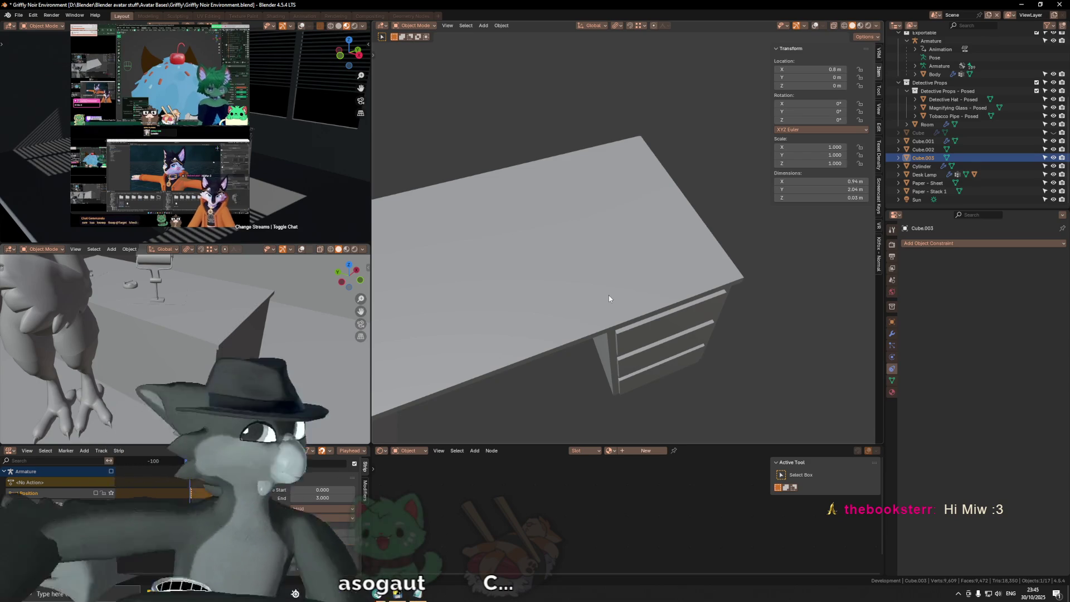
In Edit Mode, select the desk-top slab's edge rings via the F3 search.
{"action": "mouse_move", "coordinate": [609, 298]}
{"action": "middle_mouse_down"}
{"action": "mouse_move", "coordinate": [586, 291]}
{"action": "mouse_move", "coordinate": [588, 258]}
{"action": "mouse_move", "coordinate": [603, 263]}
{"action": "mouse_move", "coordinate": [533, 309]}
{"action": "middle_mouse_up"}
{"action": "key", "text": "shift+alt+z"}
{"action": "key", "text": "Tab"}
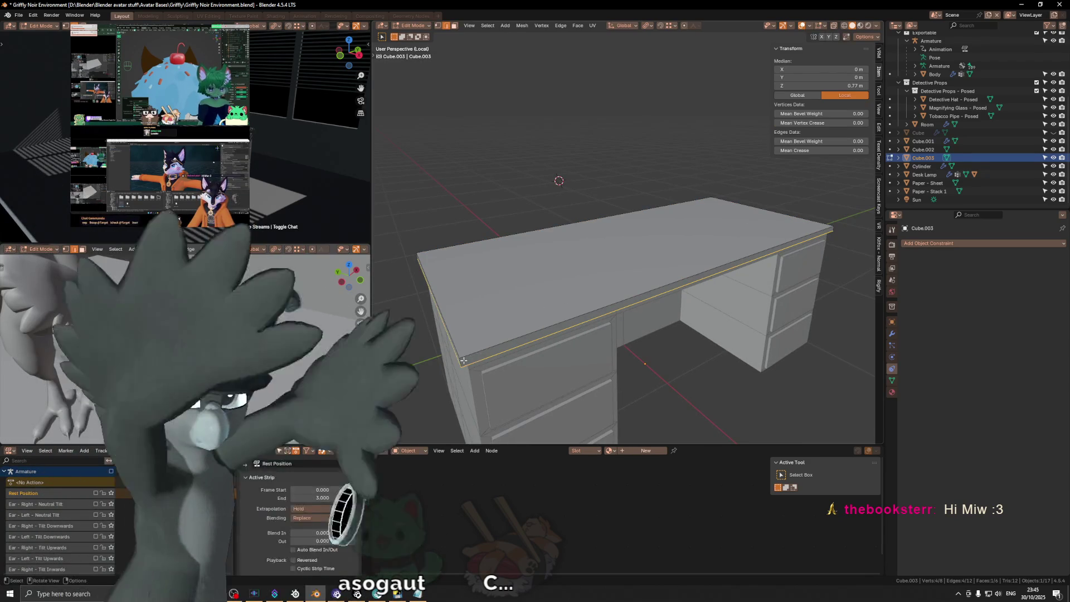
{"action": "left_click", "coordinate": [461, 361]}
{"action": "key", "text": "F3"}
{"action": "type", "text": "ring"}
{"action": "key", "text": "Return"}
Bevel the selected slab edges at 0.01 m with two segments, redoing the first attempt.
{"action": "key", "text": "ctrl+b"}
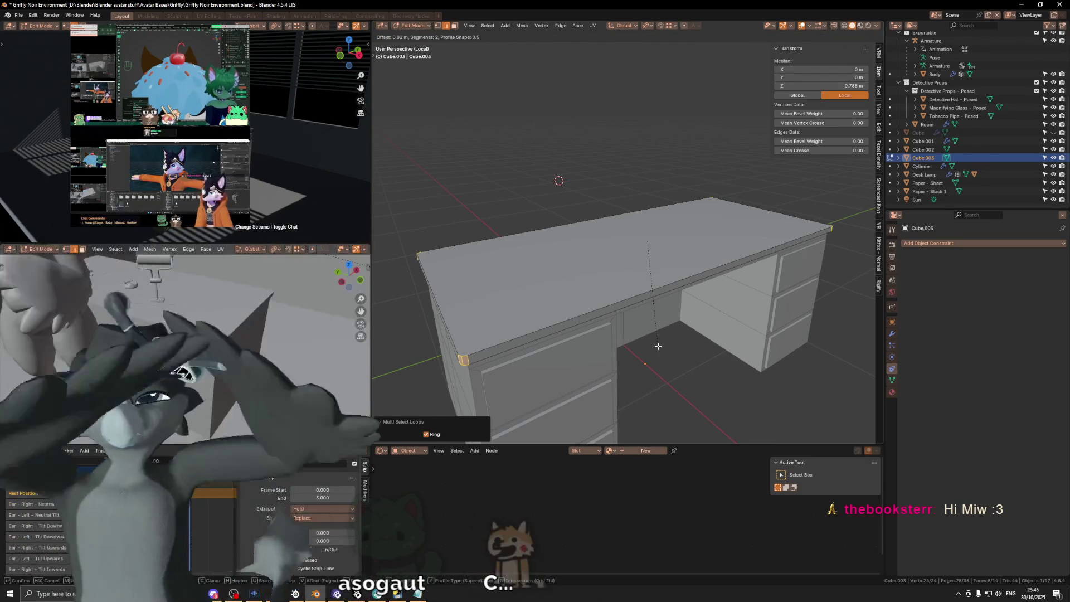
{"action": "left_click", "coordinate": [657, 346]}
{"action": "key", "text": "ctrl+z"}
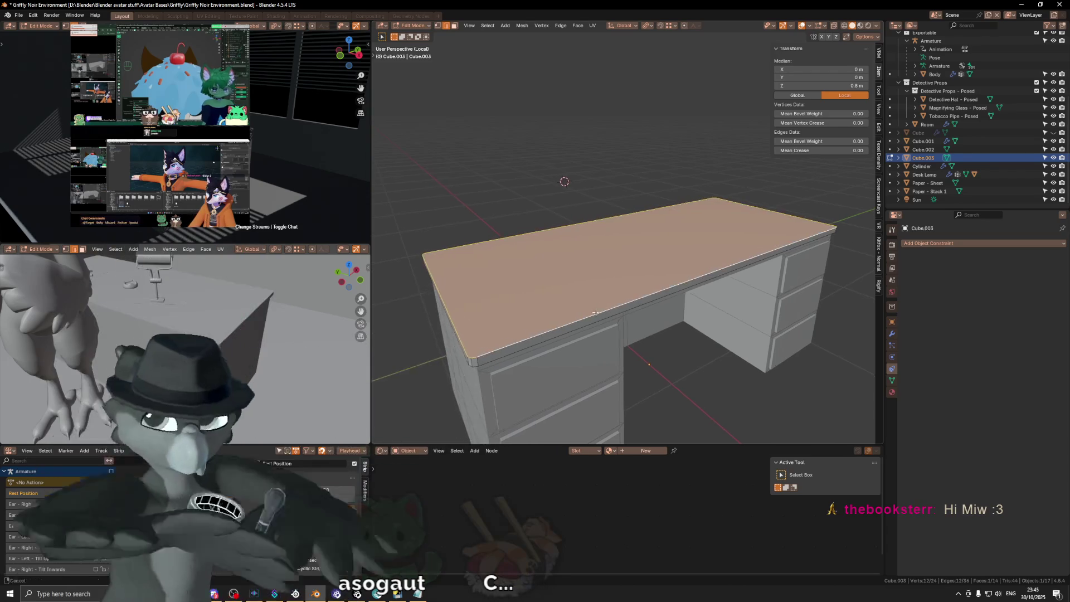
{"action": "middle_click_drag", "start_coordinate": [589, 311], "coordinate": [612, 312]}
{"action": "key", "text": "ctrl+b"}
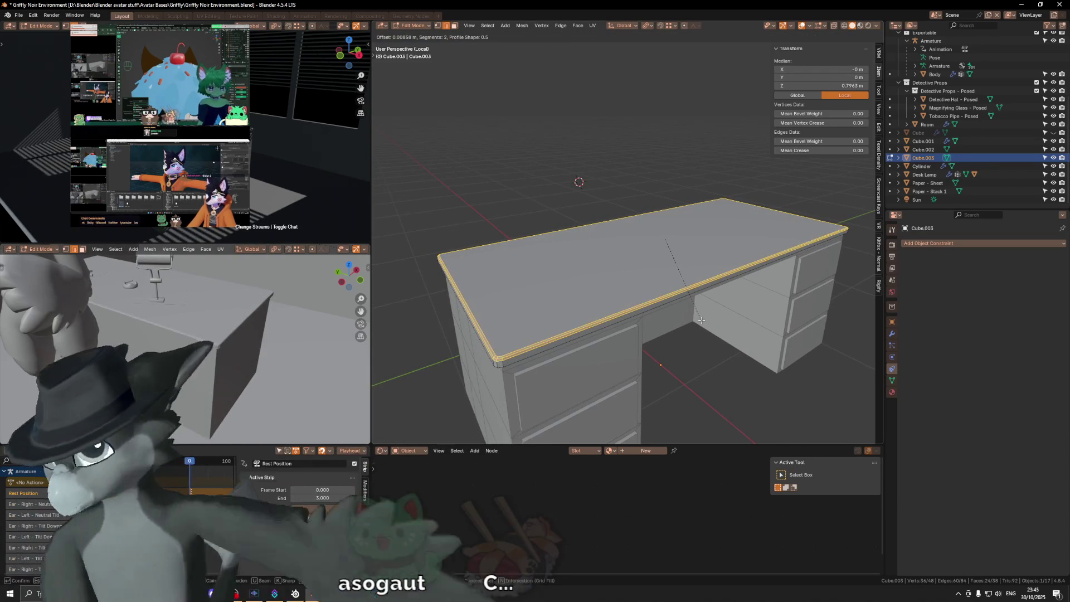
{"action": "right_click", "coordinate": [700, 320]}
{"action": "key", "text": "ctrl+b"}
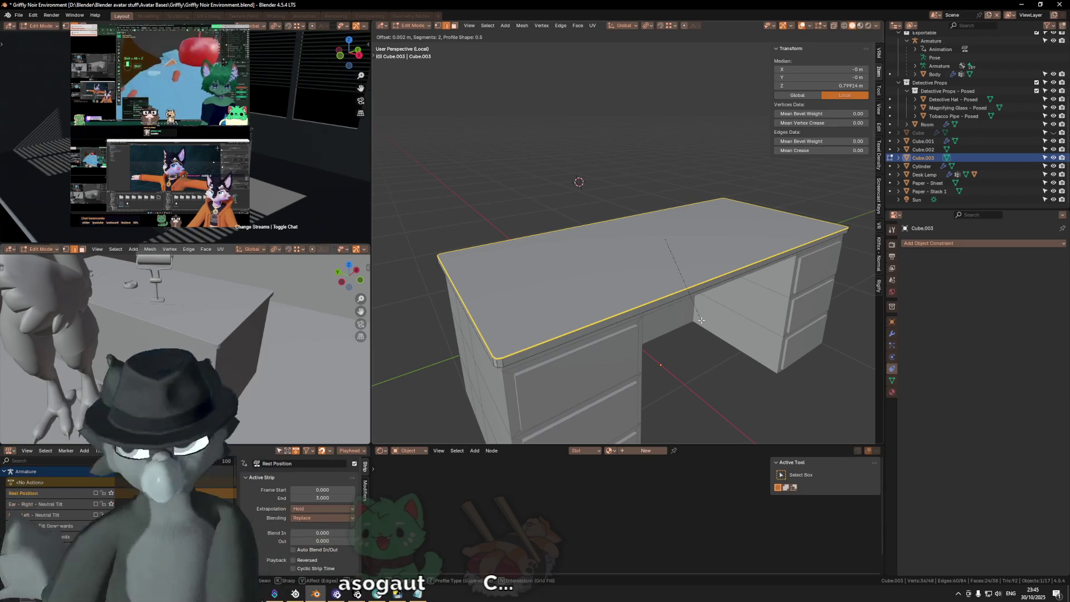
{"action": "left_click", "coordinate": [701, 320]}
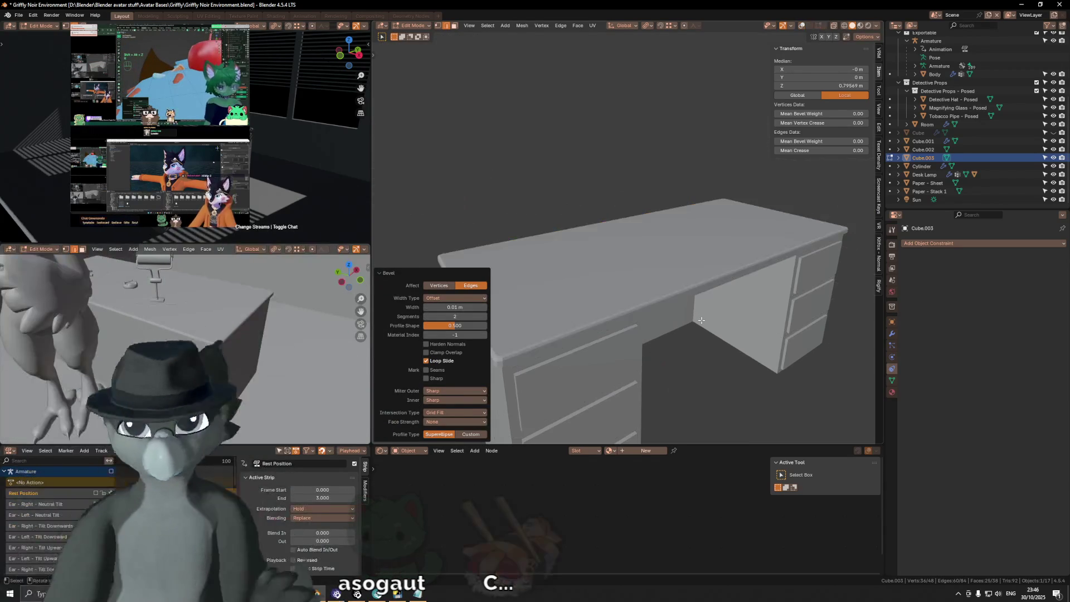
Shade the slab smooth and isolate the desk in local view.
{"action": "key", "text": "Tab"}
{"action": "right_click", "coordinate": [730, 223]}
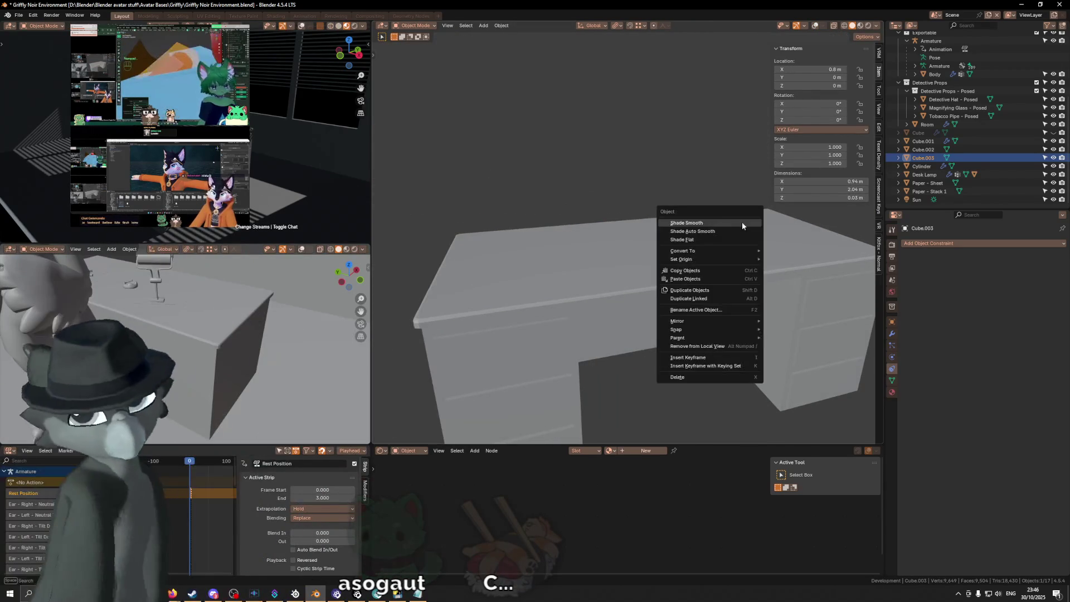
{"action": "left_click", "coordinate": [741, 222]}
{"action": "key", "text": "KP_Divide"}
Mark the slab's top edge loop as sharp.
{"action": "key", "text": "Tab"}
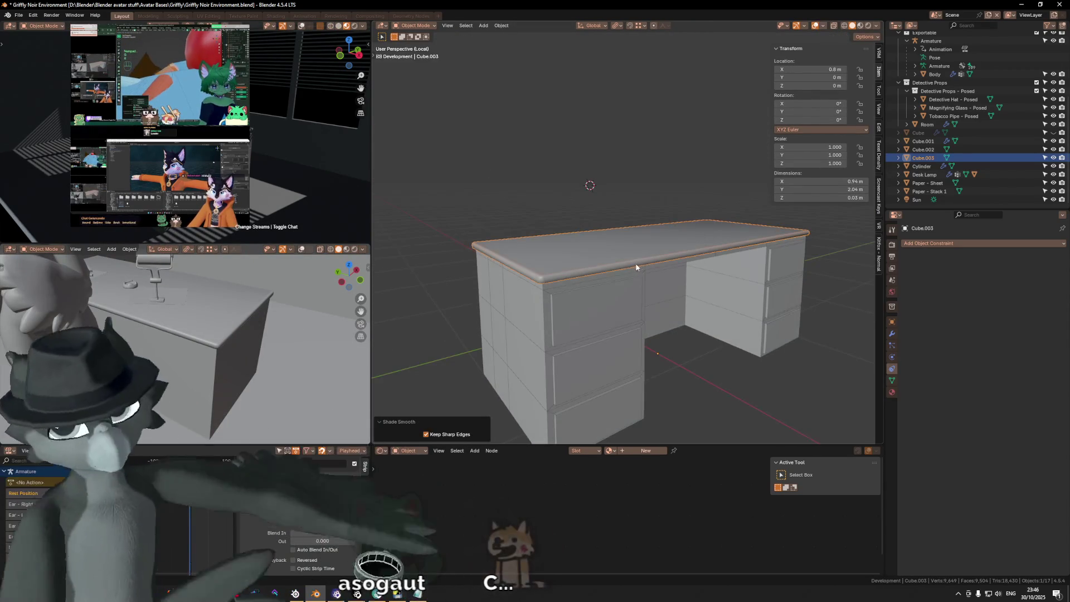
{"action": "left_click", "coordinate": [620, 268], "text": "alt"}
{"action": "middle_click_drag", "start_coordinate": [620, 268], "coordinate": [724, 301]}
{"action": "right_click", "coordinate": [824, 322]}
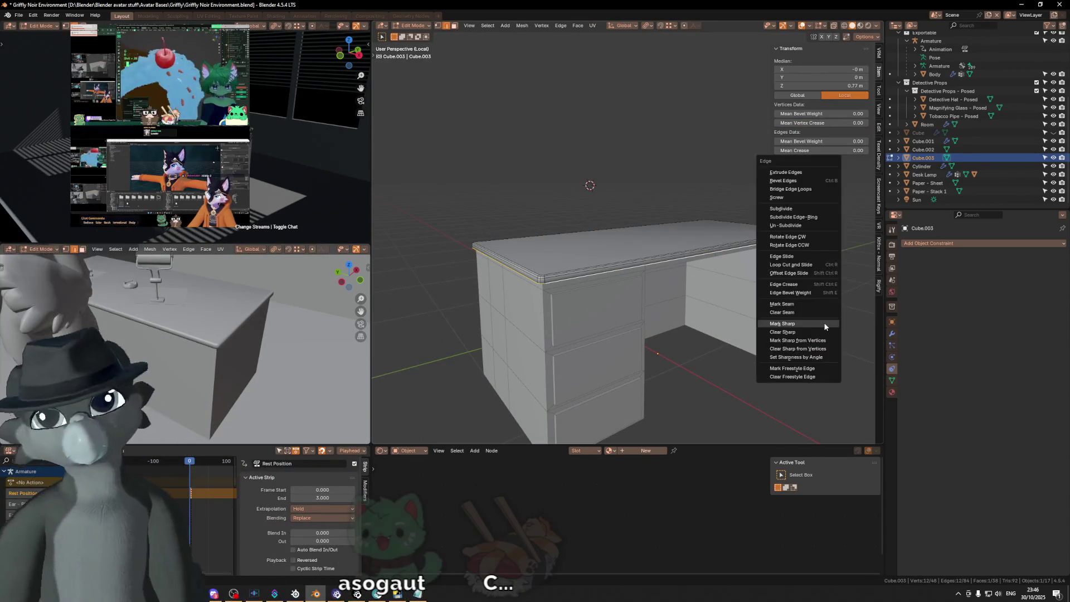
{"action": "left_click", "coordinate": [823, 322]}
{"action": "mouse_move", "coordinate": [823, 322]}
{"action": "middle_mouse_down"}
{"action": "mouse_move", "coordinate": [724, 276]}
{"action": "mouse_move", "coordinate": [757, 289]}
{"action": "mouse_move", "coordinate": [782, 279]}
{"action": "middle_mouse_up"}
{"action": "middle_click_drag", "start_coordinate": [208, 309], "coordinate": [96, 294]}
{"action": "middle_click_drag", "start_coordinate": [685, 251], "coordinate": [725, 247]}
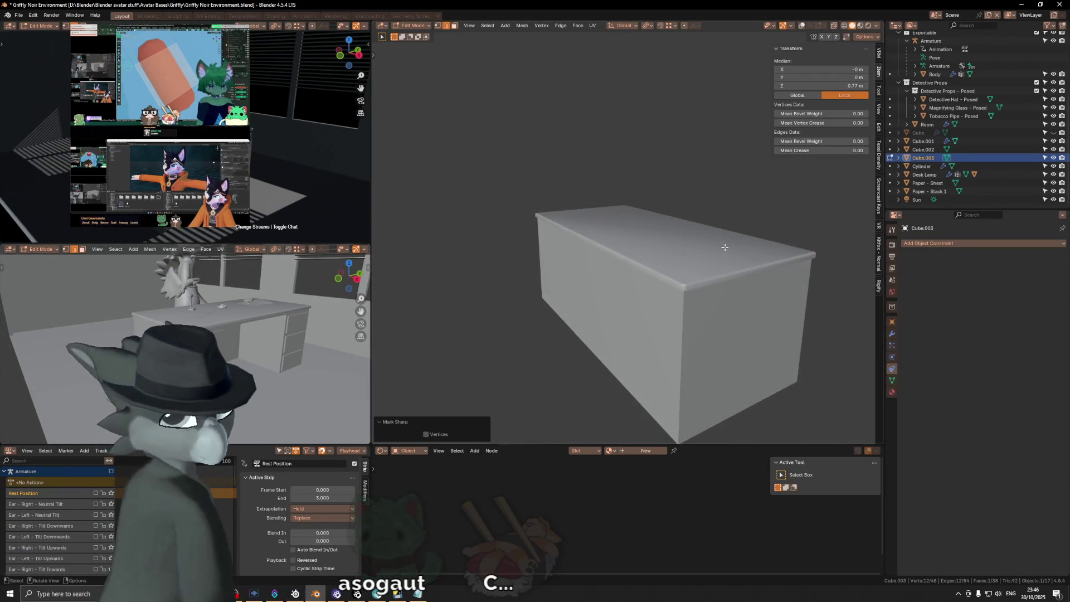
Extend the selection across the slab's top region and bevel its top edges.
{"action": "key", "text": "ctrl+l"}
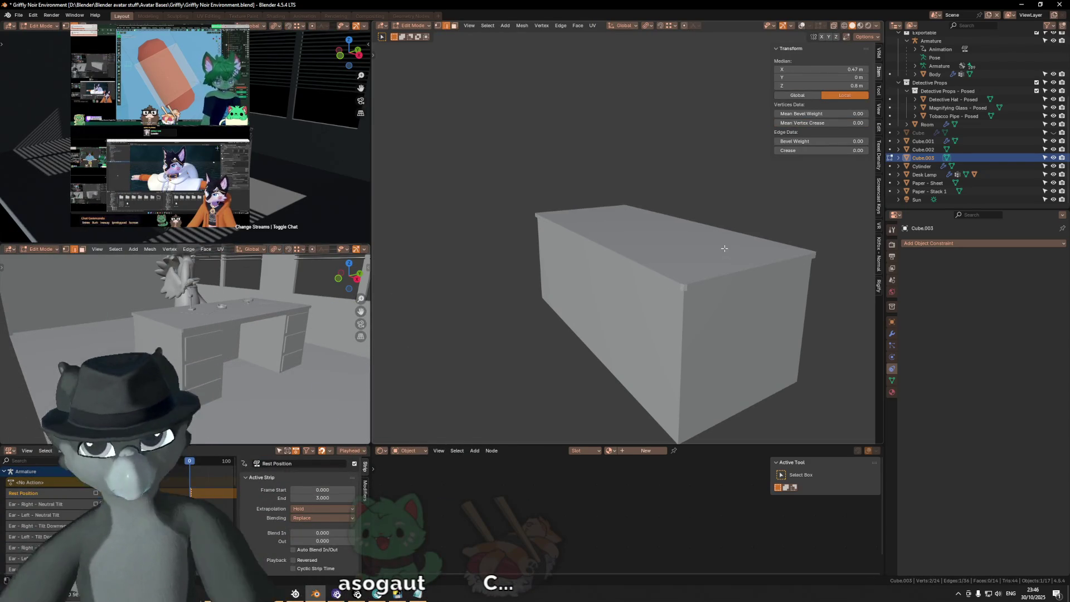
{"action": "key", "text": "ctrl+shift+z"}
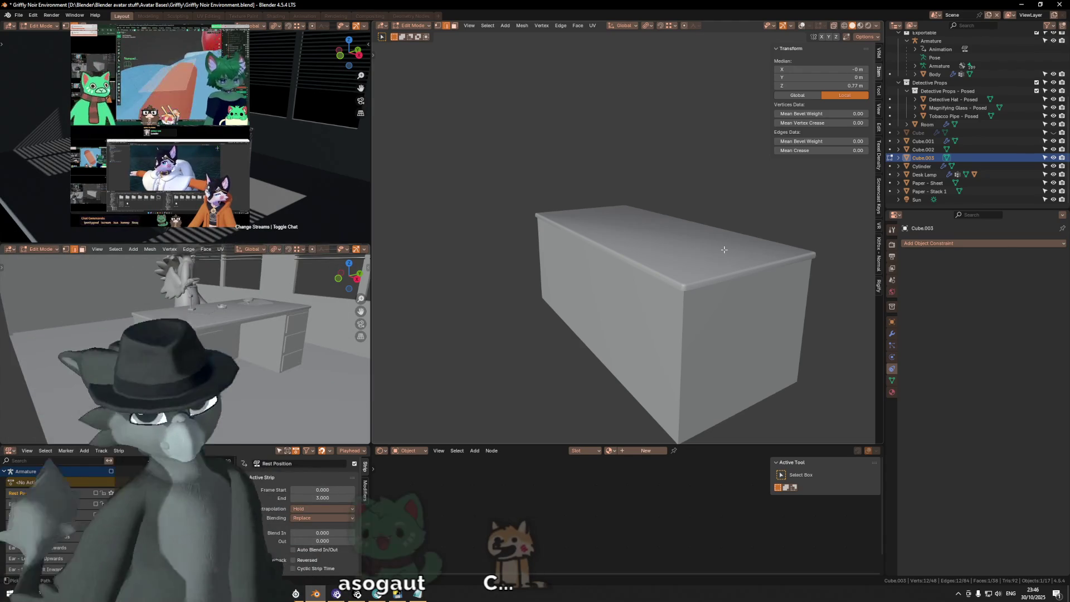
{"action": "scroll", "coordinate": [649, 219], "scroll_direction": "up", "scroll_amount": 2}
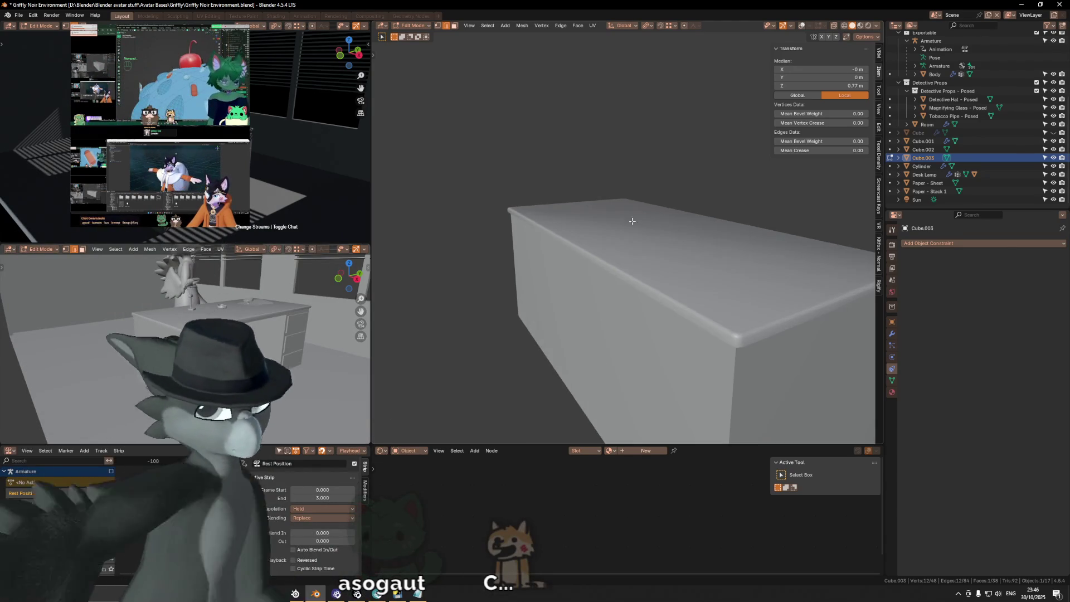
{"action": "mouse_move", "coordinate": [635, 222]}
{"action": "middle_mouse_down"}
{"action": "mouse_move", "coordinate": [664, 234]}
{"action": "mouse_move", "coordinate": [599, 242]}
{"action": "middle_mouse_up"}
{"action": "scroll", "coordinate": [675, 224], "scroll_direction": "down", "scroll_amount": 5}
{"action": "middle_click_drag", "start_coordinate": [675, 225], "coordinate": [659, 223]}
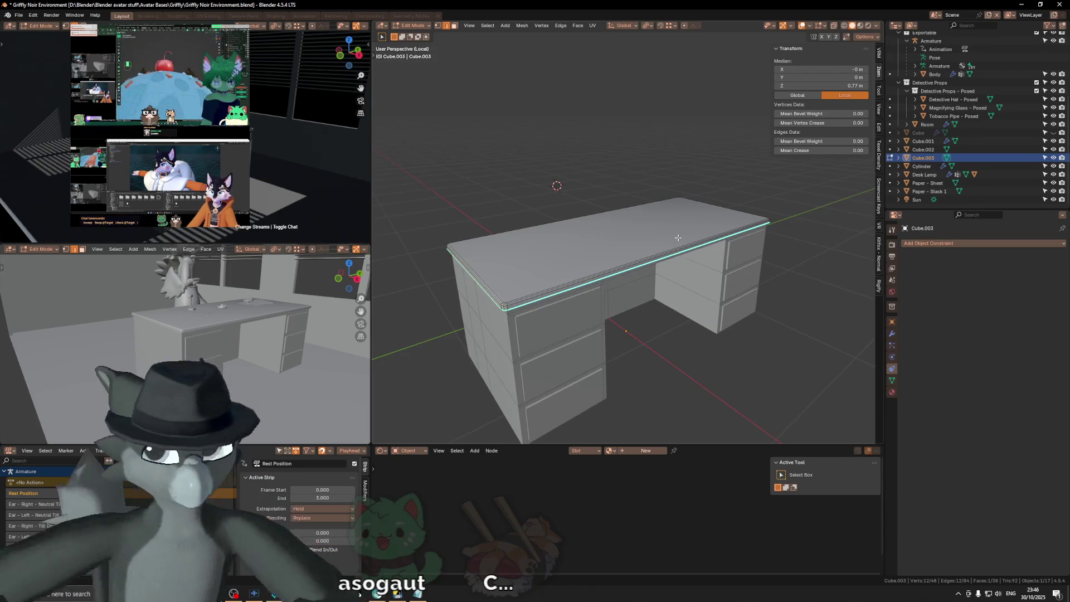
Return to Object Mode and view the desk from a close, low front angle.
{"action": "key", "text": "Tab"}
{"action": "scroll", "coordinate": [660, 239], "scroll_direction": "up", "scroll_amount": 4}
{"action": "mouse_move", "coordinate": [660, 239]}
{"action": "middle_mouse_down"}
{"action": "mouse_move", "coordinate": [631, 239]}
{"action": "mouse_move", "coordinate": [621, 264]}
{"action": "middle_mouse_up"}
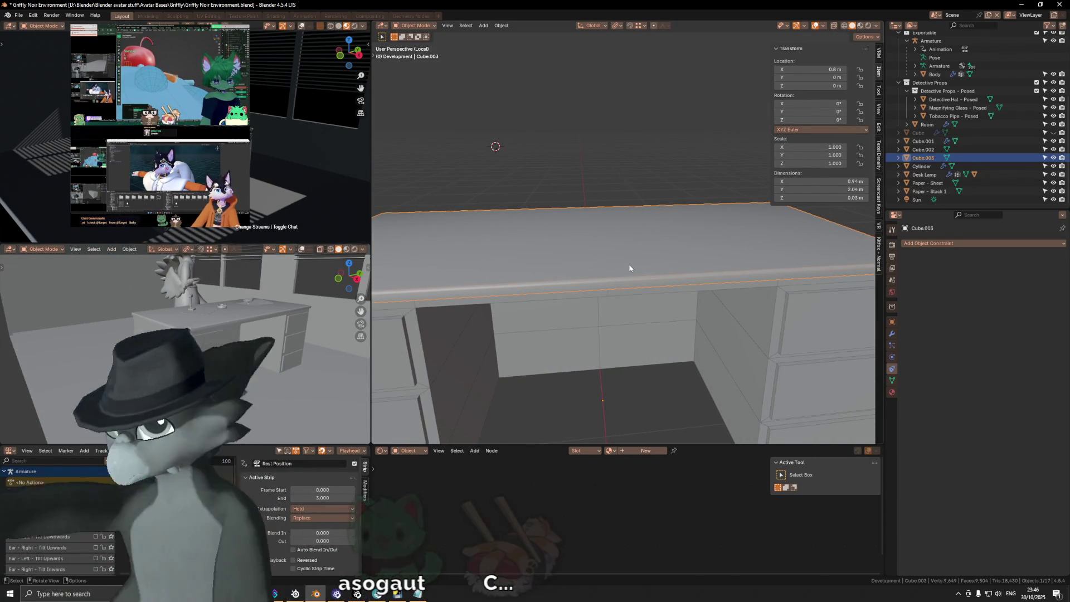
{"action": "mouse_move", "coordinate": [638, 262]}
{"action": "middle_mouse_down"}
{"action": "mouse_move", "coordinate": [619, 238]}
{"action": "mouse_move", "coordinate": [574, 232]}
{"action": "mouse_move", "coordinate": [596, 278]}
{"action": "middle_mouse_up"}
Enter Edit Mode on the slab with overlays on, facing its long side.
{"action": "mouse_move", "coordinate": [769, 309]}
{"action": "middle_mouse_down"}
{"action": "mouse_move", "coordinate": [791, 306]}
{"action": "mouse_move", "coordinate": [754, 277]}
{"action": "mouse_move", "coordinate": [722, 271]}
{"action": "mouse_move", "coordinate": [703, 305]}
{"action": "mouse_move", "coordinate": [700, 288]}
{"action": "mouse_move", "coordinate": [640, 291]}
{"action": "mouse_move", "coordinate": [687, 275]}
{"action": "mouse_move", "coordinate": [625, 282]}
{"action": "mouse_move", "coordinate": [615, 273]}
{"action": "mouse_move", "coordinate": [602, 292]}
{"action": "mouse_move", "coordinate": [621, 292]}
{"action": "mouse_move", "coordinate": [519, 287]}
{"action": "mouse_move", "coordinate": [454, 301]}
{"action": "middle_mouse_up"}
{"action": "mouse_move", "coordinate": [234, 312]}
{"action": "middle_mouse_down"}
{"action": "mouse_move", "coordinate": [225, 309]}
{"action": "mouse_move", "coordinate": [265, 308]}
{"action": "mouse_move", "coordinate": [199, 326]}
{"action": "mouse_move", "coordinate": [282, 322]}
{"action": "mouse_move", "coordinate": [231, 312]}
{"action": "middle_mouse_up"}
{"action": "key", "text": "Tab"}
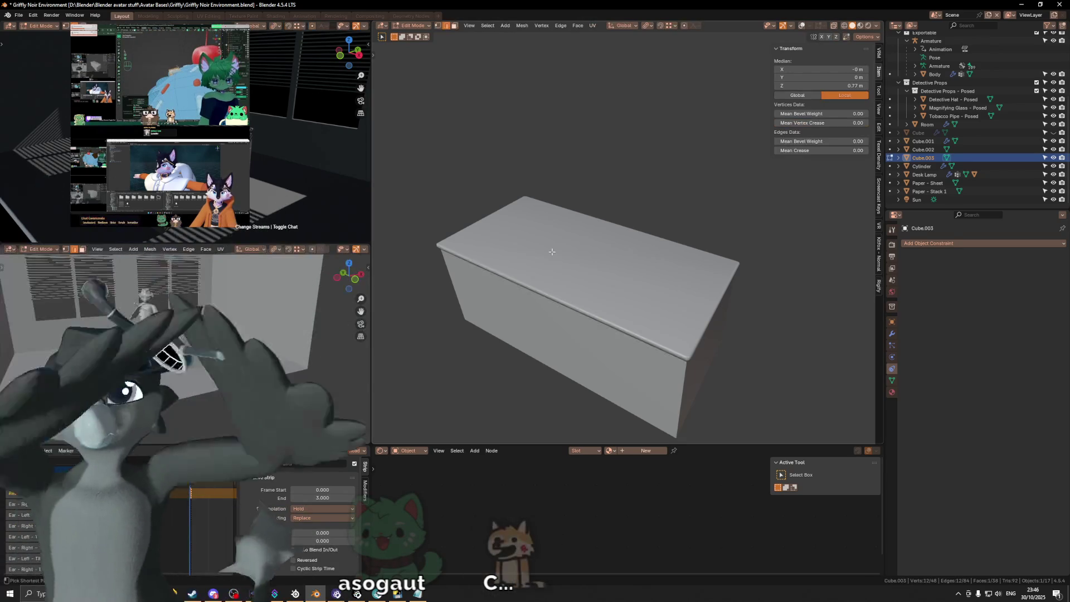
{"action": "key", "text": "Tab"}
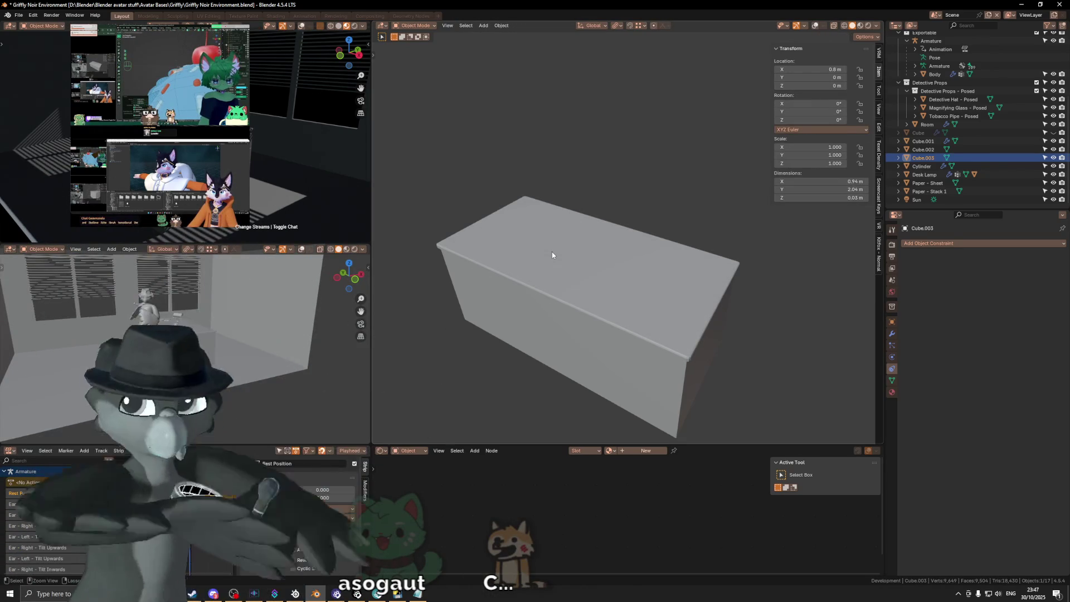
{"action": "key", "text": "Tab"}
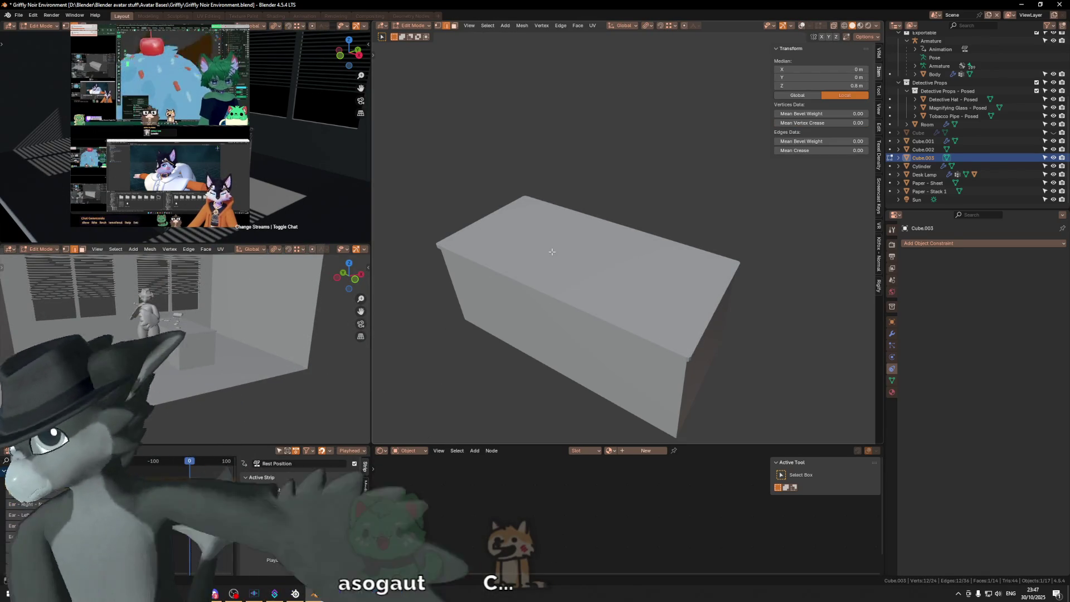
{"action": "middle_click_drag", "start_coordinate": [552, 252], "coordinate": [568, 262]}
{"action": "key", "text": "shift+alt+z"}
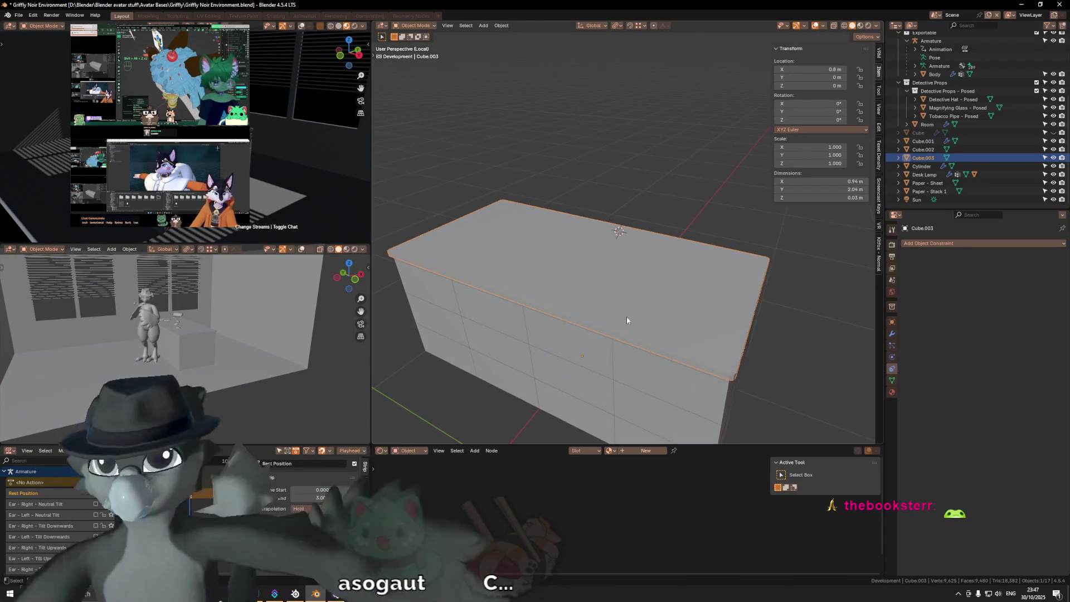
{"action": "mouse_move", "coordinate": [695, 360]}
{"action": "middle_mouse_down"}
{"action": "mouse_move", "coordinate": [724, 201]}
{"action": "mouse_move", "coordinate": [807, 317]}
{"action": "middle_mouse_up"}
Mark the slab's selected edges sharp, then shade the slab smooth in Object Mode.
{"action": "right_click", "coordinate": [810, 318]}
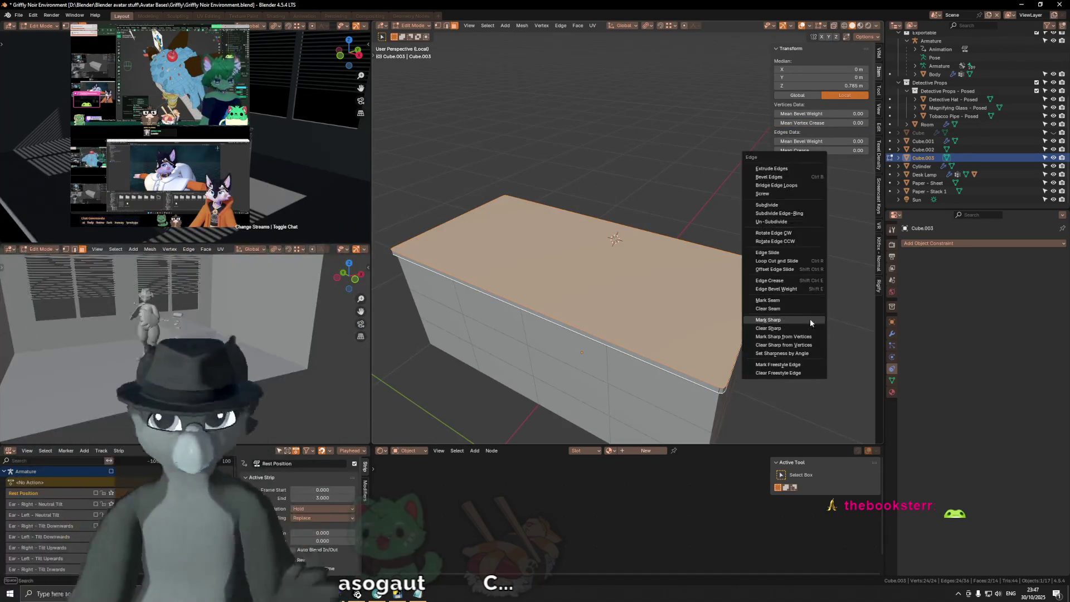
{"action": "left_click", "coordinate": [810, 318]}
{"action": "right_click", "coordinate": [771, 331]}
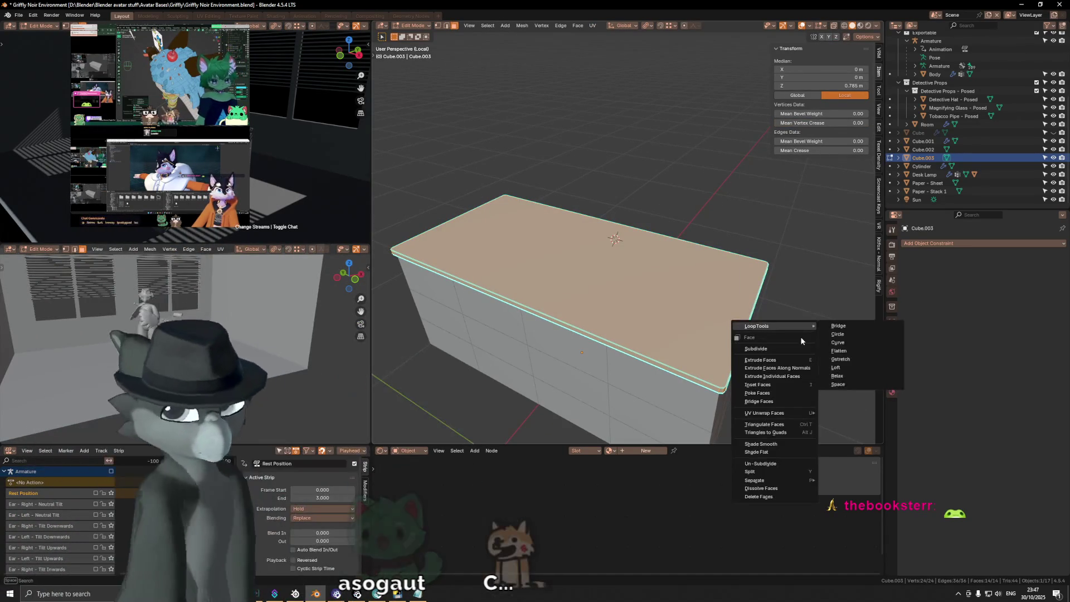
{"action": "key", "text": "Tab"}
{"action": "right_click", "coordinate": [792, 277]}
{"action": "left_click", "coordinate": [790, 276]}
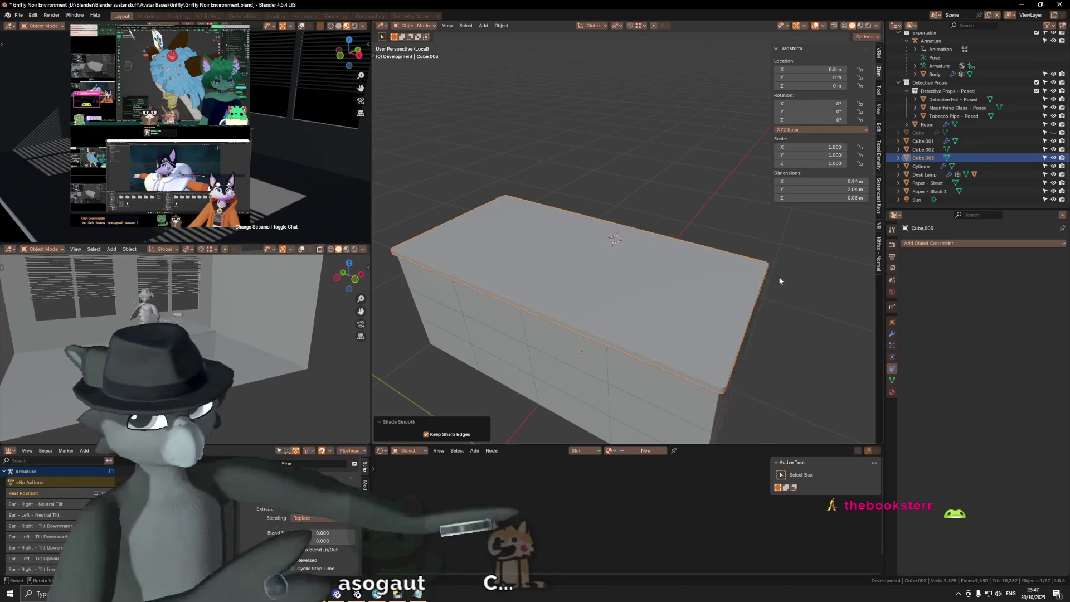
{"action": "mouse_move", "coordinate": [663, 279]}
{"action": "middle_mouse_down"}
{"action": "mouse_move", "coordinate": [811, 266]}
{"action": "mouse_move", "coordinate": [802, 267]}
{"action": "middle_mouse_up"}
{"action": "scroll", "coordinate": [733, 272], "scroll_direction": "down", "scroll_amount": 3}
{"action": "scroll", "coordinate": [684, 244], "scroll_direction": "up", "scroll_amount": 5}
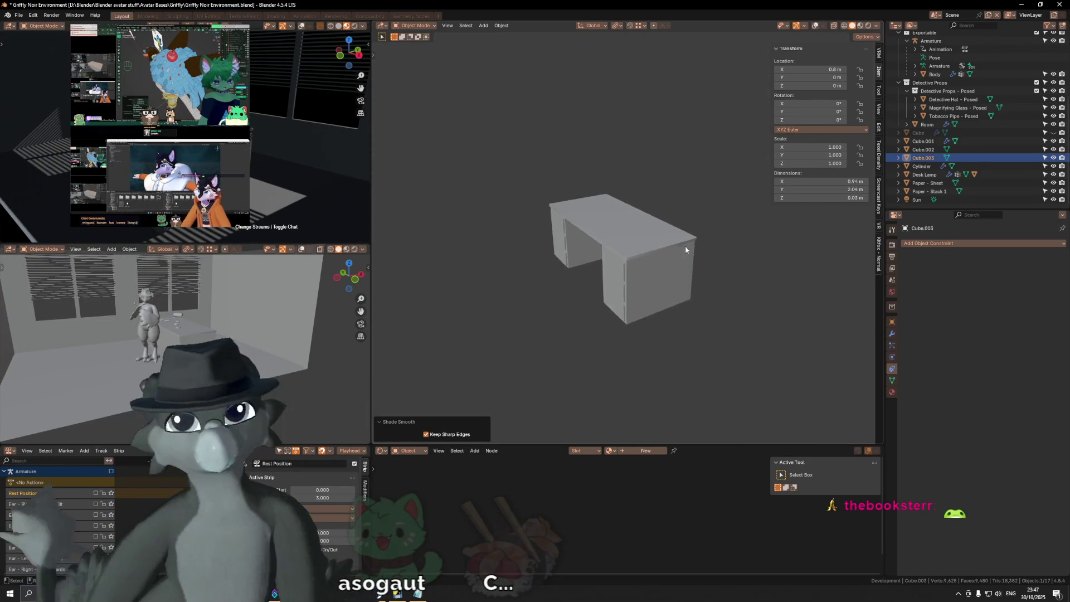
{"action": "mouse_move", "coordinate": [686, 251]}
{"action": "middle_mouse_down"}
{"action": "mouse_move", "coordinate": [762, 227]}
{"action": "mouse_move", "coordinate": [680, 244]}
{"action": "mouse_move", "coordinate": [761, 248]}
{"action": "mouse_move", "coordinate": [661, 243]}
{"action": "mouse_move", "coordinate": [709, 280]}
{"action": "middle_mouse_up"}
{"action": "middle_click_drag", "start_coordinate": [265, 307], "coordinate": [187, 332]}
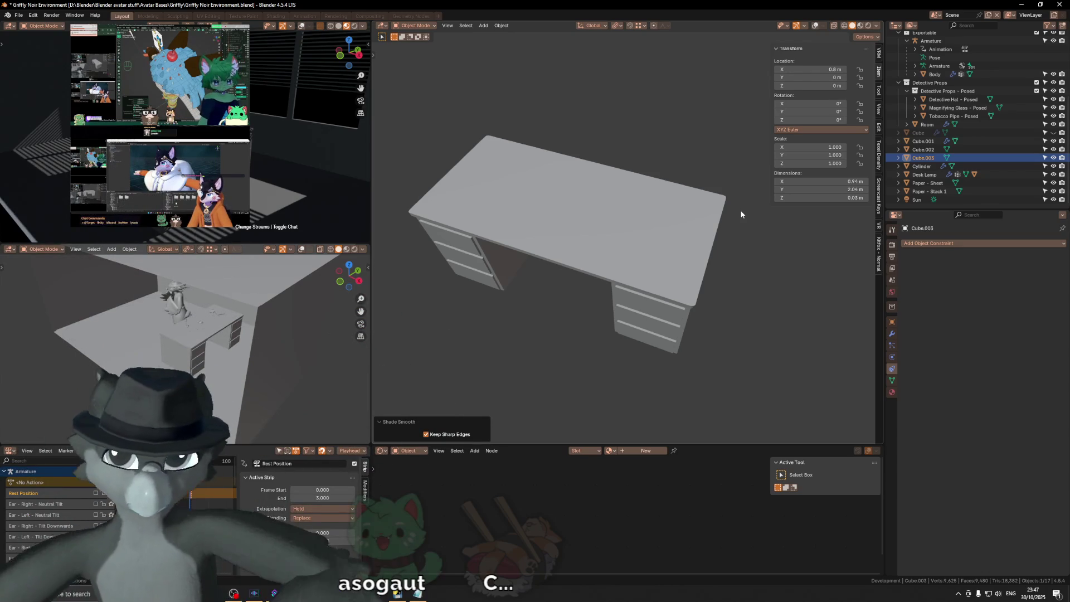
{"action": "mouse_move", "coordinate": [681, 238]}
{"action": "middle_mouse_down"}
{"action": "mouse_move", "coordinate": [628, 258]}
{"action": "mouse_move", "coordinate": [638, 244]}
{"action": "middle_mouse_up"}
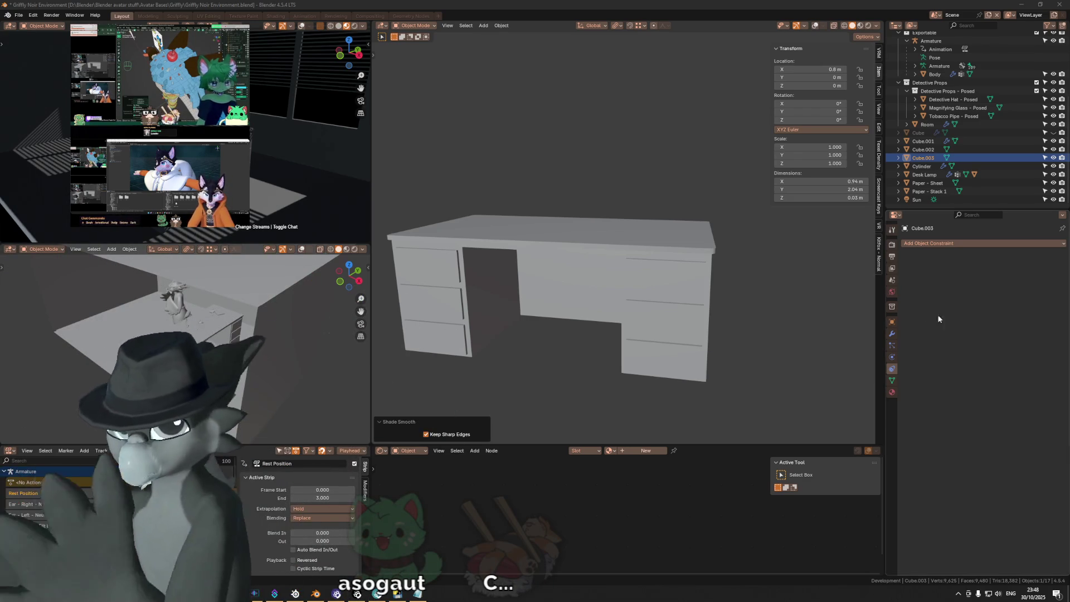
{"action": "mouse_move", "coordinate": [636, 273]}
{"action": "middle_mouse_down"}
{"action": "mouse_move", "coordinate": [624, 259]}
{"action": "mouse_move", "coordinate": [681, 285]}
{"action": "mouse_move", "coordinate": [733, 289]}
{"action": "mouse_move", "coordinate": [697, 289]}
{"action": "mouse_move", "coordinate": [723, 244]}
{"action": "mouse_move", "coordinate": [741, 255]}
{"action": "mouse_move", "coordinate": [645, 243]}
{"action": "middle_mouse_up"}
{"action": "scroll", "coordinate": [656, 272], "scroll_direction": "up", "scroll_amount": 2}
{"action": "key", "text": "shift+alt+z"}
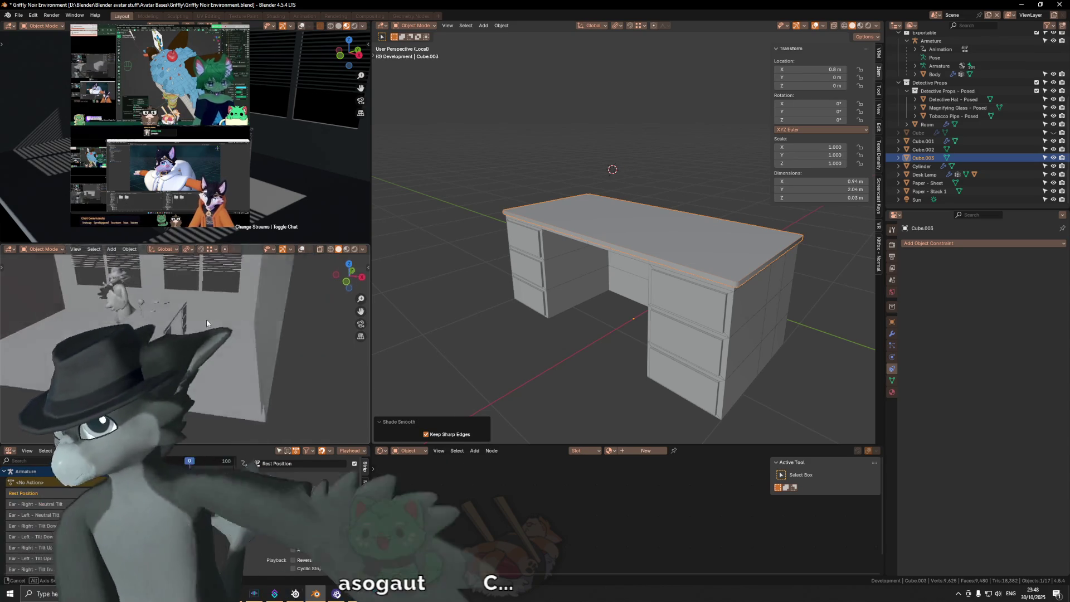
{"action": "scroll", "coordinate": [212, 329], "scroll_direction": "up", "scroll_amount": 3}
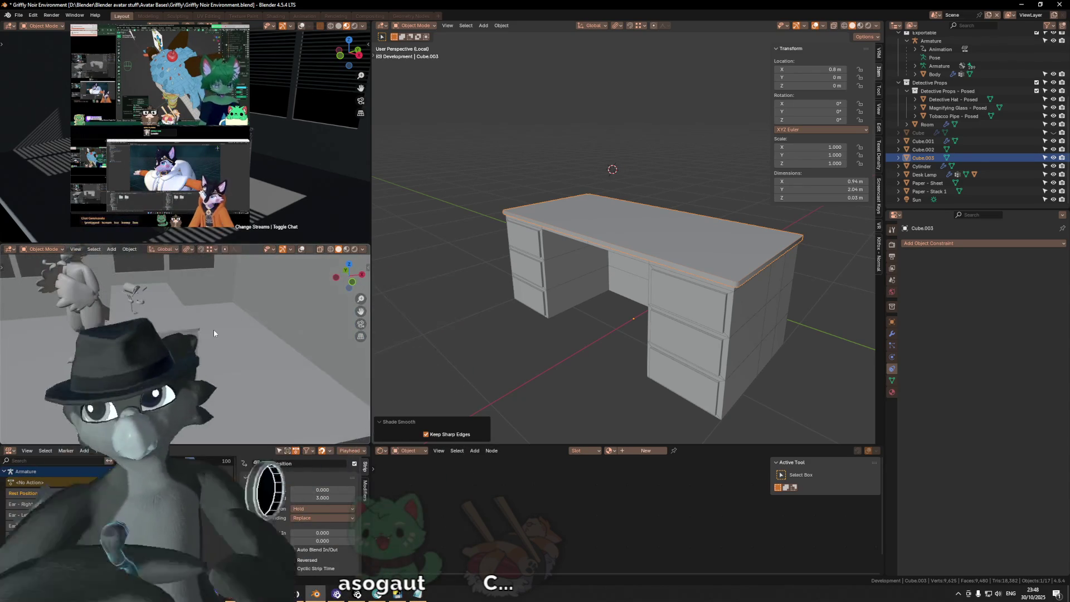
{"action": "scroll", "coordinate": [226, 309], "scroll_direction": "up", "scroll_amount": 4}
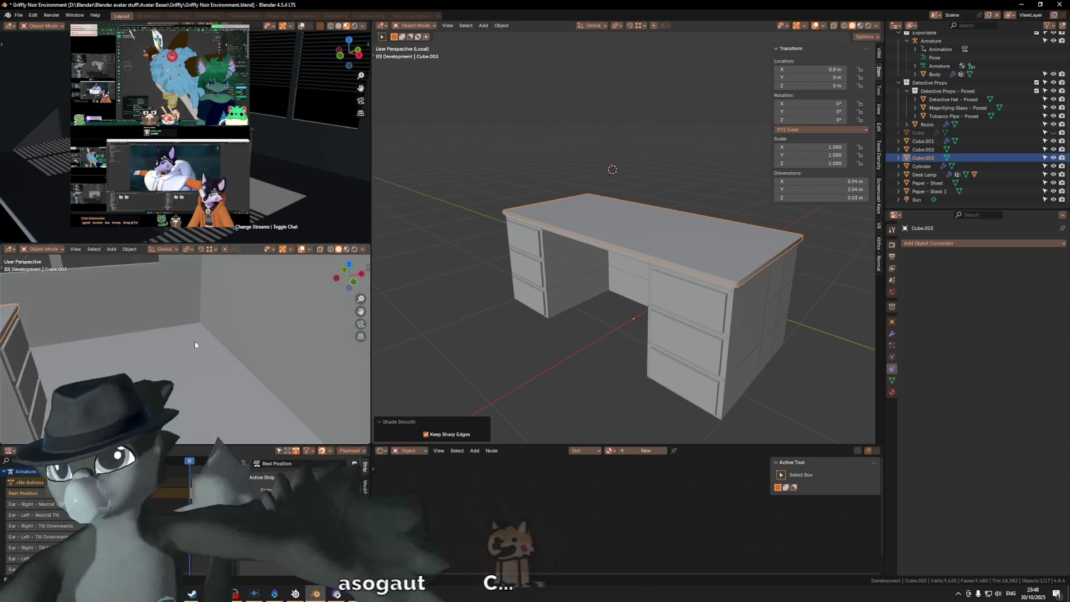
{"action": "left_click", "coordinate": [192, 343]}
Place the 3D cursor on the floor and add a cylinder mesh there.
{"action": "right_click", "coordinate": [187, 345], "text": "shift"}
{"action": "key", "text": "shift+a"}
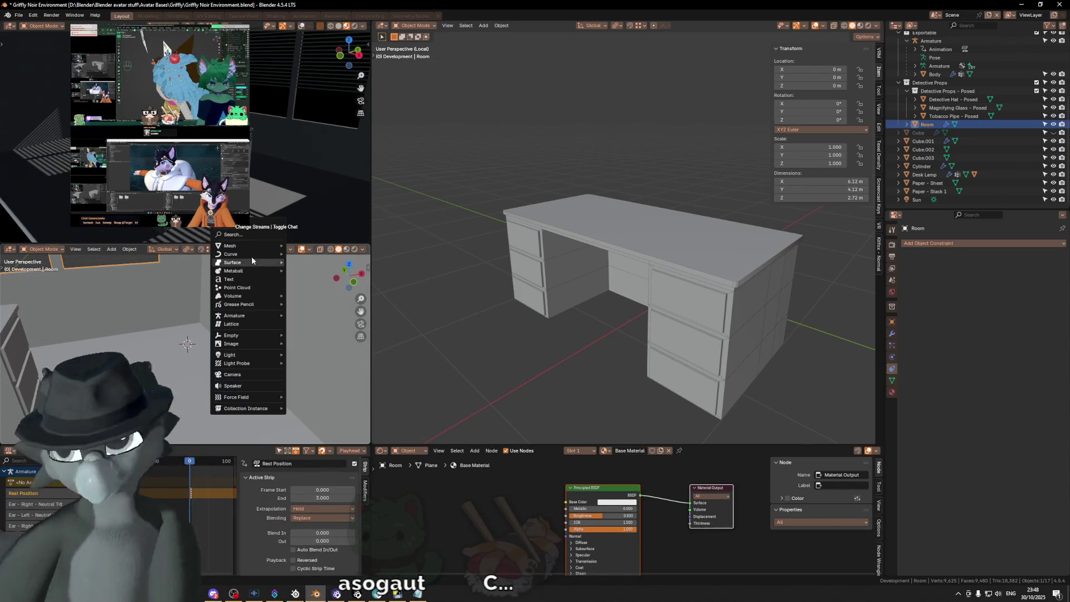
{"action": "mouse_move", "coordinate": [252, 245]}
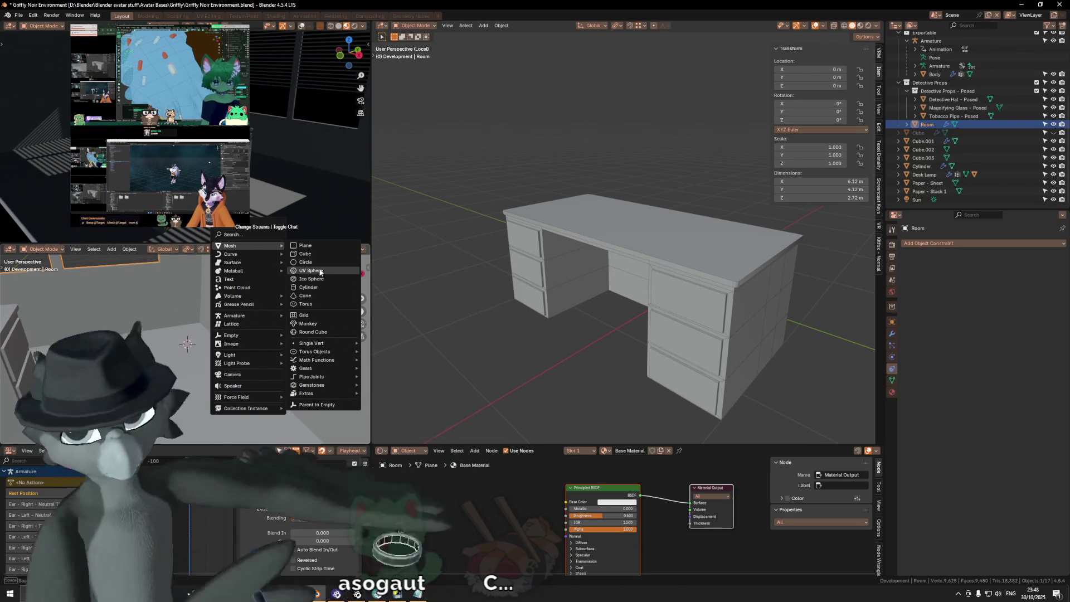
{"action": "left_click", "coordinate": [317, 286]}
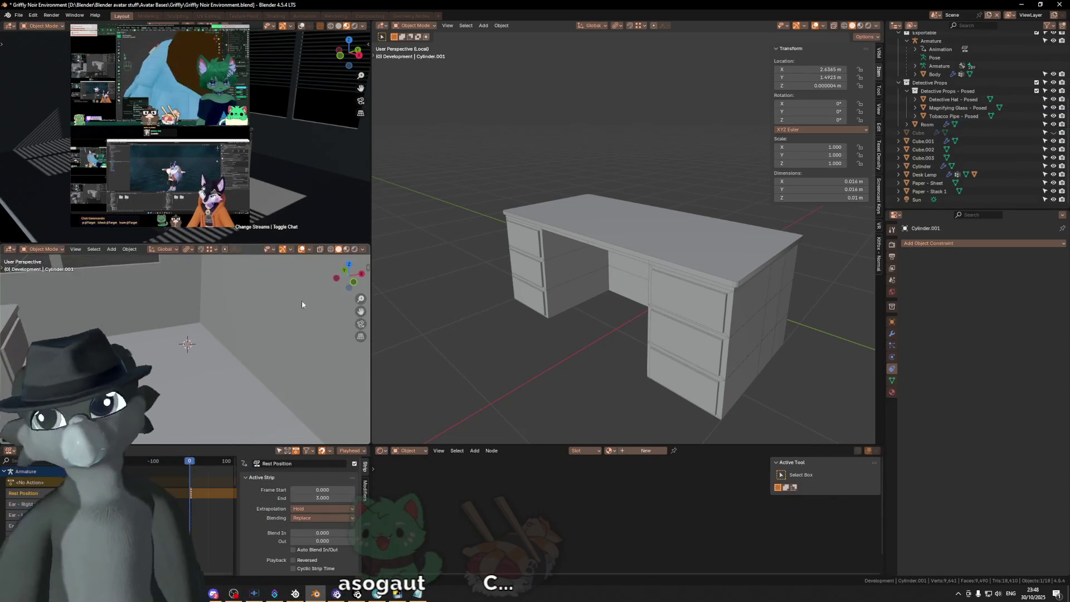
{"action": "scroll", "coordinate": [167, 346], "scroll_direction": "down", "scroll_amount": 5}
{"action": "scroll", "coordinate": [167, 345], "scroll_direction": "up", "scroll_amount": 5}
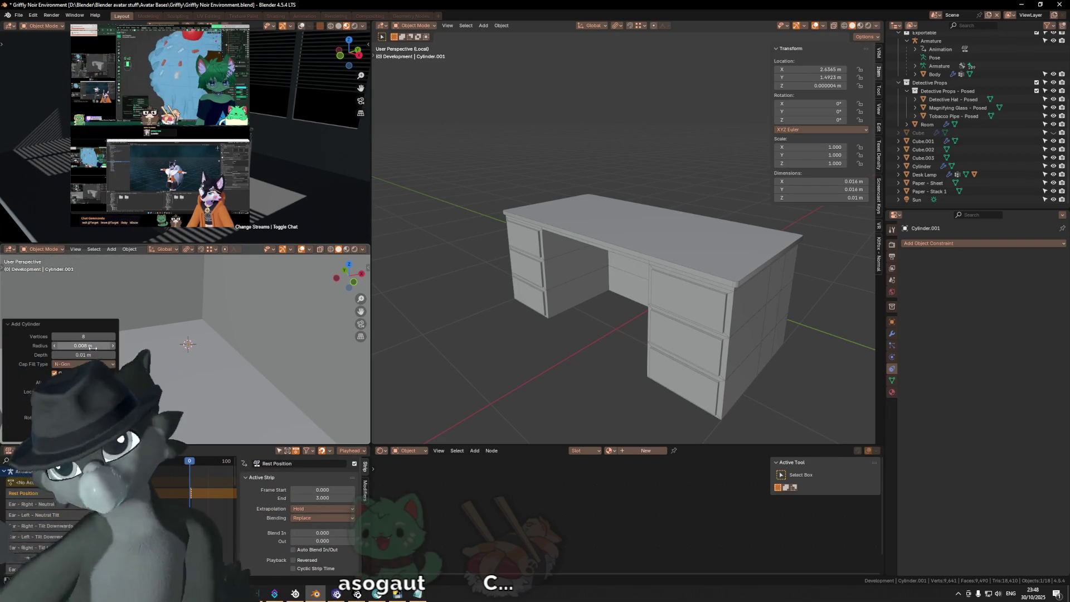
Give the new cylinder a radius of 0.2 m and a depth of 0.2 m.
{"action": "left_click_drag", "start_coordinate": [957, 348], "coordinate": [956, 348]}
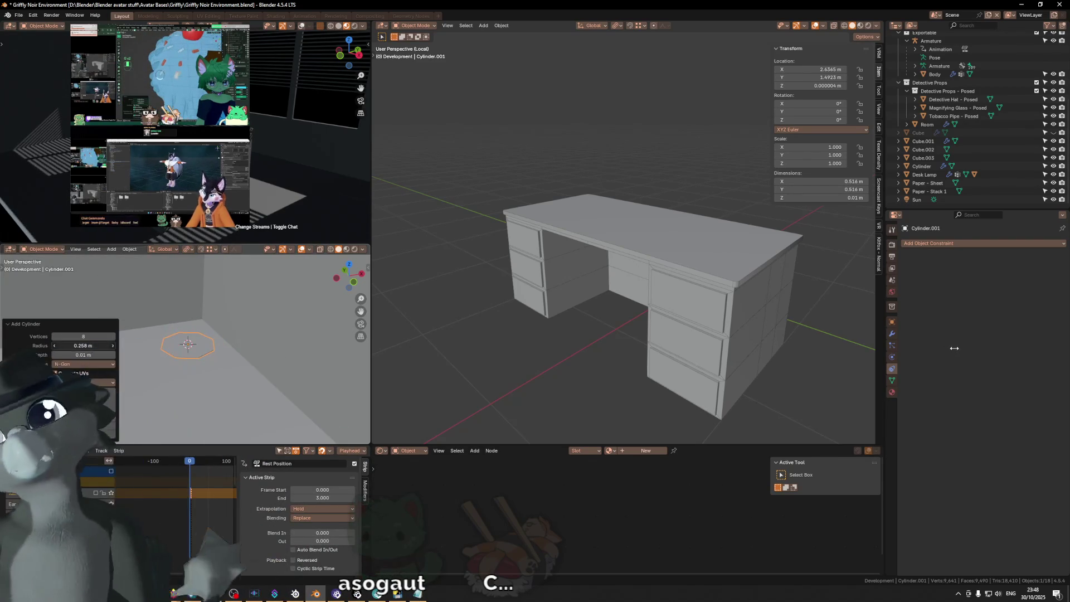
{"action": "left_click", "coordinate": [93, 337]}
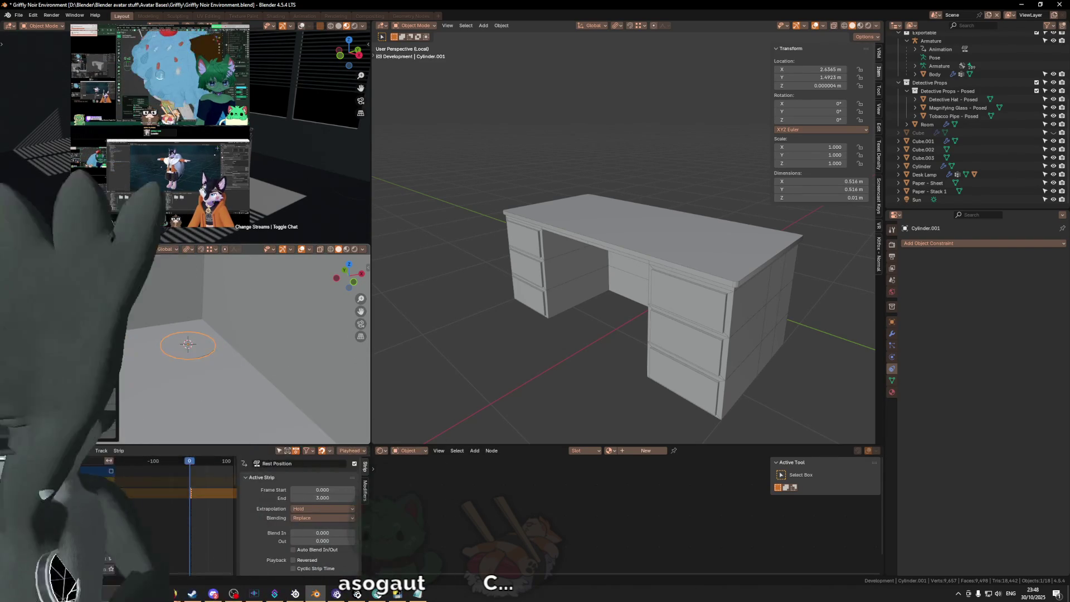
{"action": "left_click", "coordinate": [92, 346]}
{"action": "type", "text": ".2"}
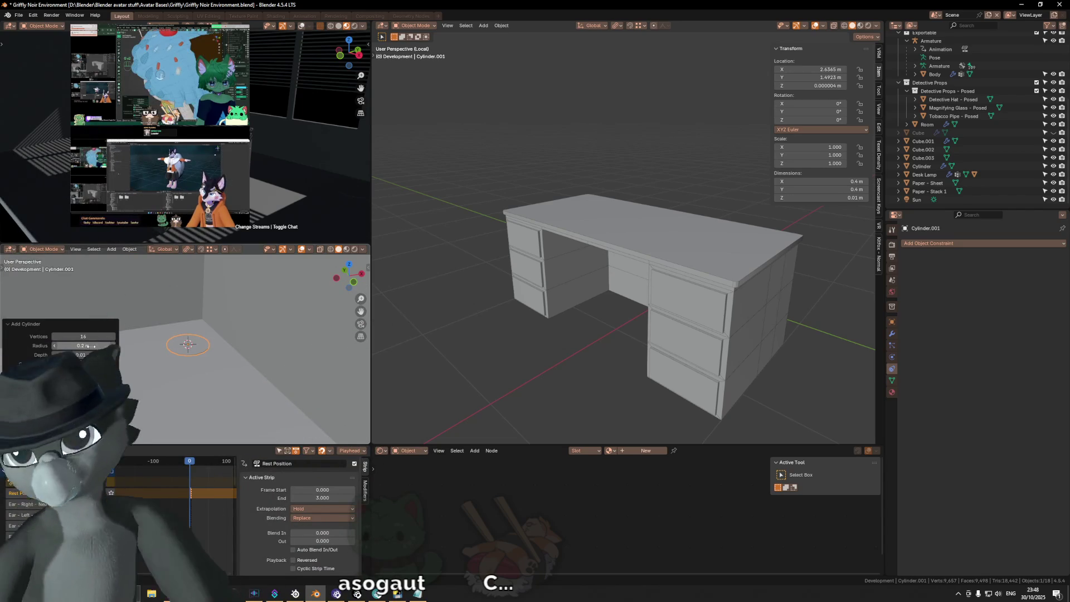
{"action": "middle_click_drag", "start_coordinate": [193, 310], "coordinate": [215, 308]}
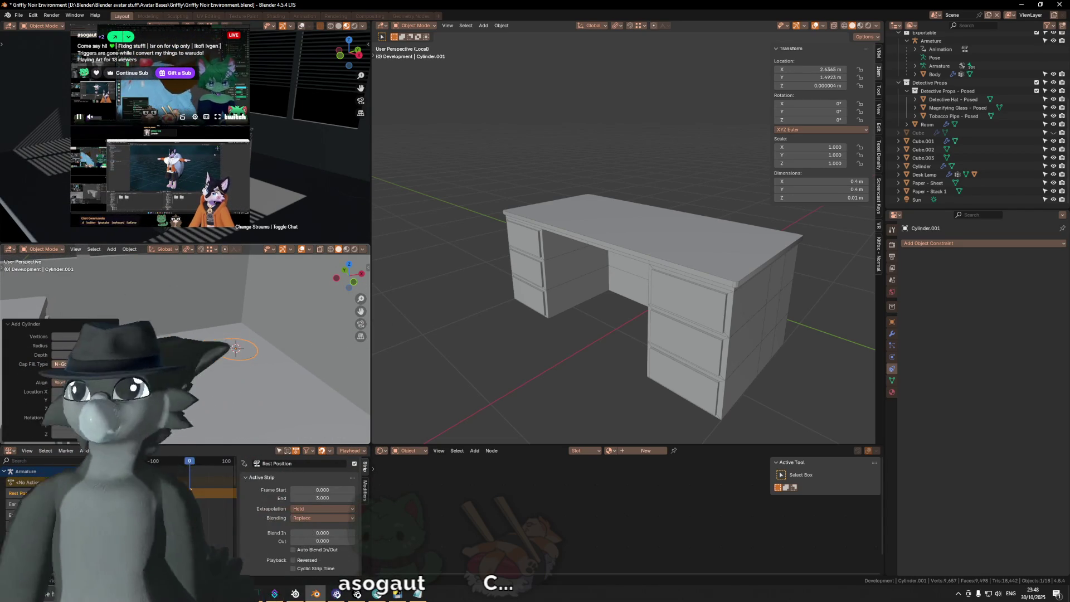
{"action": "left_click", "coordinate": [84, 354]}
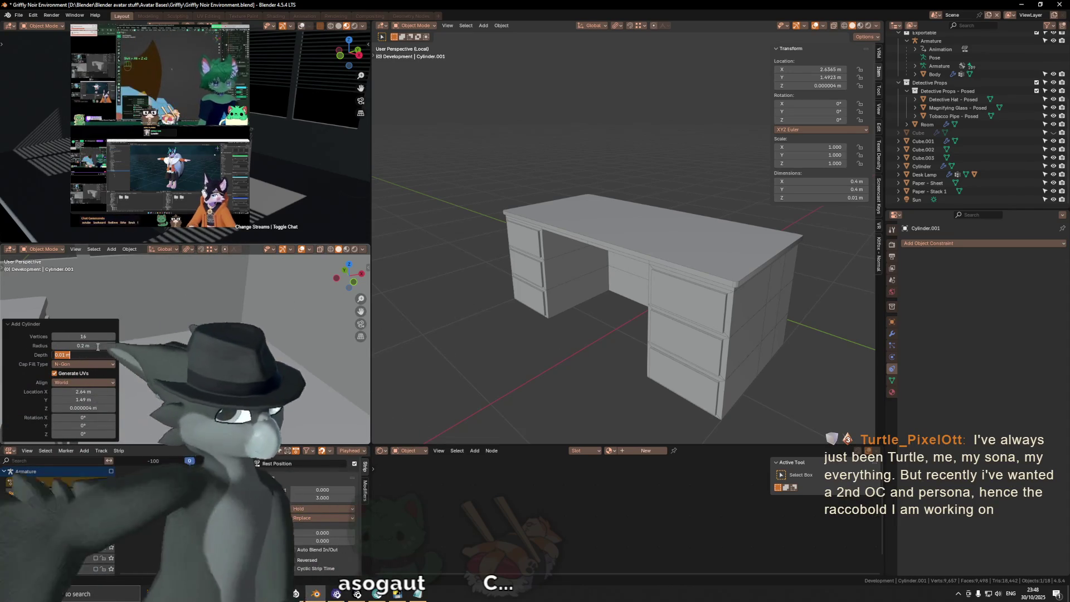
{"action": "type", "text": ".2"}
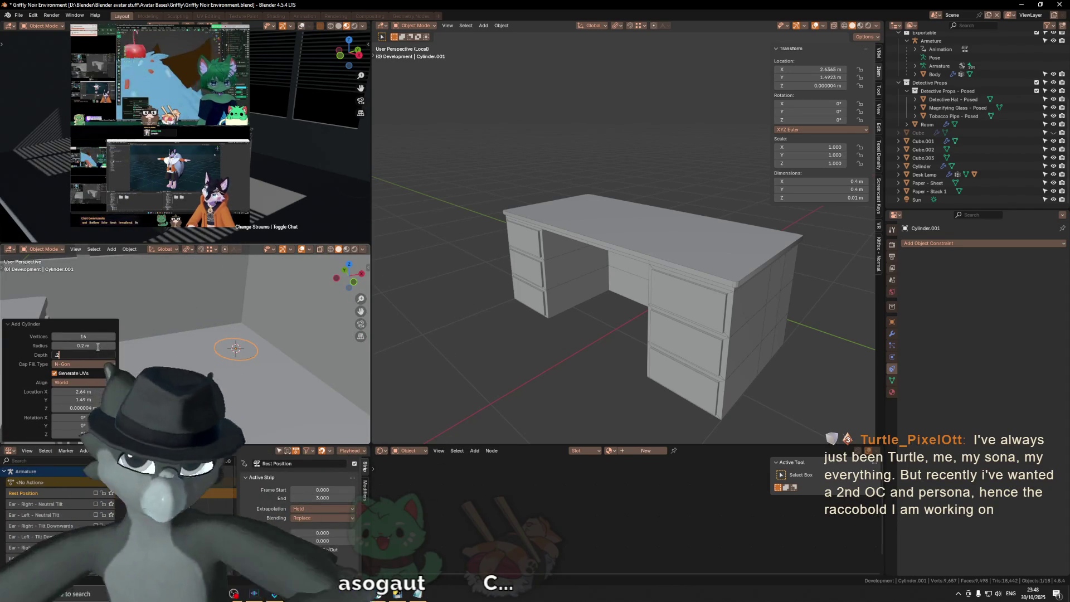
{"action": "key", "text": "Return"}
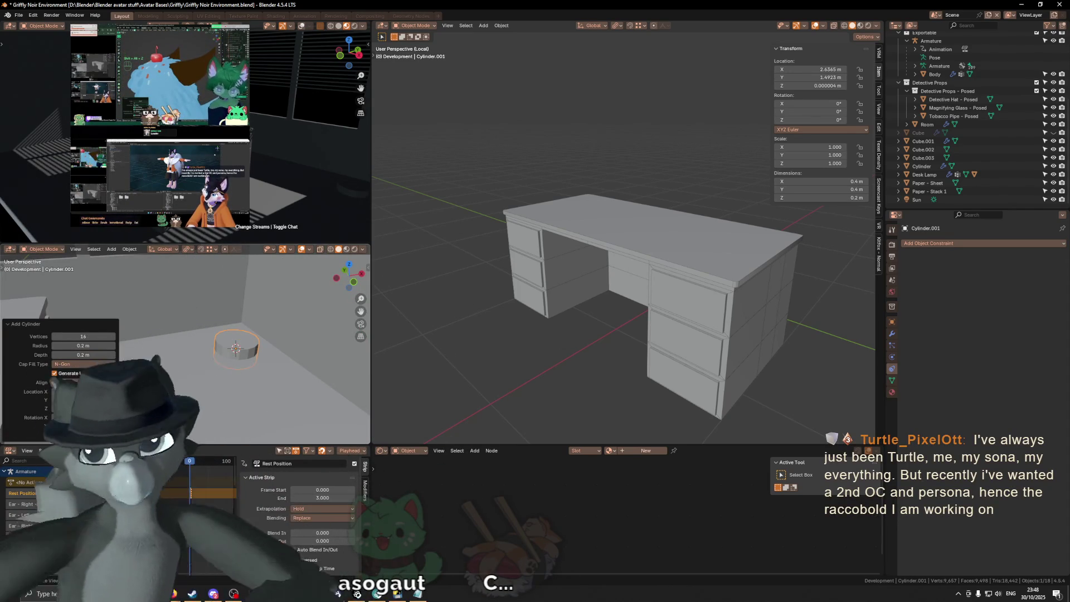
{"action": "middle_click_drag", "start_coordinate": [246, 346], "coordinate": [254, 339]}
{"action": "key", "text": "Tab"}
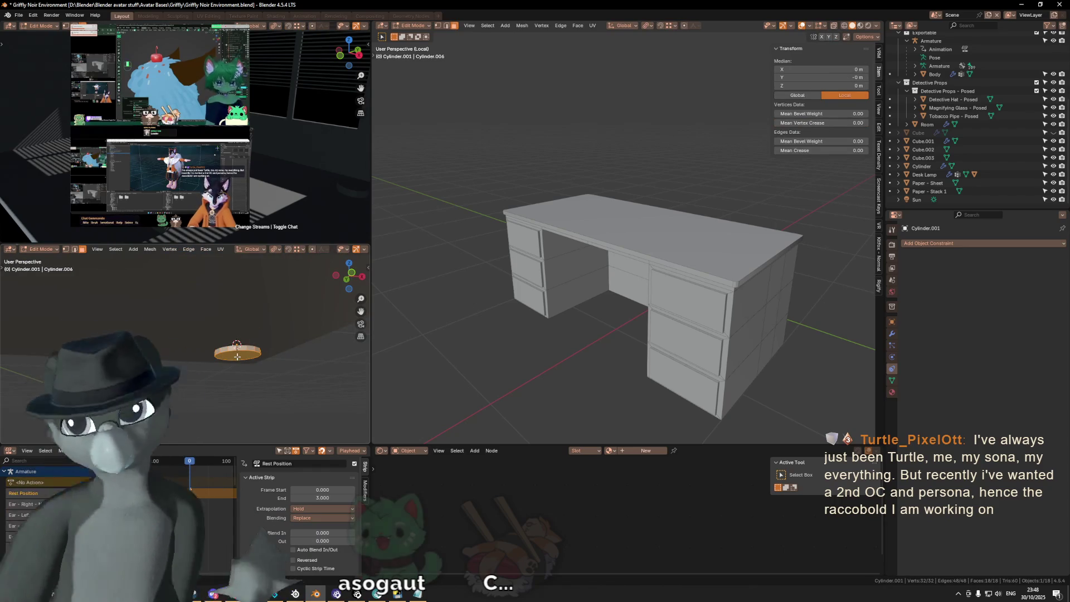
Set Cylinder.001's origin to the 3D cursor and face-snap it down onto the floor at Z 0.
{"action": "key", "text": "Tab"}
{"action": "right_click", "coordinate": [251, 312]}
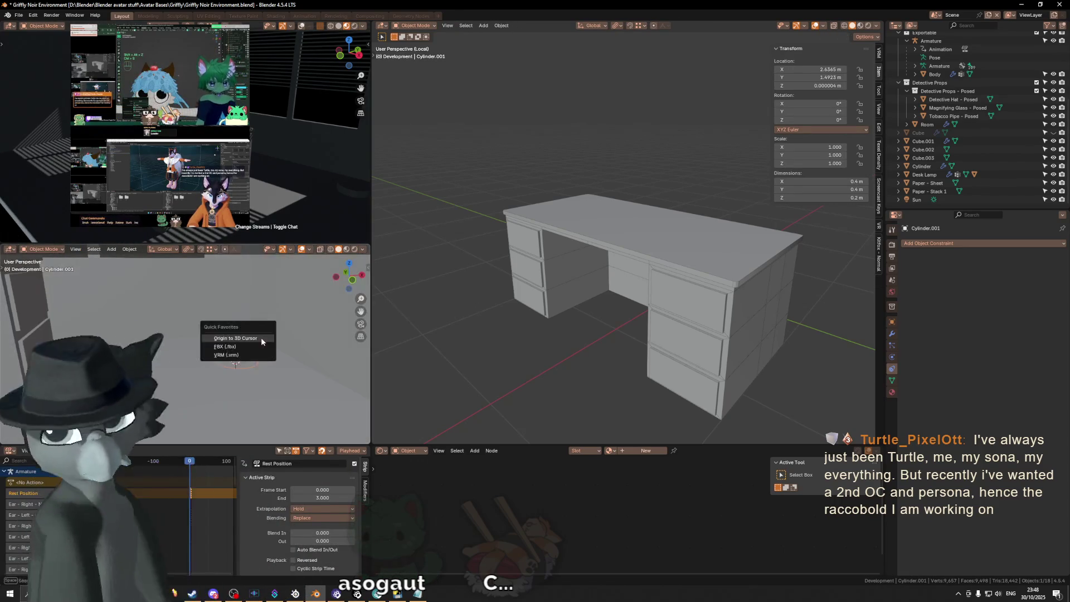
{"action": "left_click", "coordinate": [260, 336]}
{"action": "key", "text": "g"}
{"action": "key", "text": "z"}
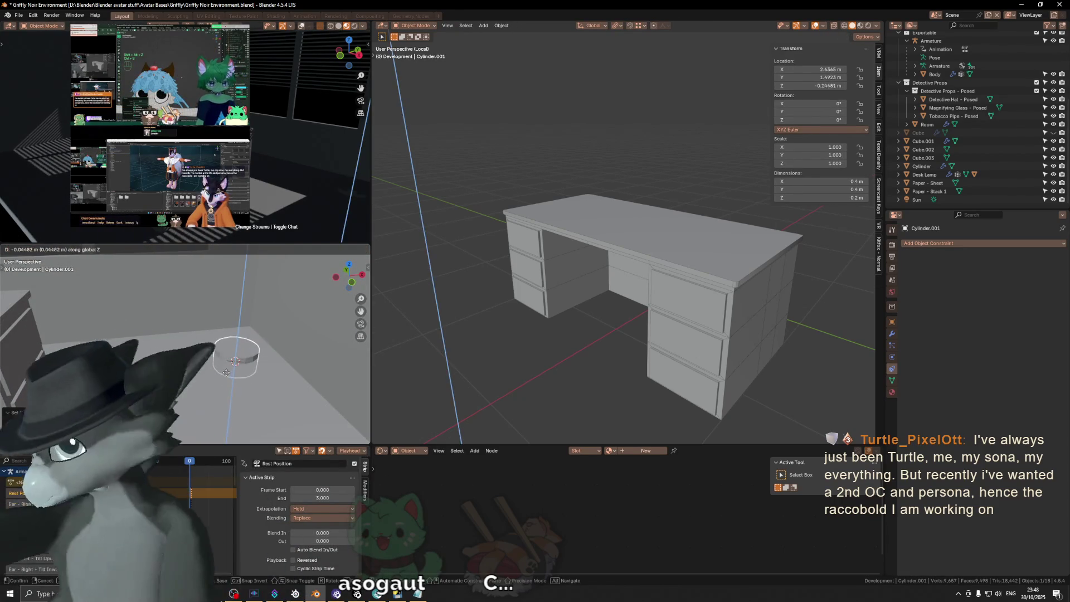
{"action": "key", "text": "n"}
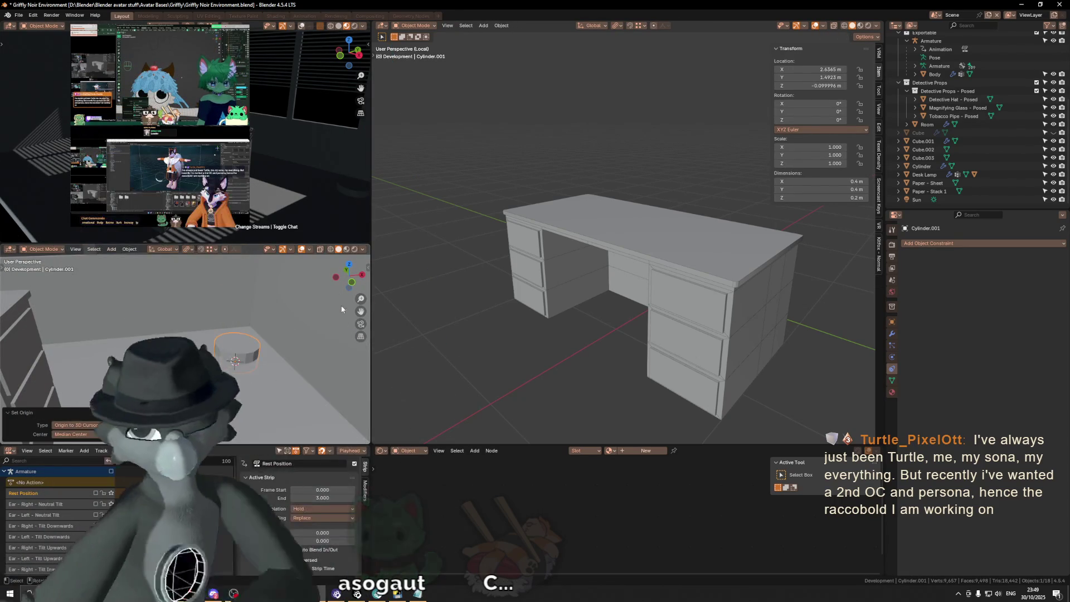
{"action": "key", "text": "n"}
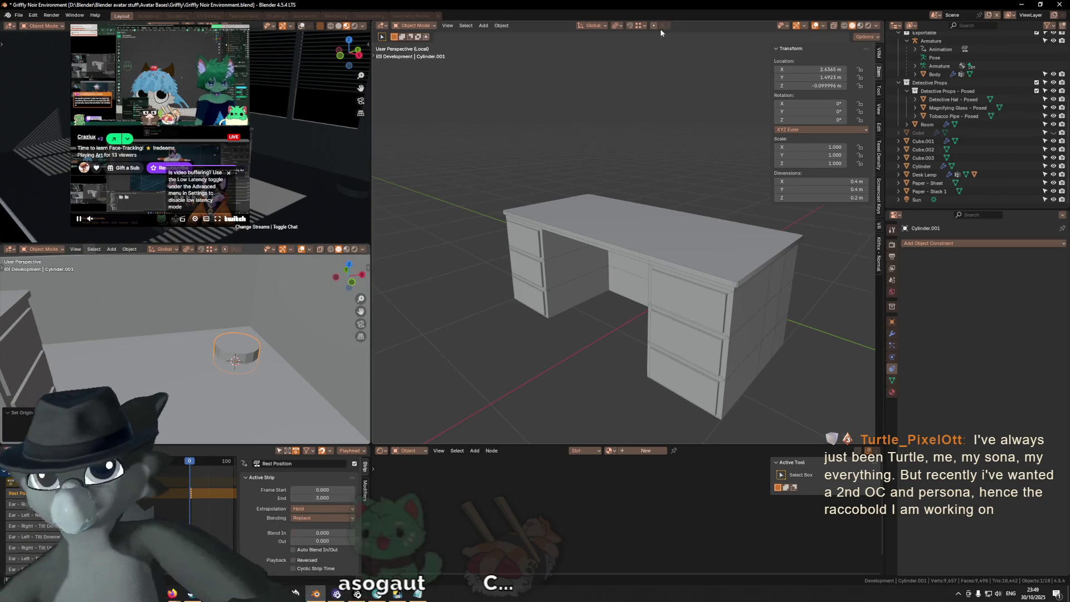
{"action": "left_click", "coordinate": [641, 25]}
{"action": "left_click", "coordinate": [632, 103]}
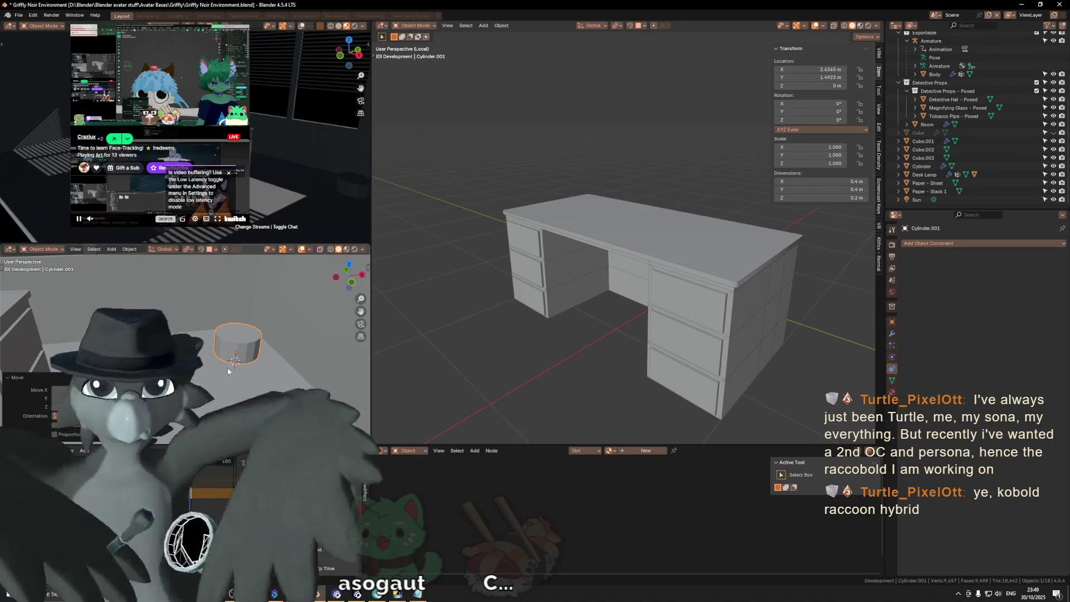
{"action": "left_click", "coordinate": [223, 365]}
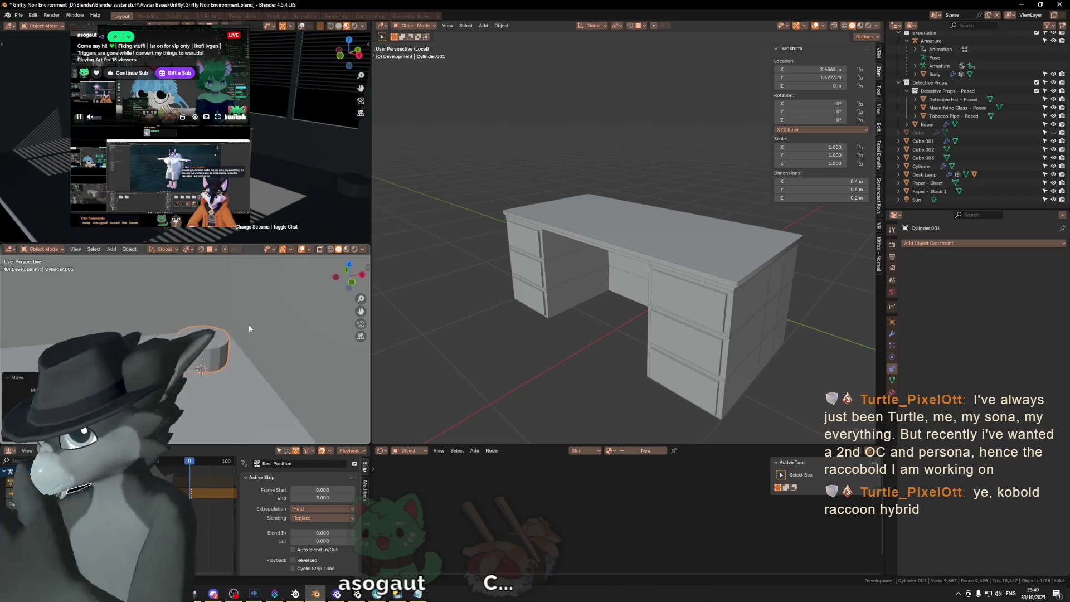
Raise the cylinder's top face 0.2 m along Z with G Z .2.
{"action": "key", "text": "Tab"}
{"action": "type", "text": "gz.2"}
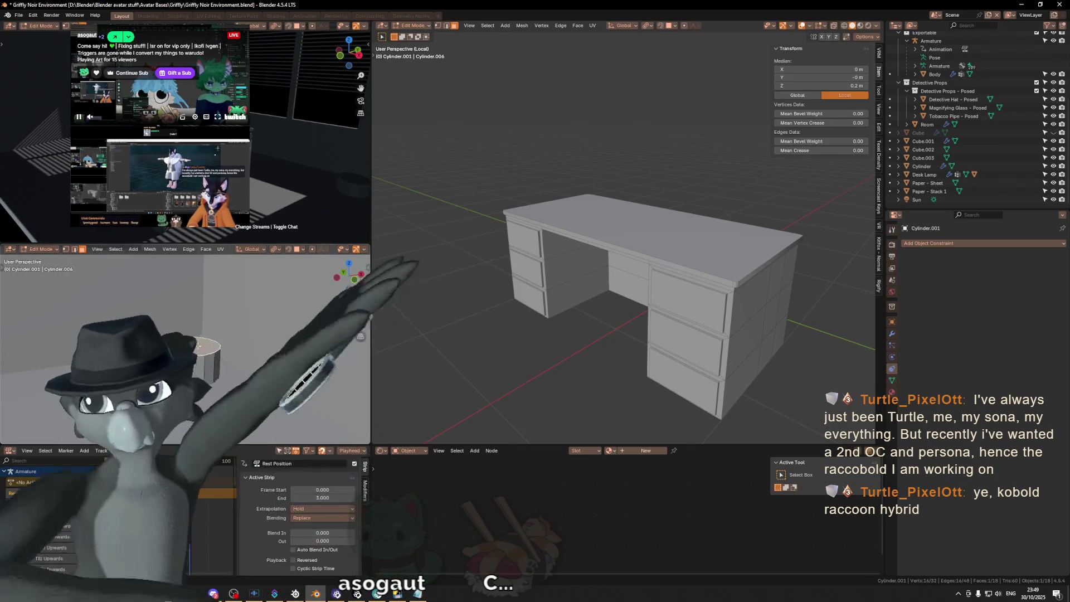
{"action": "key", "text": "Return"}
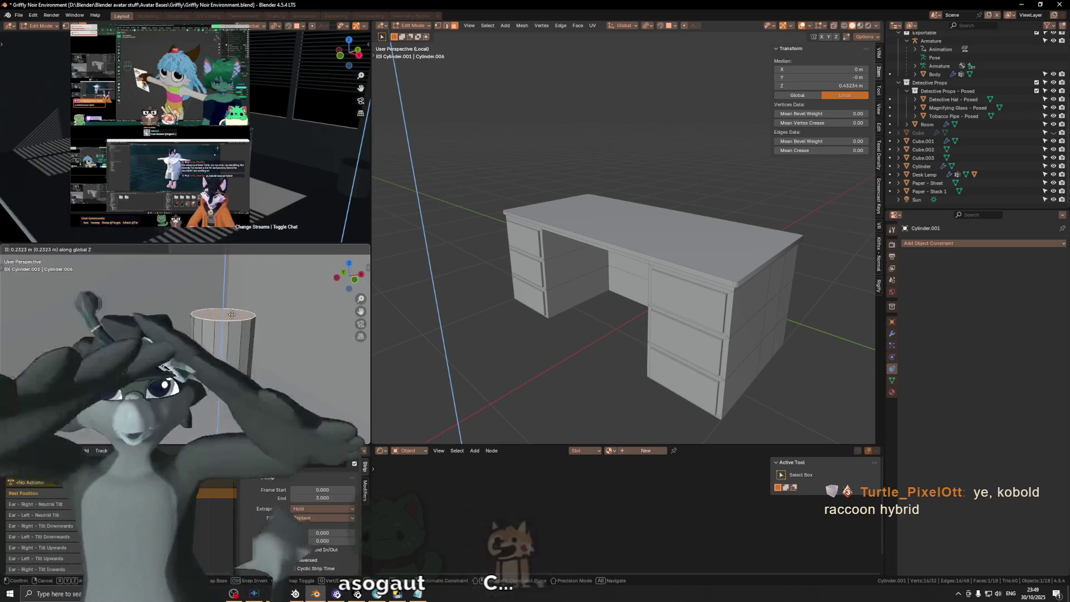
{"action": "key", "text": "Return"}
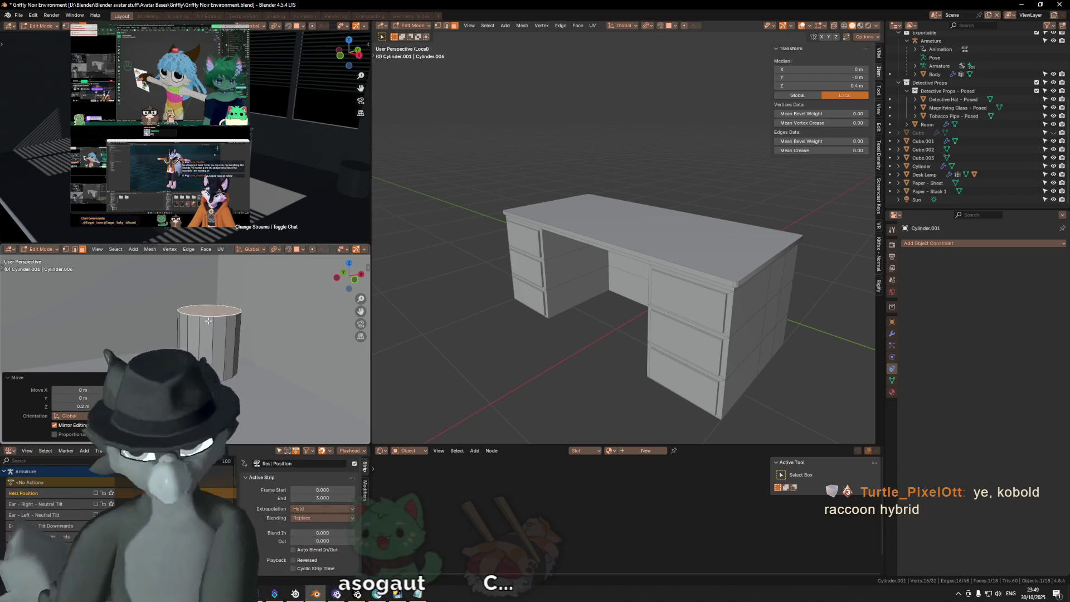
{"action": "middle_click_drag", "start_coordinate": [208, 321], "coordinate": [214, 313]}
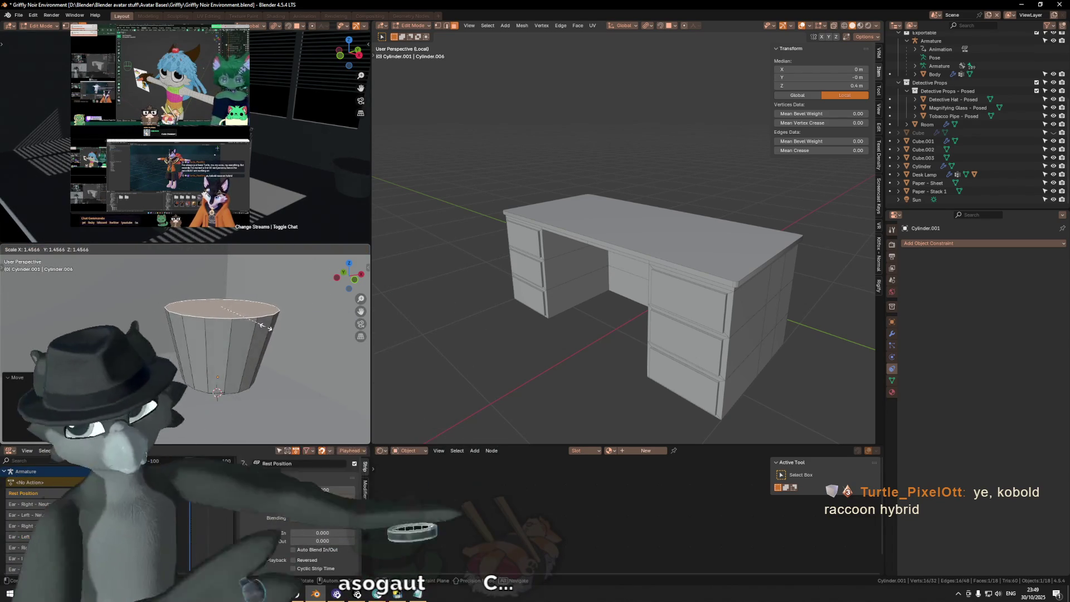
{"action": "right_click", "coordinate": [273, 328]}
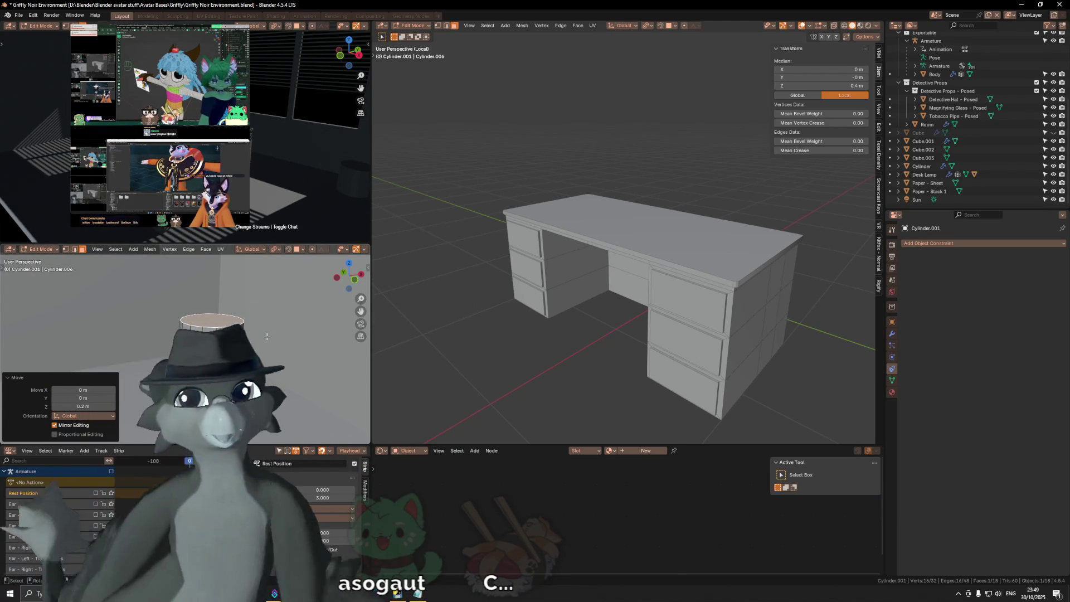
Look down onto the cylinder's top and begin insetting the top face.
{"action": "scroll", "coordinate": [268, 340], "scroll_direction": "down", "scroll_amount": 2}
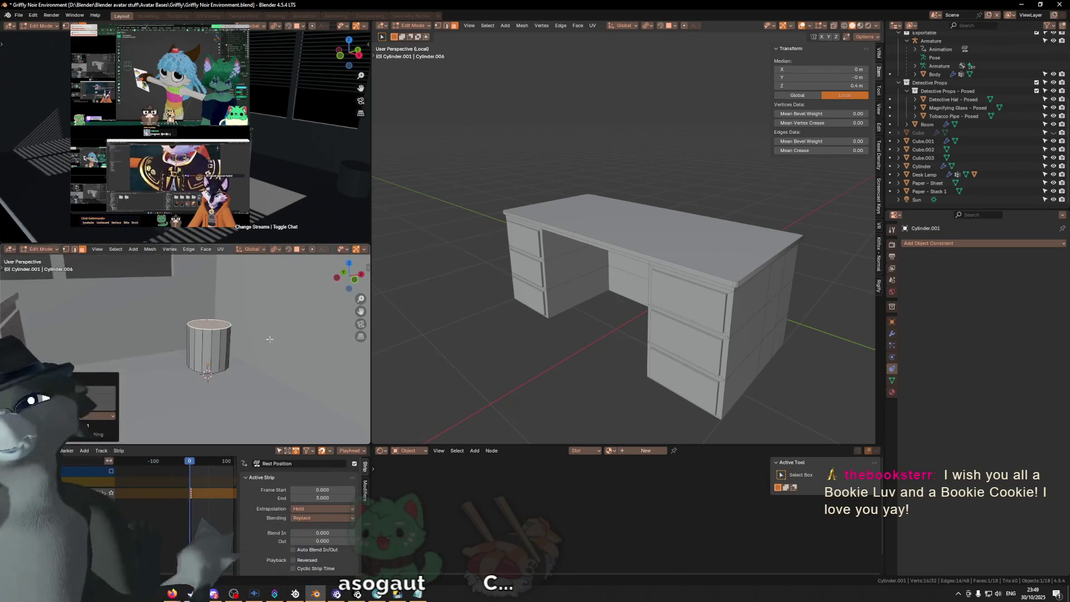
{"action": "middle_click_drag", "start_coordinate": [240, 325], "coordinate": [222, 364], "text": "shift"}
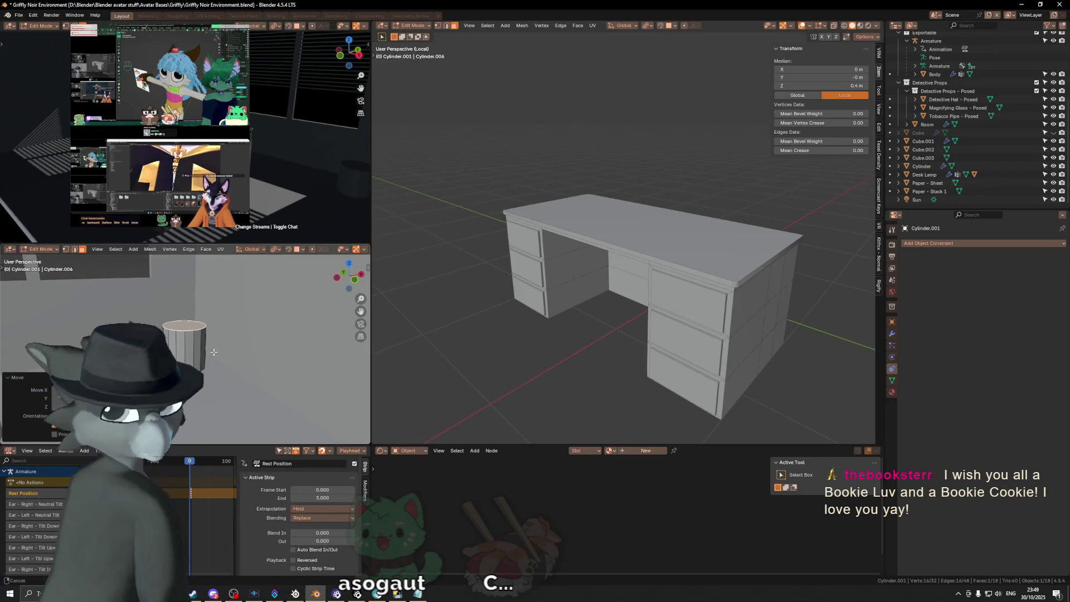
{"action": "scroll", "coordinate": [223, 345], "scroll_direction": "up", "scroll_amount": 2}
{"action": "middle_click_drag", "start_coordinate": [223, 345], "coordinate": [223, 295]}
{"action": "scroll", "coordinate": [222, 295], "scroll_direction": "up", "scroll_amount": 2}
{"action": "key", "text": "i"}
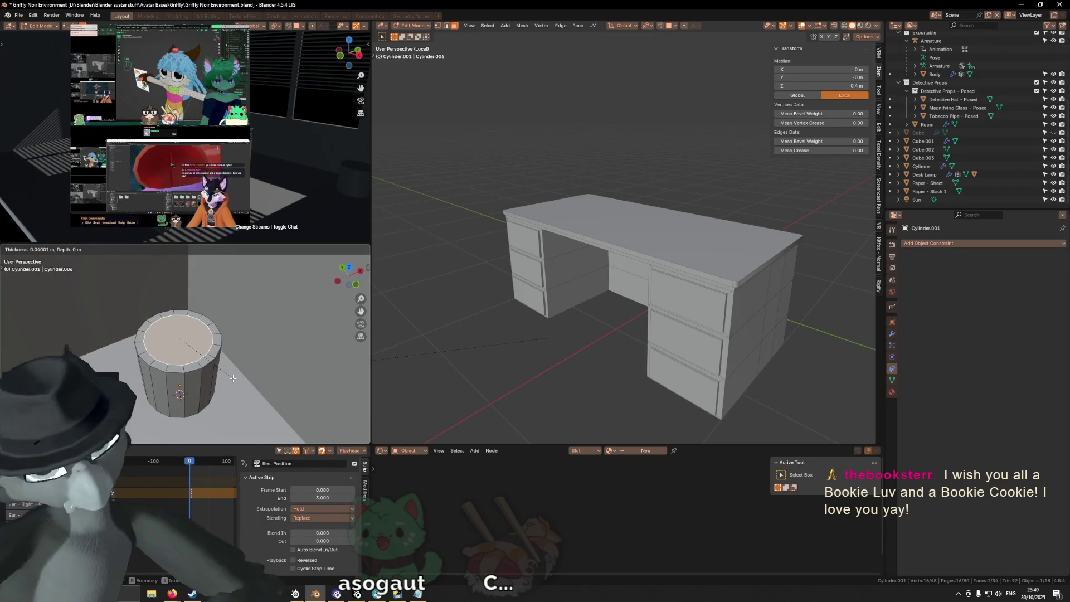
Inset the cylinder's top face by 3 cm, retyping the thickness a few times.
{"action": "type", "text": ".02"}
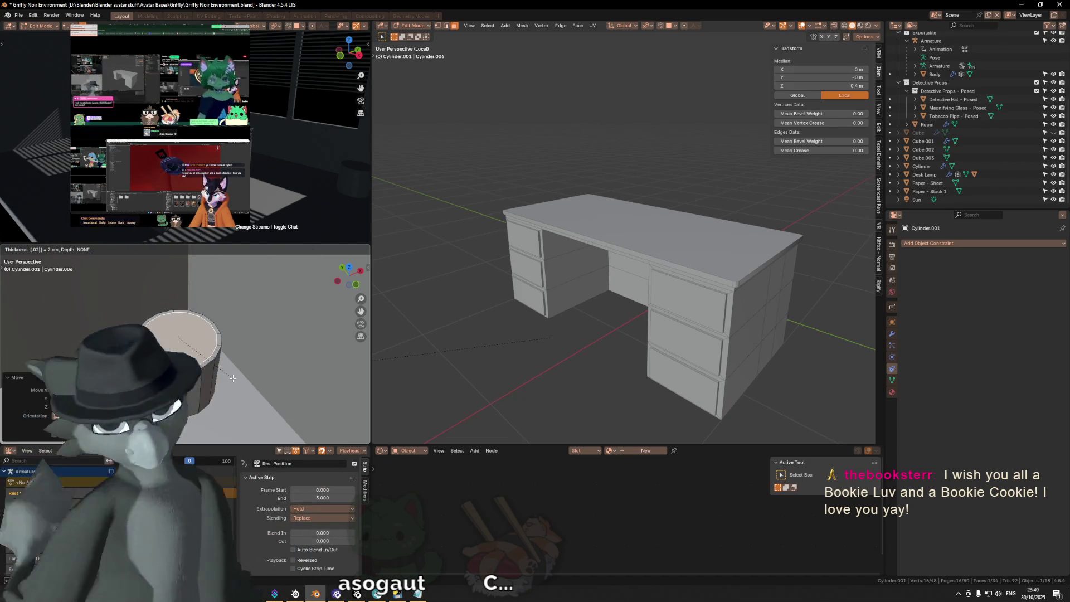
{"action": "key", "text": "BackSpace"}
{"action": "key", "text": "BackSpace"}
{"action": "key", "text": "BackSpace"}
{"action": "type", "text": ".1"}
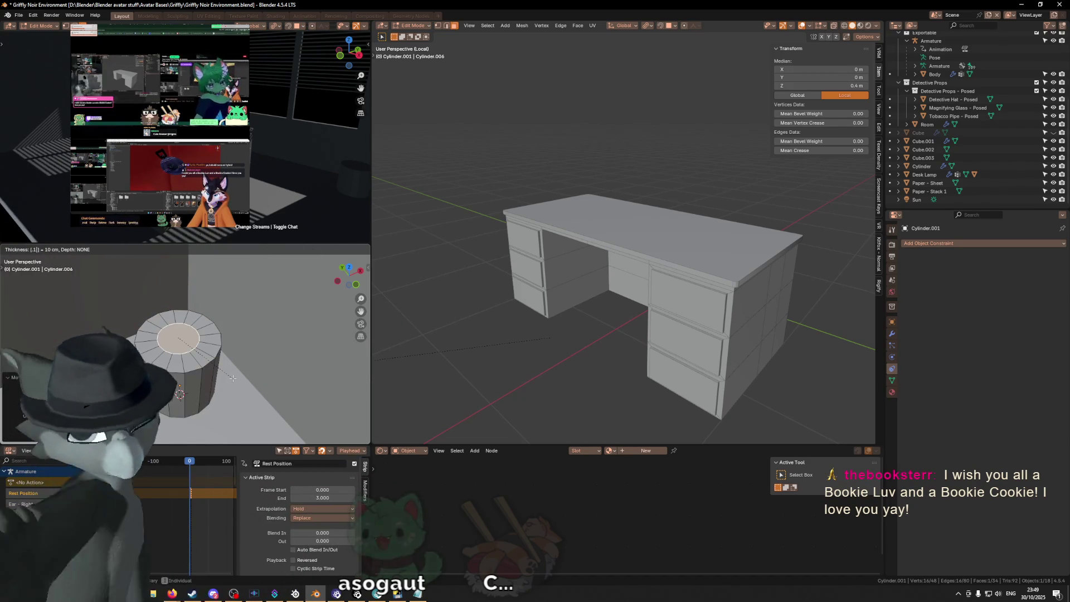
{"action": "key", "text": "BackSpace"}
{"action": "type", "text": "0"}
{"action": "type", "text": "5"}
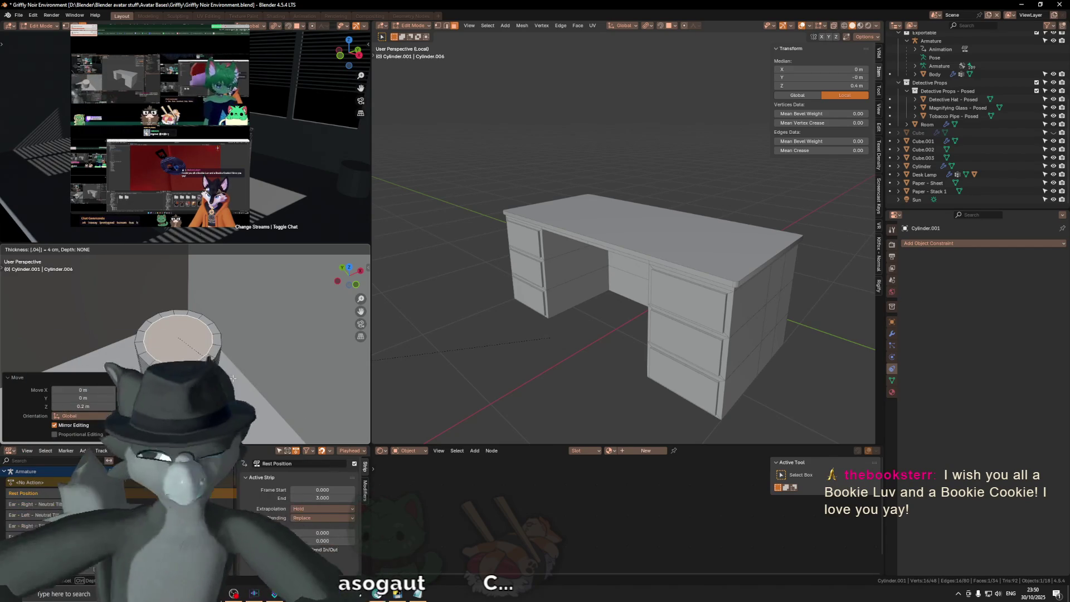
{"action": "key", "text": "BackSpace"}
{"action": "type", "text": "2"}
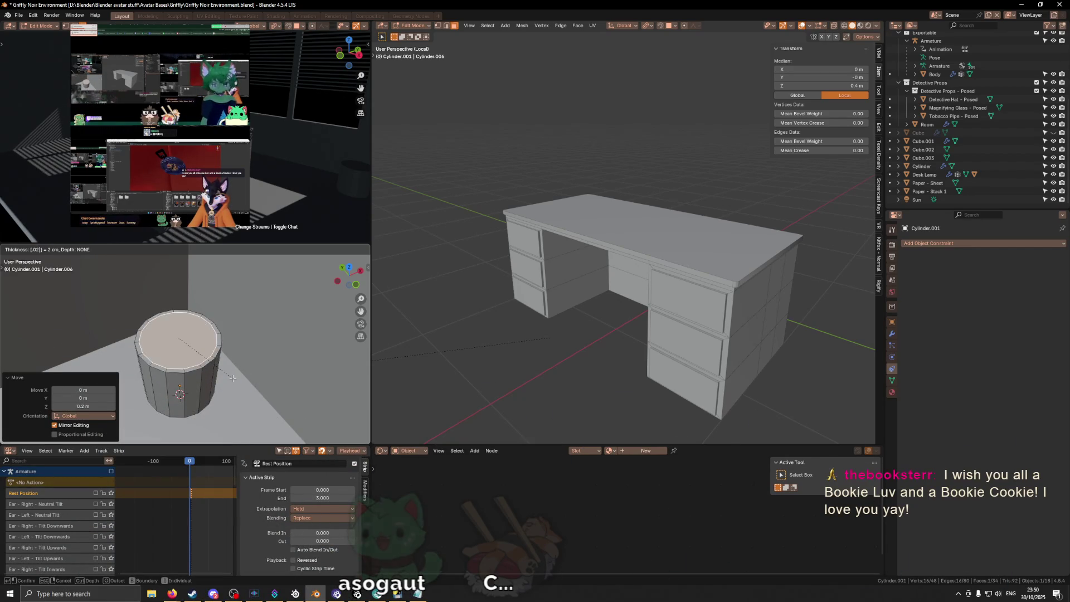
{"action": "type", "text": "3"}
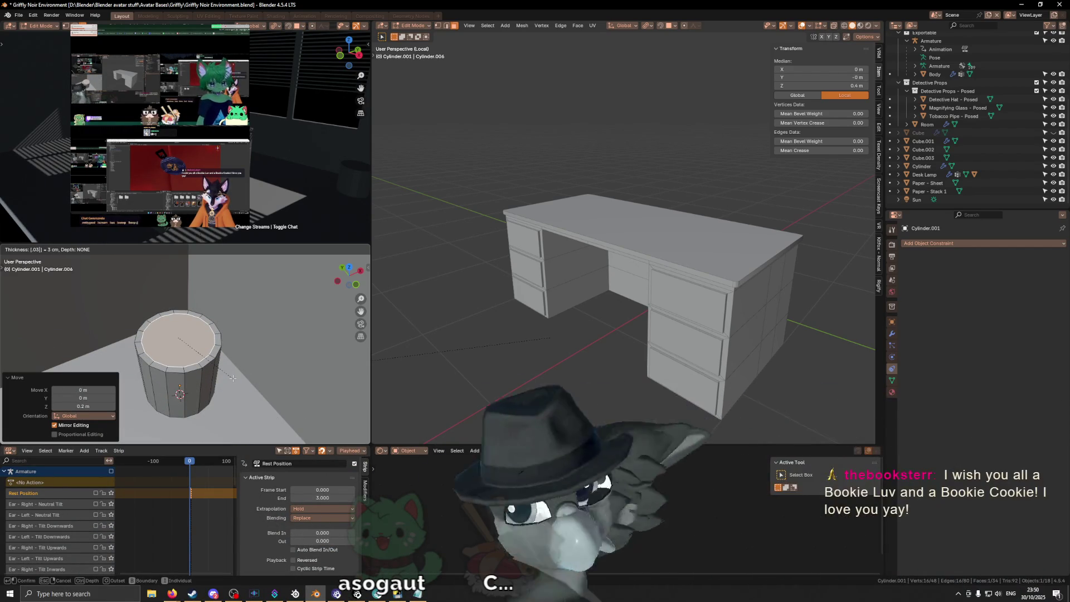
{"action": "key", "text": "Return"}
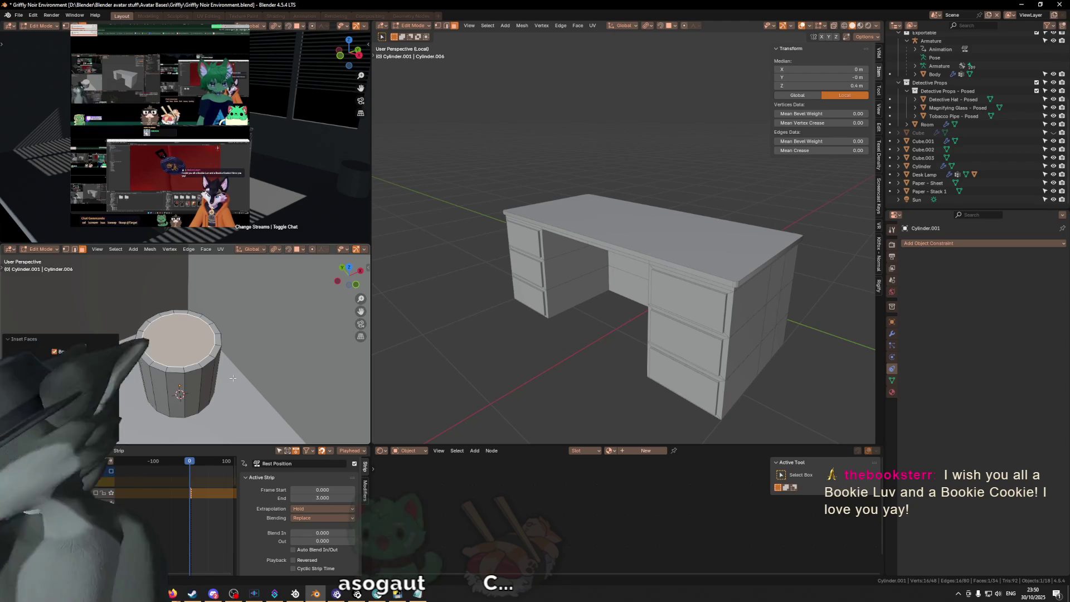
{"action": "key", "text": "ctrl+b"}
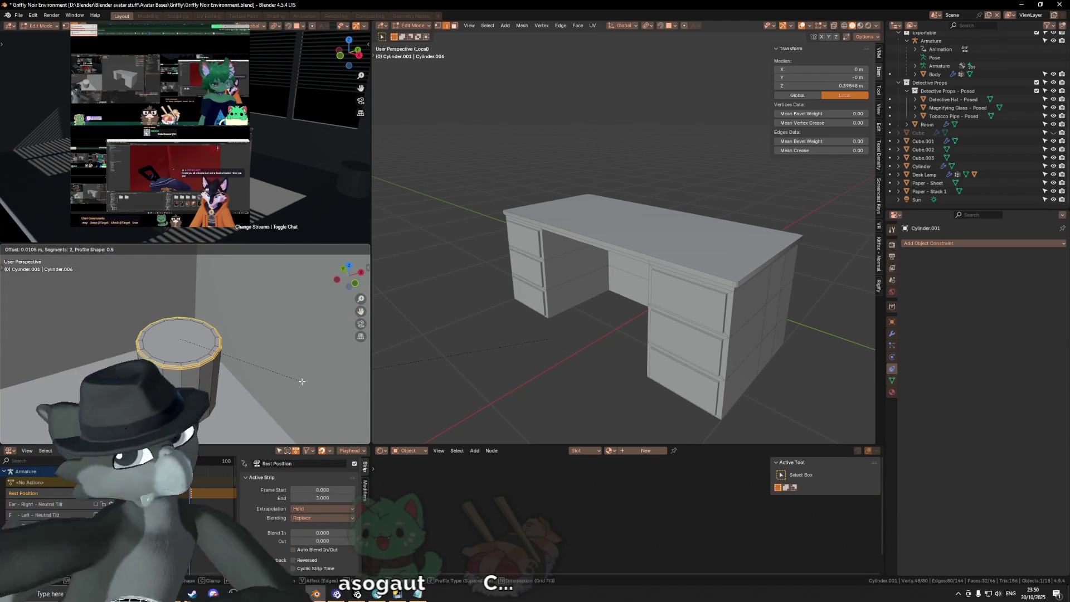
Bevel the rim edges and an edge ring around the cylinder body.
{"action": "left_click", "coordinate": [302, 381]}
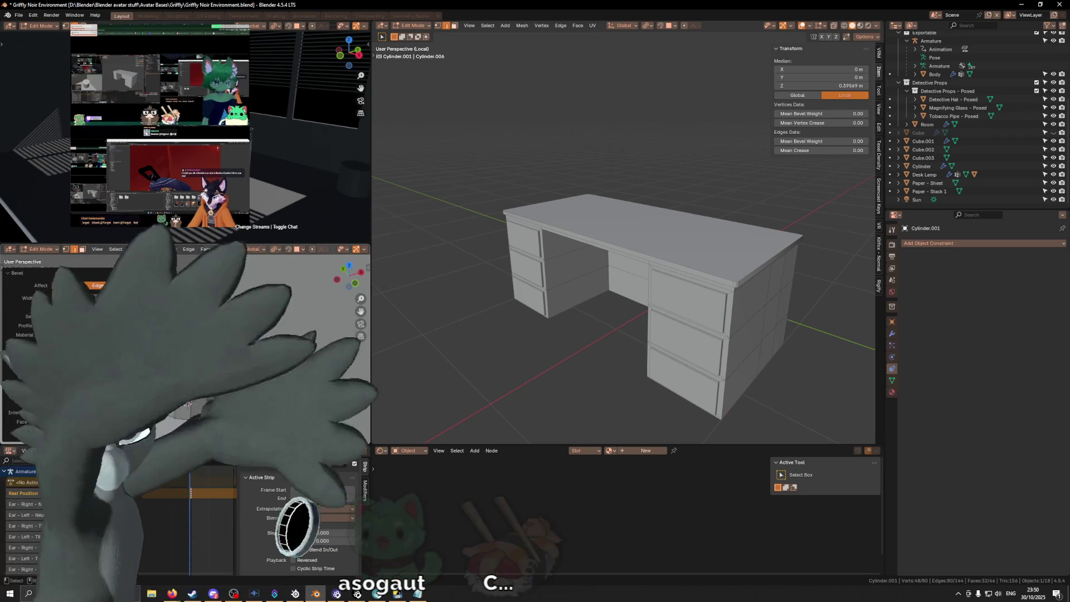
{"action": "left_click", "coordinate": [200, 391]}
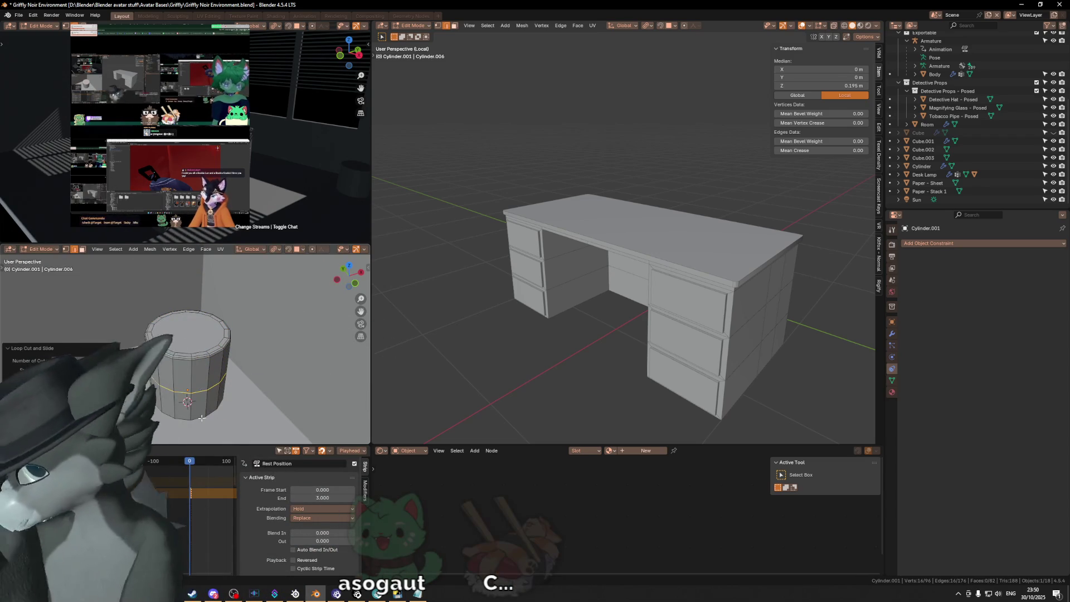
{"action": "middle_click_drag", "start_coordinate": [258, 390], "coordinate": [267, 387]}
{"action": "key", "text": "s"}
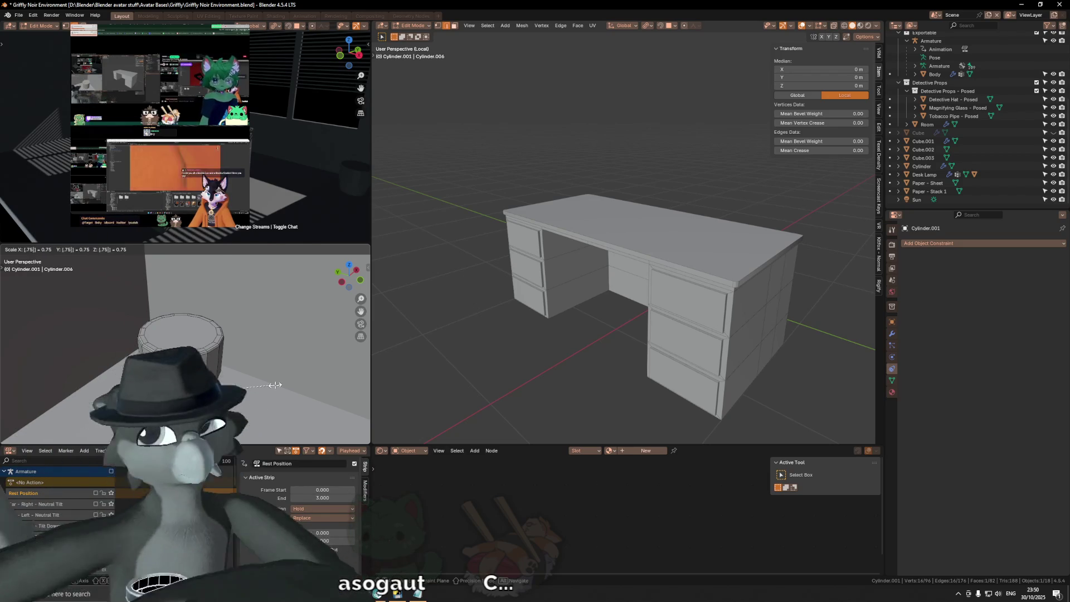
{"action": "left_click", "coordinate": [198, 390], "text": "alt"}
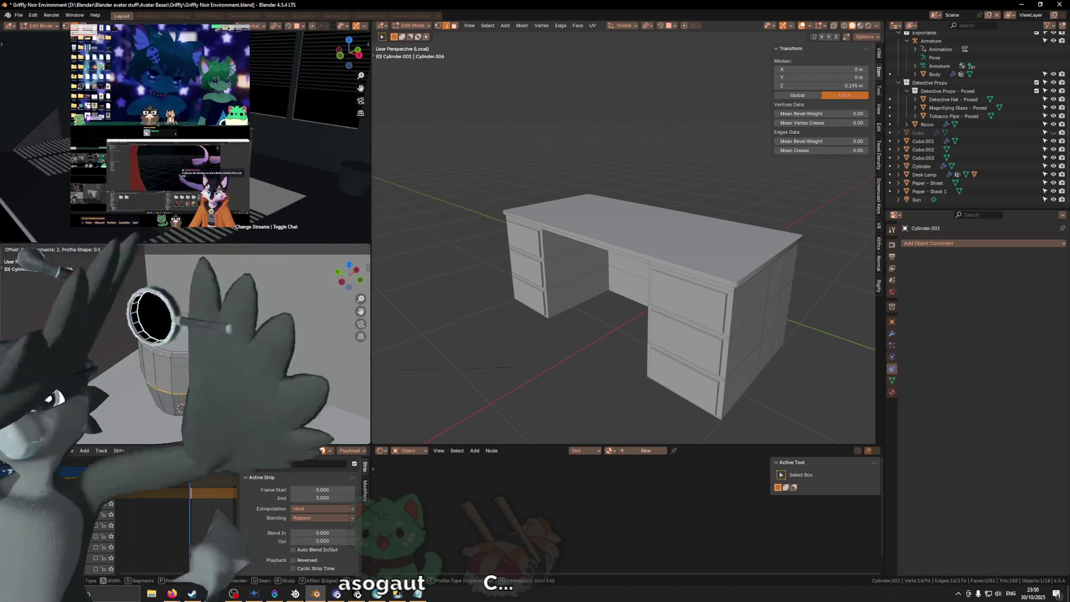
{"action": "key", "text": "ctrl+b"}
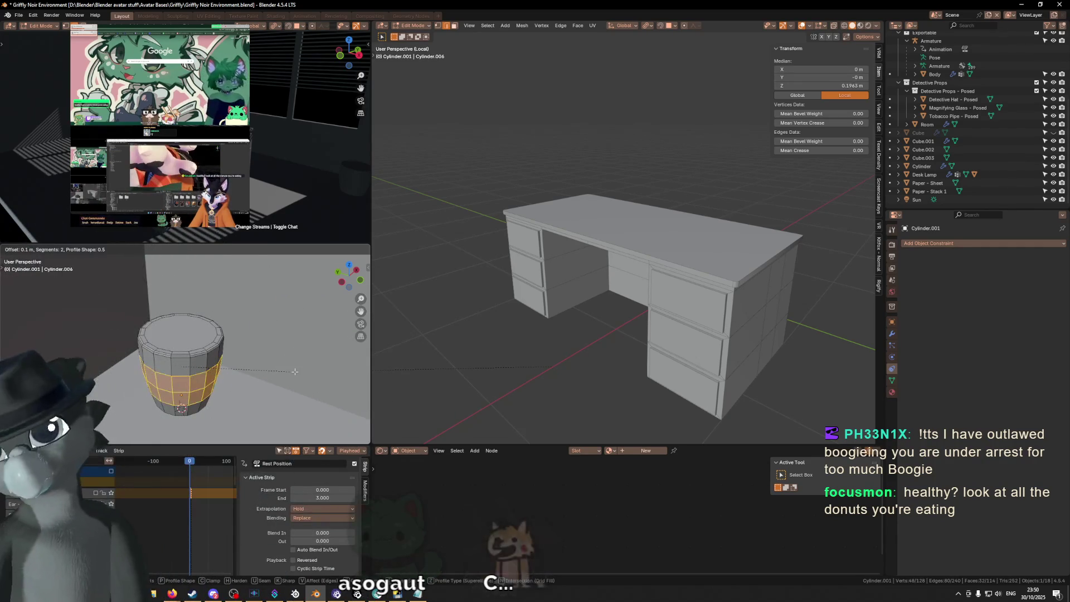
{"action": "left_click", "coordinate": [295, 372]}
In local view, bevel the cylinder's bottom ring by 0.01 m and select the top cap.
{"action": "mouse_move", "coordinate": [246, 342]}
{"action": "middle_mouse_down"}
{"action": "mouse_move", "coordinate": [208, 368]}
{"action": "mouse_move", "coordinate": [239, 309]}
{"action": "middle_mouse_up"}
{"action": "left_click", "coordinate": [208, 369], "text": "alt"}
{"action": "key", "text": "KP_Divide"}
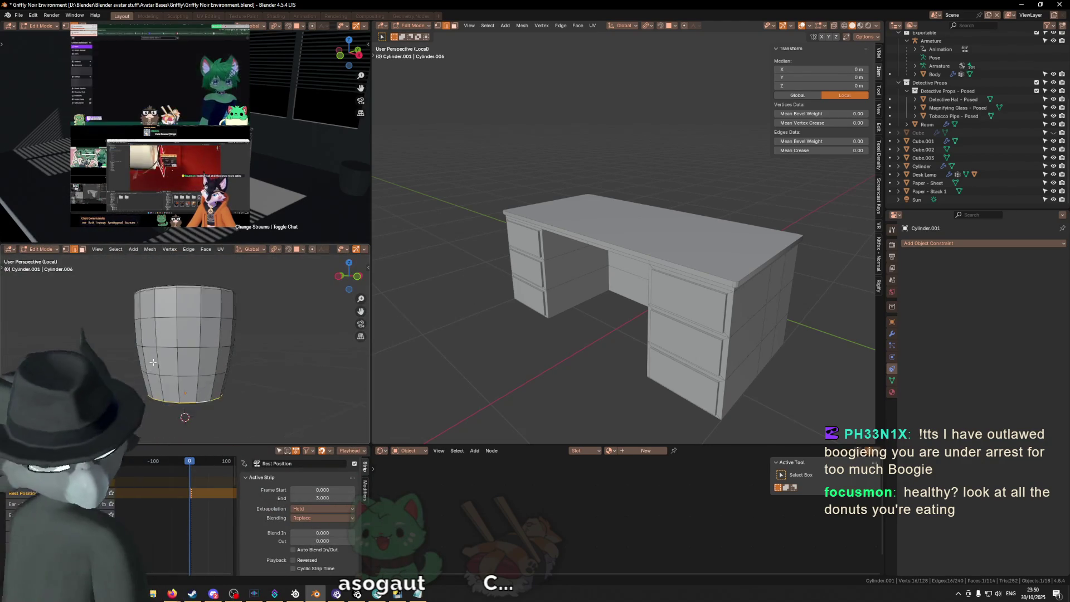
{"action": "key", "text": "ctrl+b"}
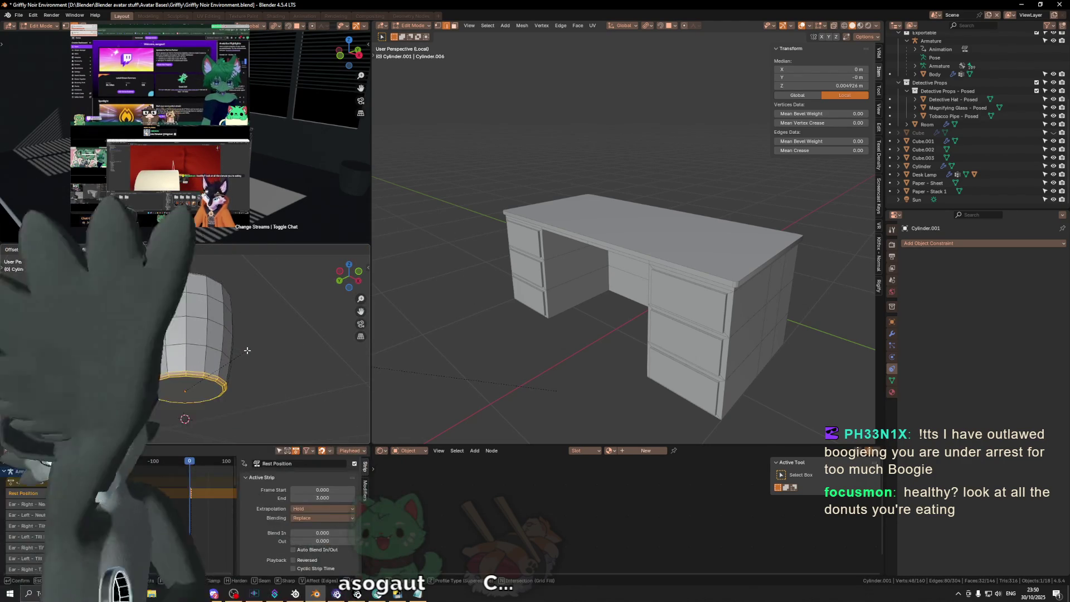
{"action": "type", "text": "0.01"}
{"action": "key", "text": "Return"}
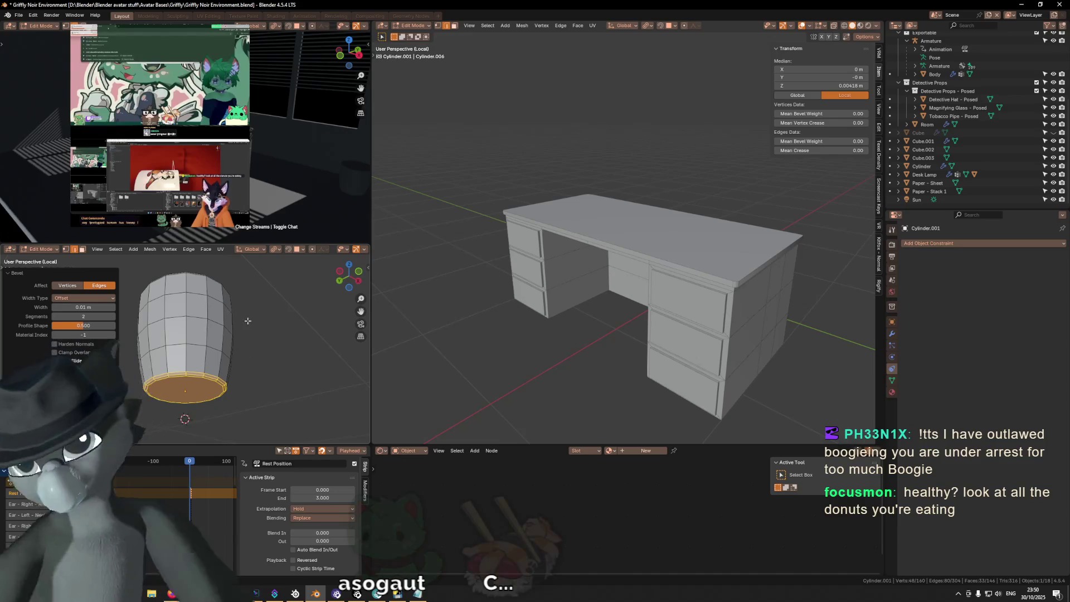
{"action": "middle_click_drag", "start_coordinate": [200, 304], "coordinate": [189, 305]}
{"action": "left_click", "coordinate": [216, 362], "text": "alt"}
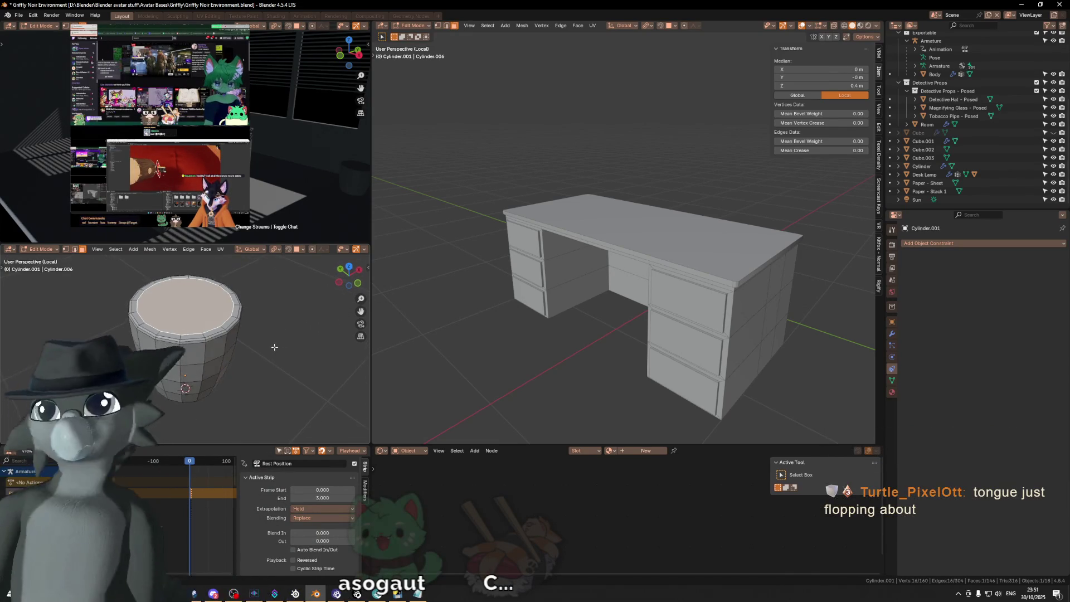
{"action": "mouse_move", "coordinate": [269, 342]}
{"action": "middle_mouse_down"}
{"action": "mouse_move", "coordinate": [261, 328]}
{"action": "mouse_move", "coordinate": [324, 340]}
{"action": "middle_mouse_up"}
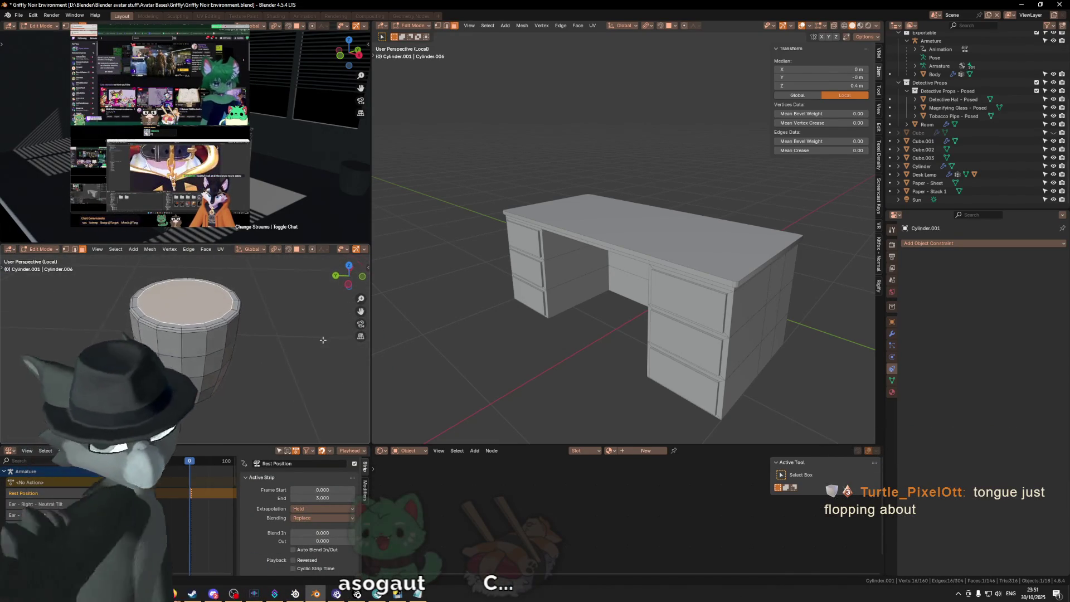
Delete the cylinder's top face to open the bin.
{"action": "key", "text": "x"}
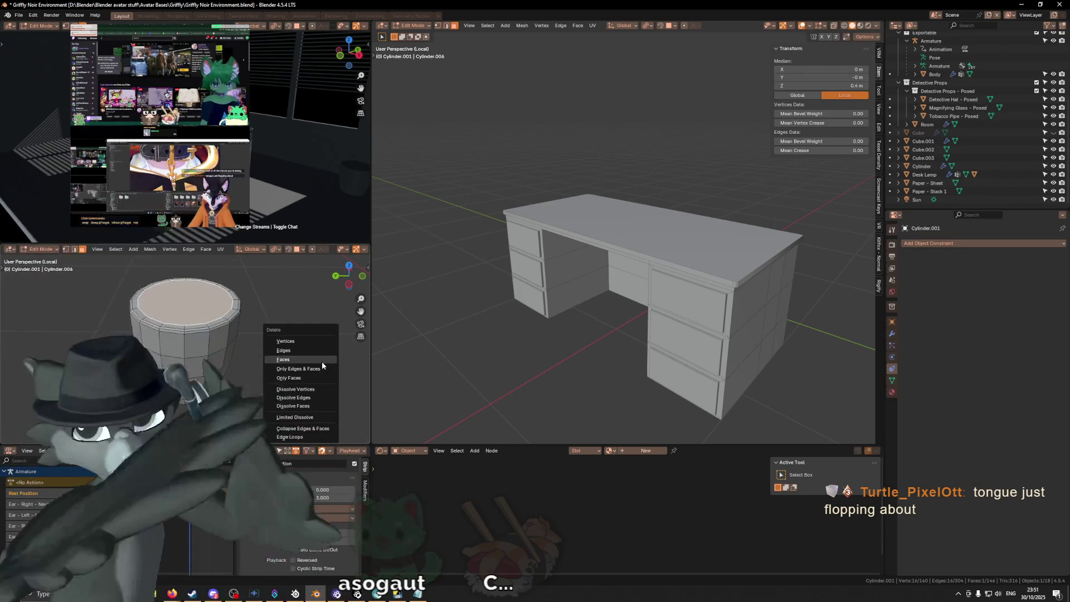
{"action": "left_click", "coordinate": [322, 361]}
{"action": "middle_click_drag", "start_coordinate": [264, 340], "coordinate": [245, 341]}
{"action": "middle_click_drag", "start_coordinate": [207, 369], "coordinate": [186, 397]}
Select the bottom face, grow it upward, and separate those faces into a new object.
{"action": "left_click", "coordinate": [185, 393]}
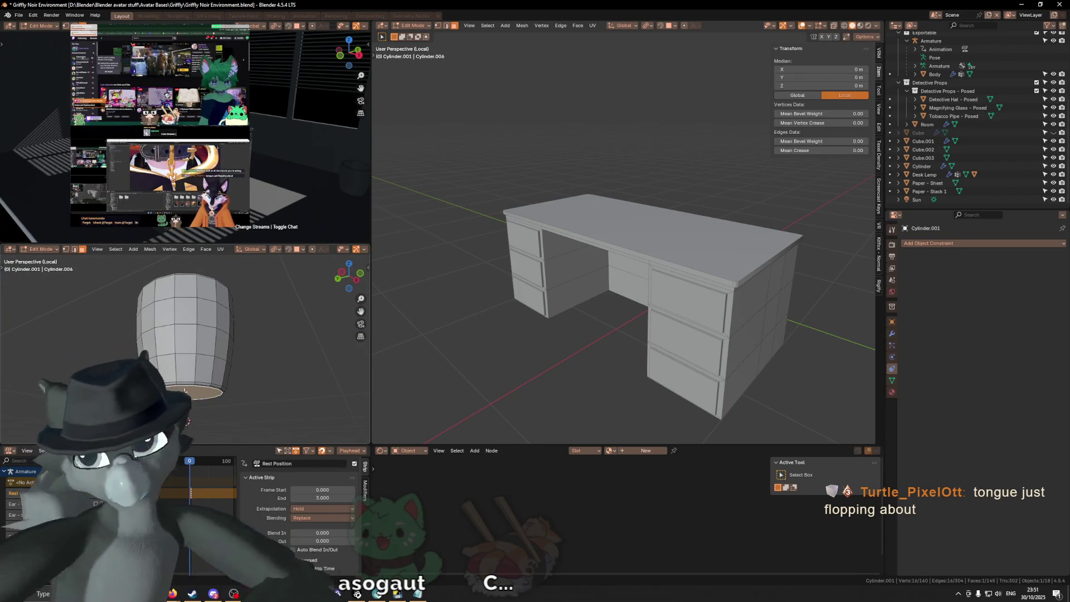
{"action": "key", "text": "ctrl+KP_Add"}
{"action": "key", "text": "ctrl+KP_Add"}
{"action": "key", "text": "ctrl+KP_Add"}
{"action": "middle_click_drag", "start_coordinate": [220, 274], "coordinate": [273, 306]}
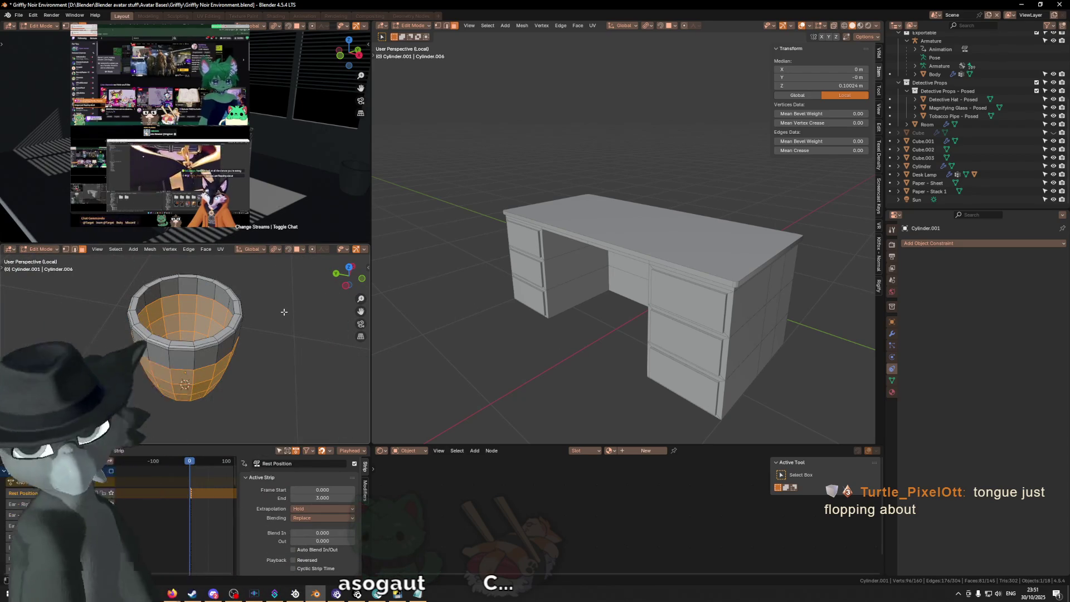
{"action": "key", "text": "p"}
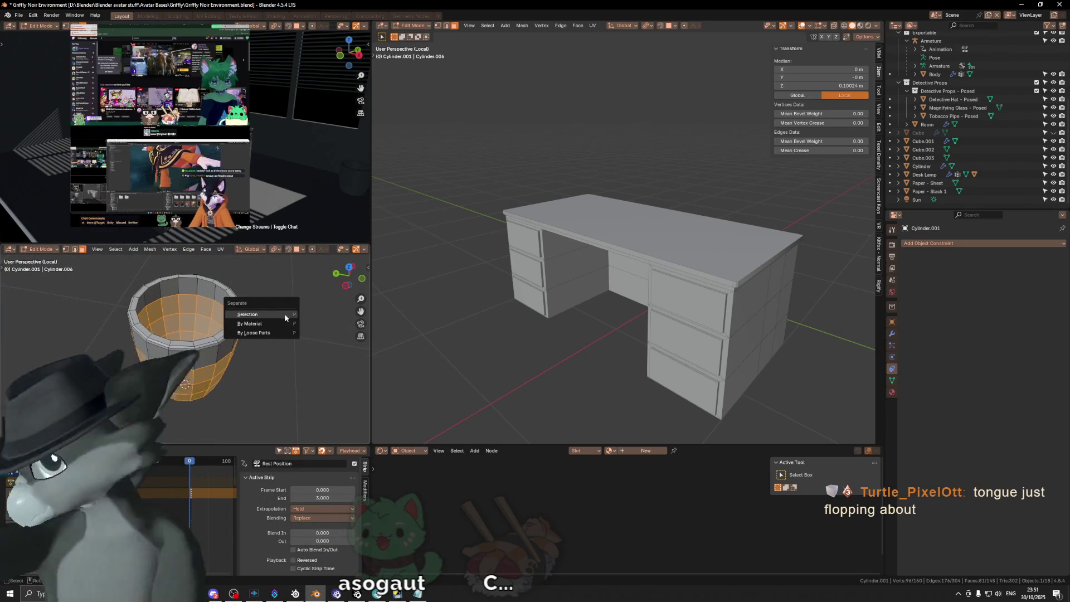
{"action": "left_click", "coordinate": [284, 313]}
{"action": "key", "text": "Tab"}
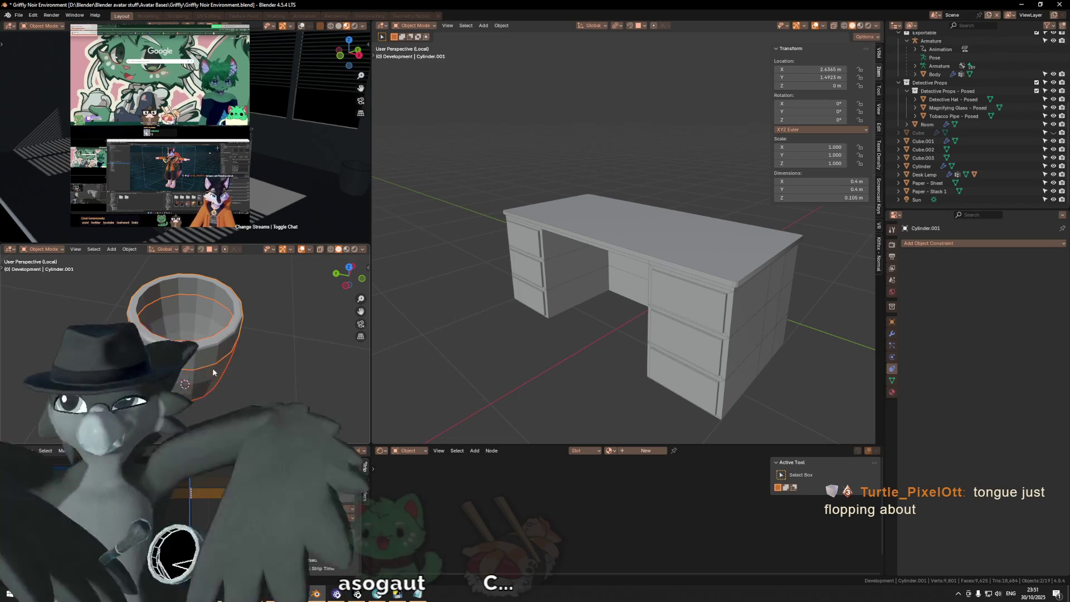
Add a Solidify modifier to the separated Cylinder.002 bin body.
{"action": "left_click", "coordinate": [213, 372]}
{"action": "left_click", "coordinate": [944, 244]}
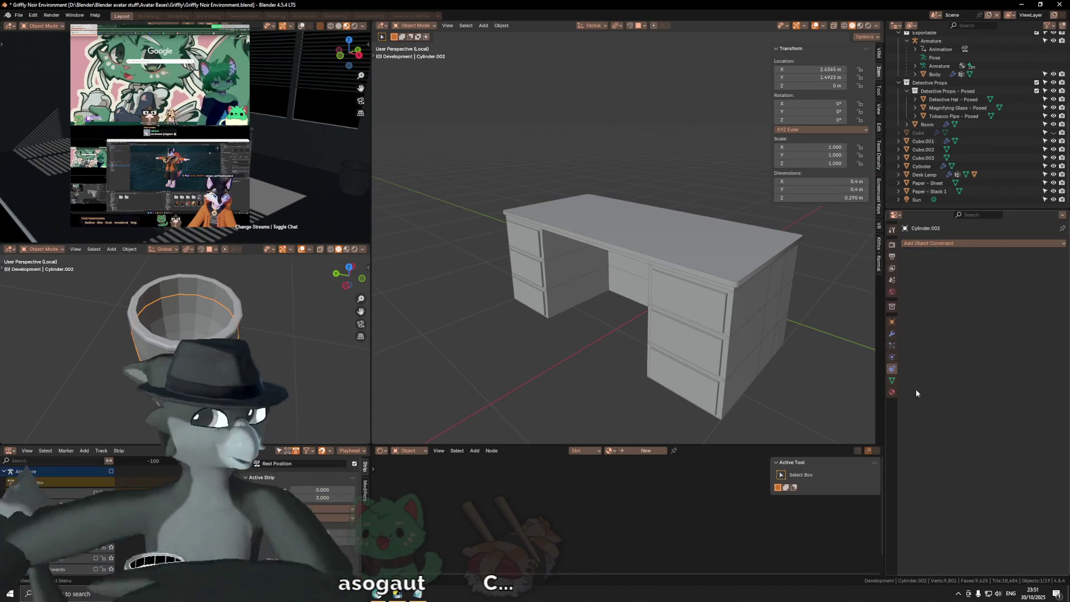
{"action": "left_click", "coordinate": [967, 242]}
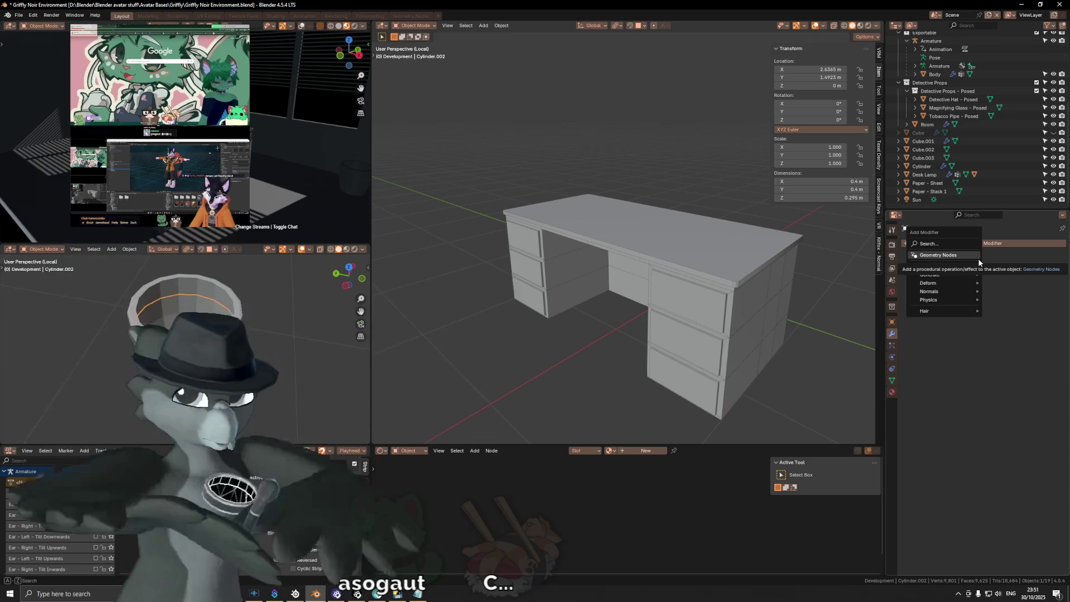
{"action": "left_click", "coordinate": [1017, 244]}
{"action": "type", "text": "solid"}
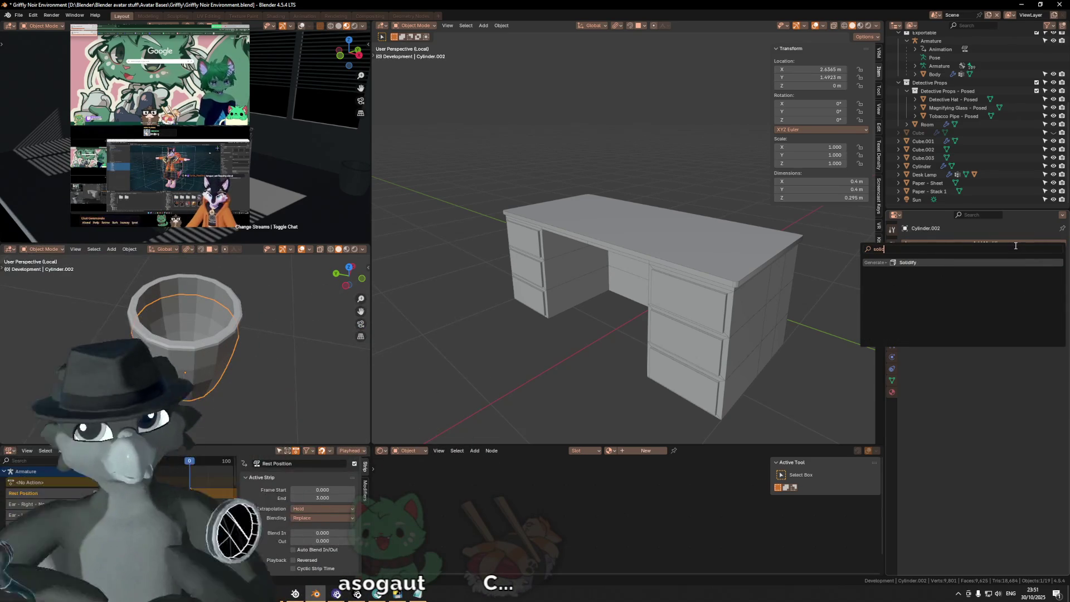
{"action": "key", "text": "Return"}
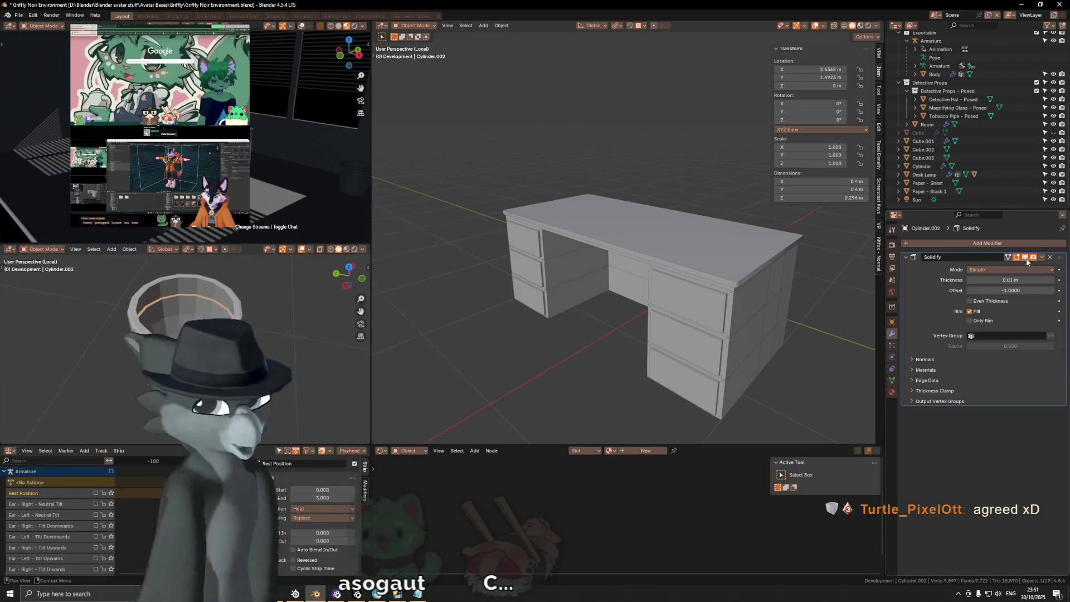
Set the Solidify thickness to 0.033 m with Rim Fill turned off.
{"action": "left_click", "coordinate": [1006, 279]}
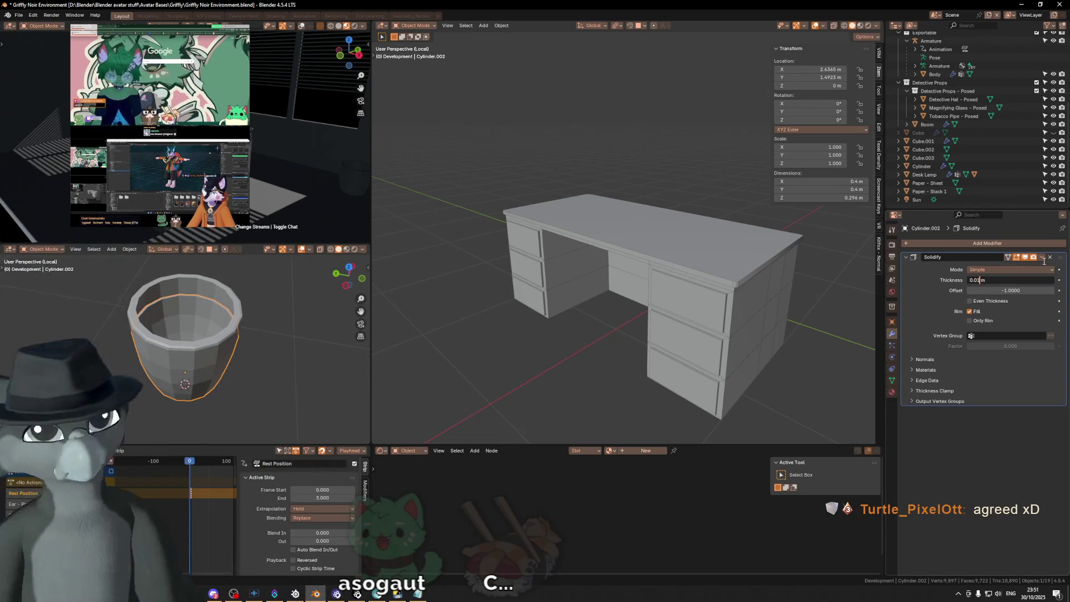
{"action": "key", "text": "Home"}
{"action": "type", "text": "-0."}
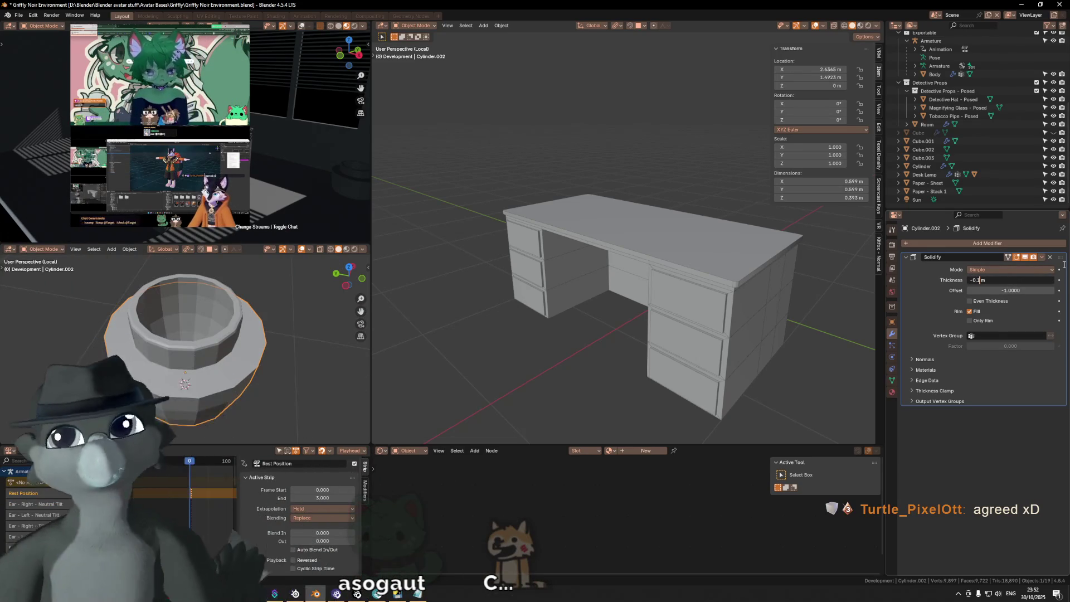
{"action": "type", "text": "2"}
{"action": "key", "text": "Return"}
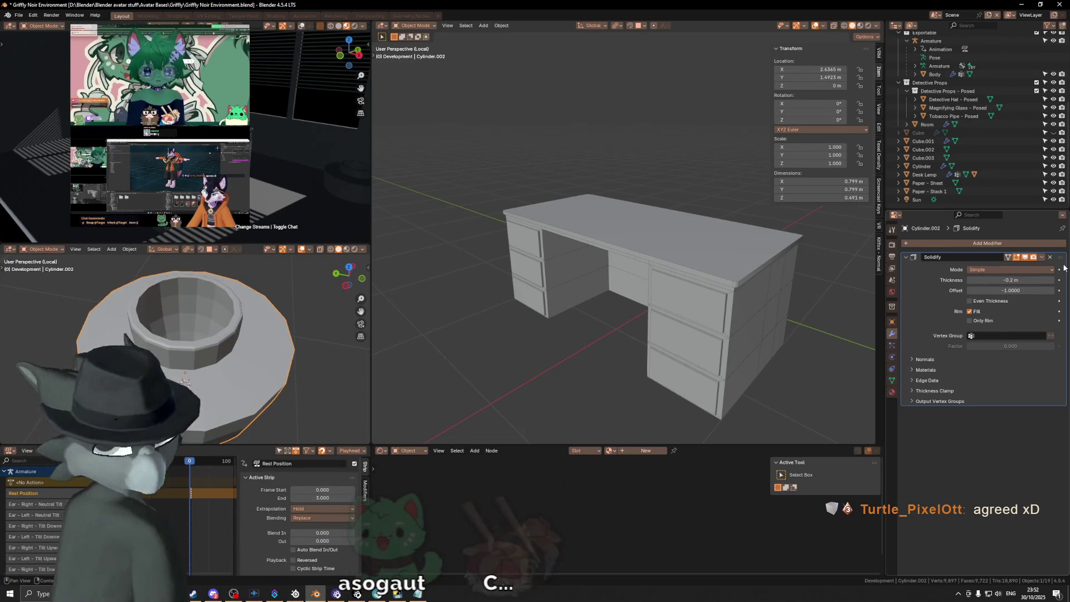
{"action": "left_click", "coordinate": [995, 280]}
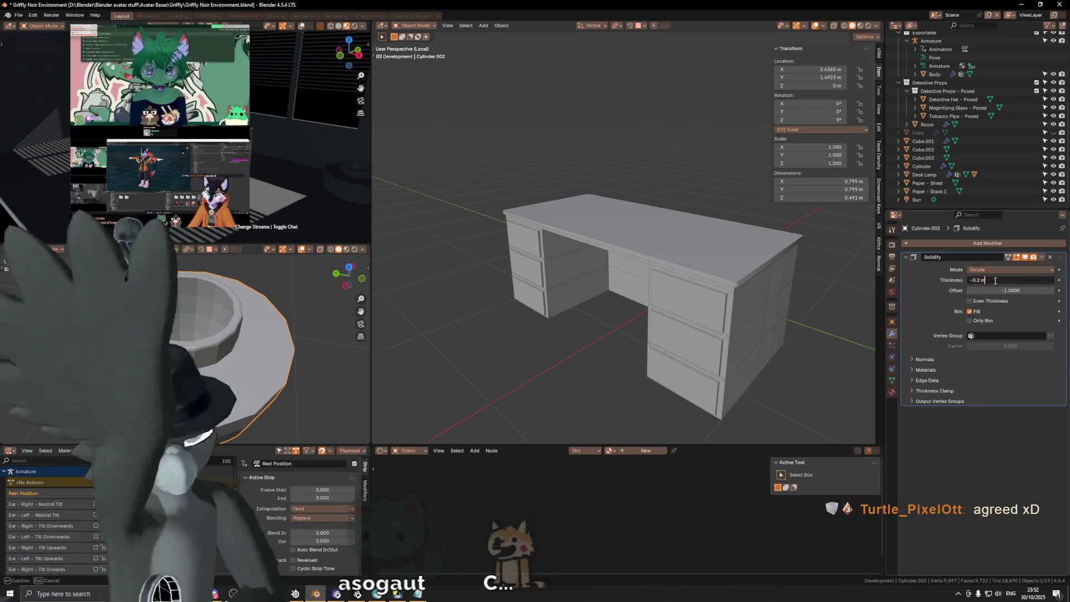
{"action": "key", "text": "BackSpace"}
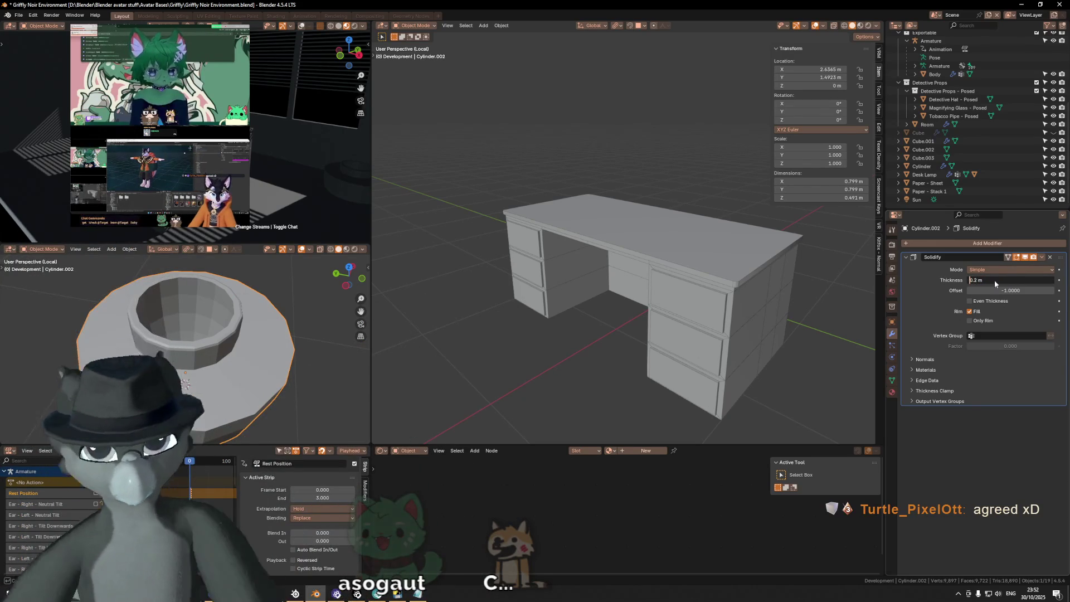
{"action": "key", "text": "Return"}
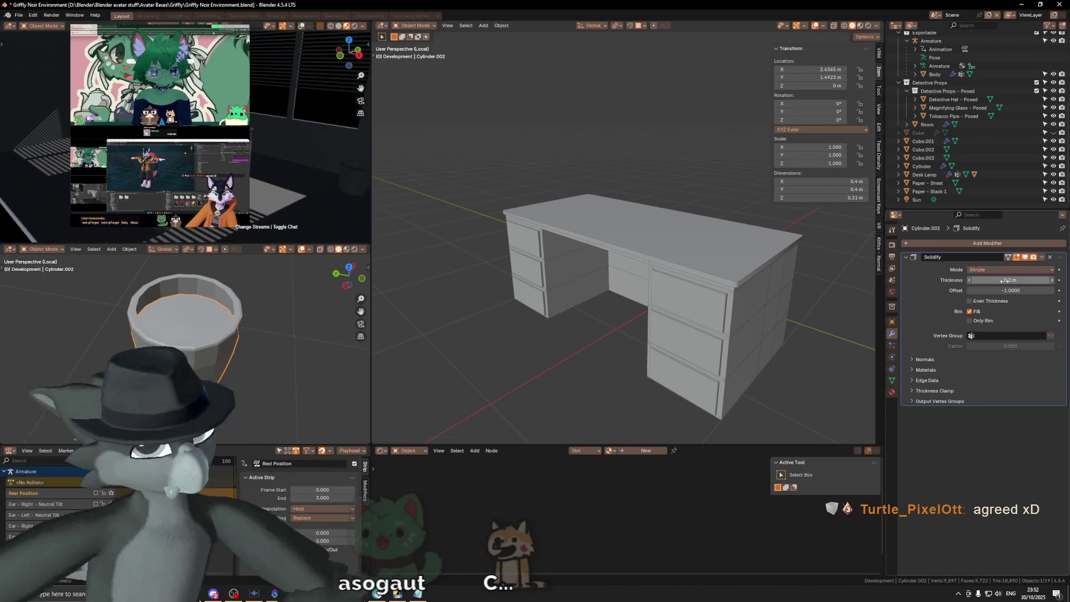
{"action": "mouse_move", "coordinate": [1009, 280]}
{"action": "left_mouse_down"}
{"action": "mouse_move", "coordinate": [986, 279]}
{"action": "mouse_move", "coordinate": [1023, 280]}
{"action": "left_mouse_up"}
{"action": "left_click", "coordinate": [975, 312]}
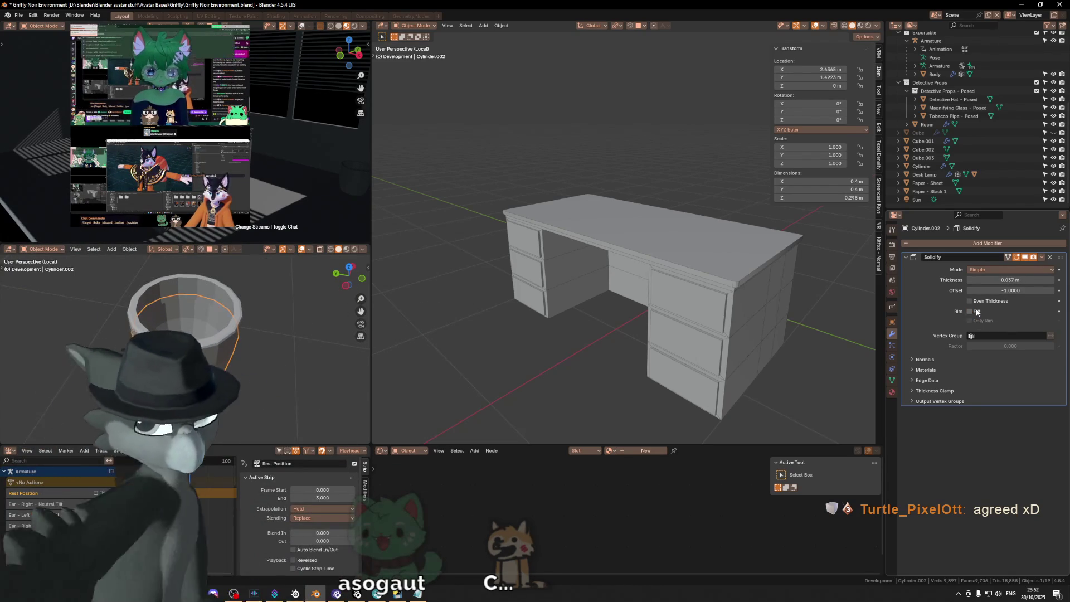
Inspect the wall up close, then apply the Solidify modifier permanently with Ctrl+A.
{"action": "scroll", "coordinate": [218, 283], "scroll_direction": "up", "scroll_amount": 3}
{"action": "mouse_move", "coordinate": [218, 283]}
{"action": "middle_mouse_down"}
{"action": "mouse_move", "coordinate": [300, 263]}
{"action": "mouse_move", "coordinate": [296, 309]}
{"action": "mouse_move", "coordinate": [339, 330]}
{"action": "middle_mouse_up"}
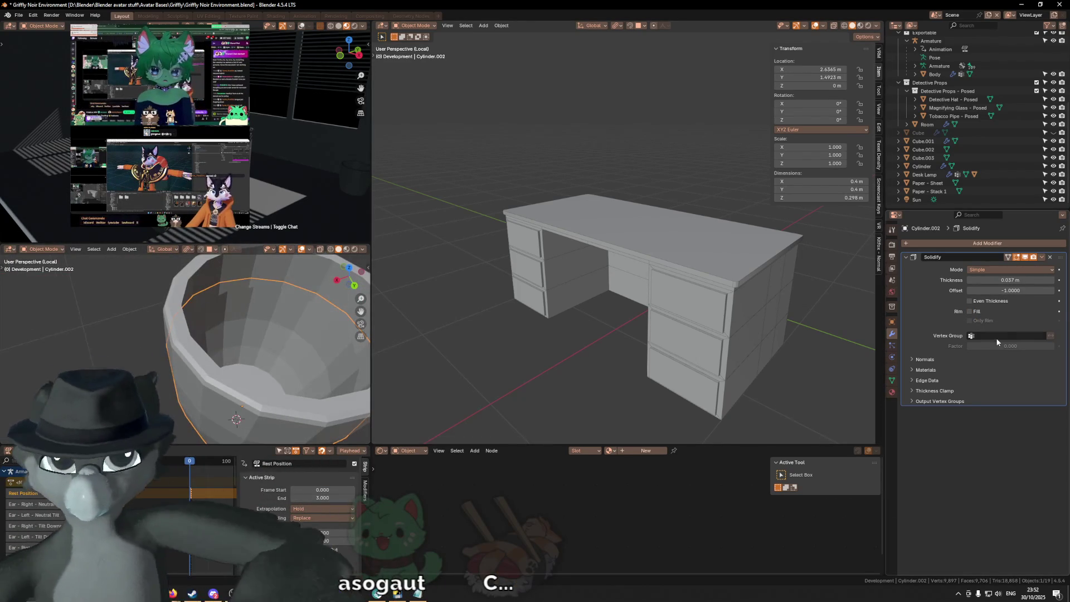
{"action": "left_click", "coordinate": [1015, 280]}
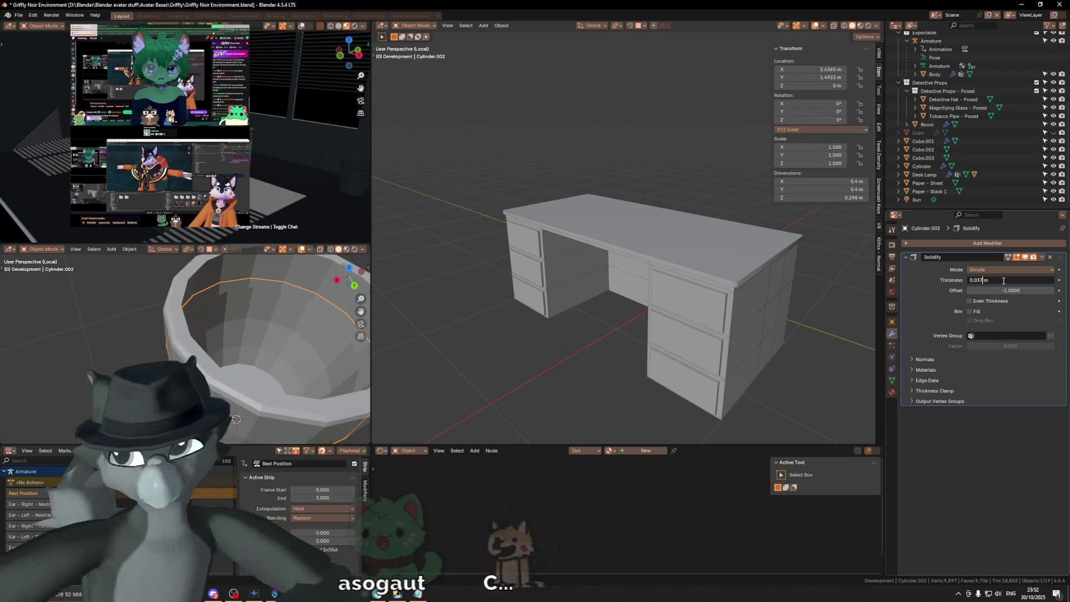
{"action": "type", "text": "3"}
{"action": "mouse_move", "coordinate": [303, 322]}
{"action": "middle_mouse_down"}
{"action": "mouse_move", "coordinate": [241, 316]}
{"action": "mouse_move", "coordinate": [297, 300]}
{"action": "middle_mouse_up"}
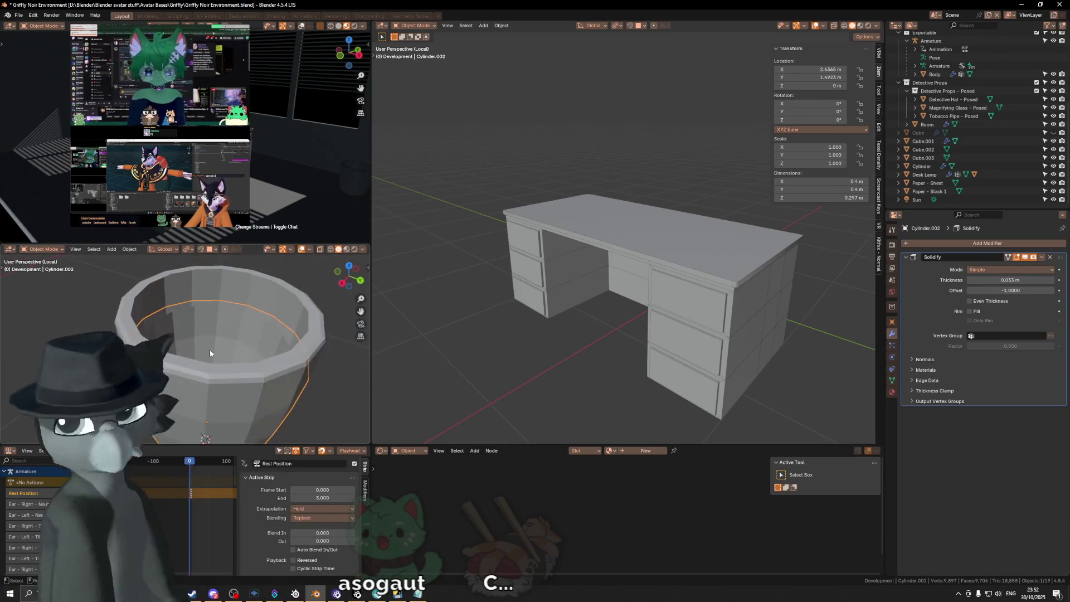
{"action": "key", "text": "ctrl+a"}
{"action": "key", "text": "Tab"}
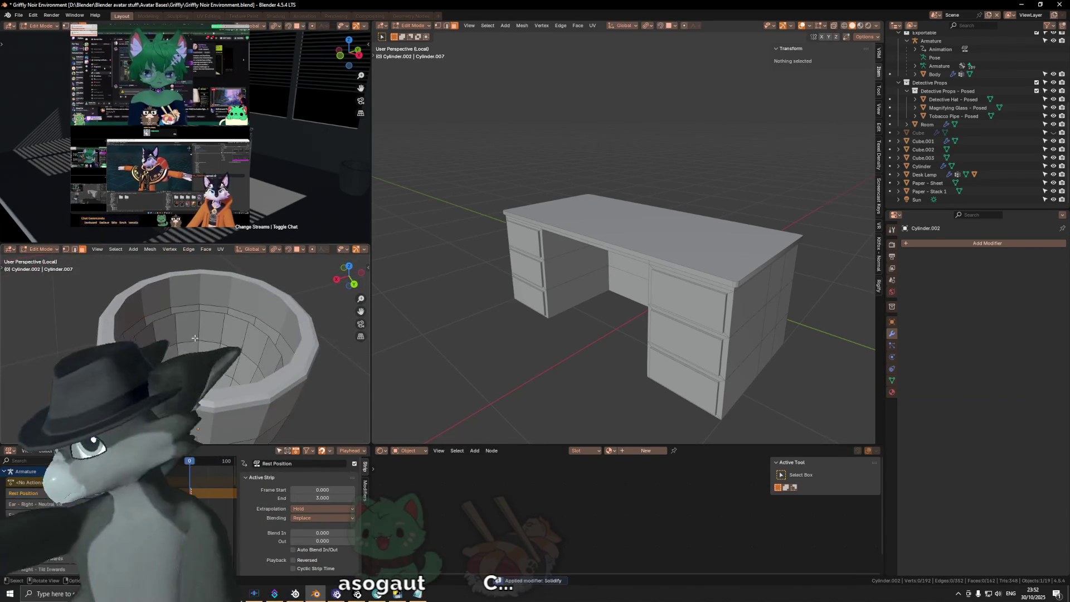
Join the rim band Cylinder.001 and the bin body into one object.
{"action": "left_click", "coordinate": [189, 333]}
{"action": "key", "text": "Tab"}
{"action": "mouse_move", "coordinate": [212, 312]}
{"action": "middle_mouse_down"}
{"action": "mouse_move", "coordinate": [229, 294]}
{"action": "mouse_move", "coordinate": [190, 290]}
{"action": "middle_mouse_up"}
{"action": "left_click", "coordinate": [186, 288], "text": "shift"}
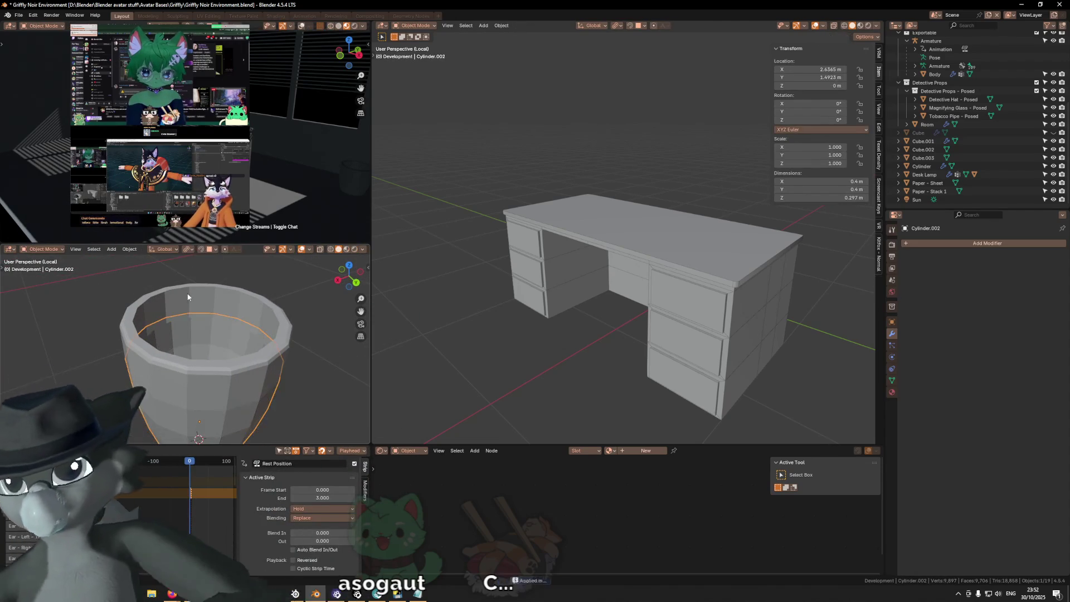
{"action": "key", "text": "ctrl+j"}
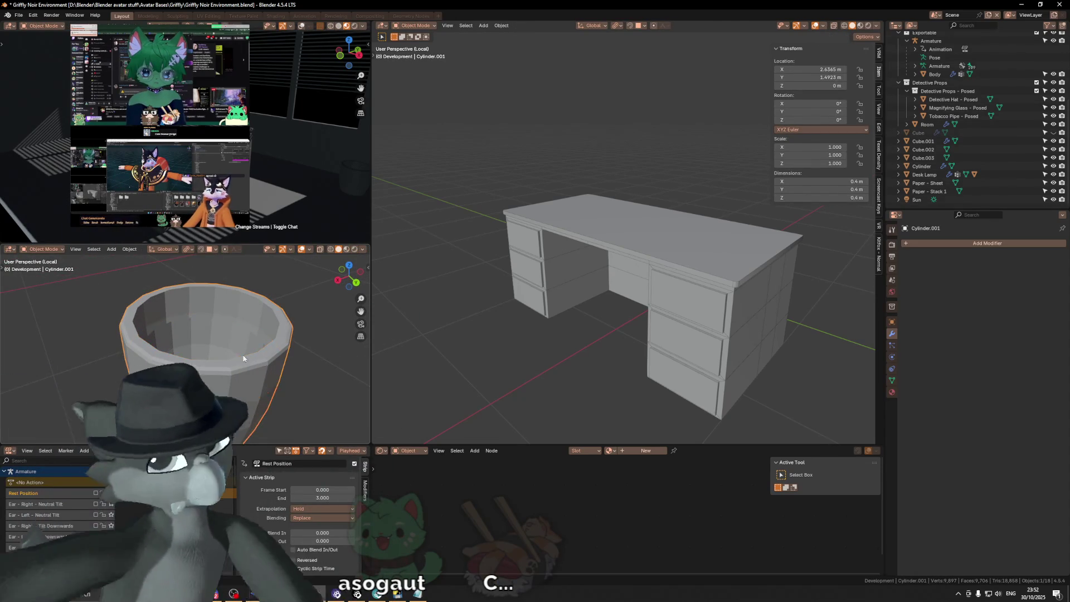
Bridge the inner rim loop and the top rim loop with faces.
{"action": "key", "text": "Tab"}
{"action": "left_click", "coordinate": [178, 324], "text": "alt"}
{"action": "left_click", "coordinate": [177, 287], "text": "alt+shift"}
{"action": "key", "text": "ctrl+e"}
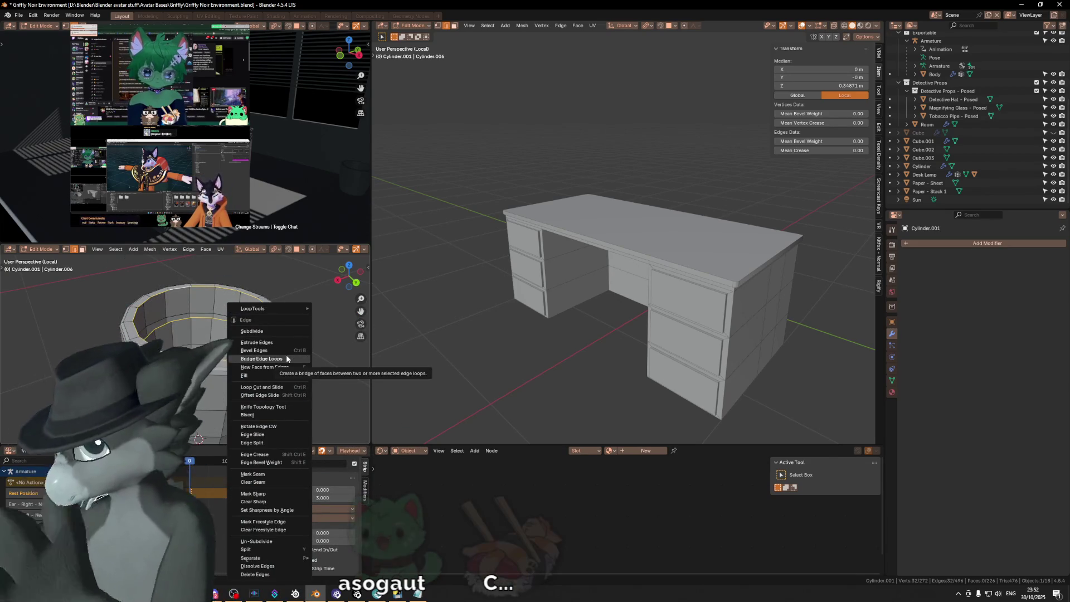
{"action": "left_click", "coordinate": [287, 359]}
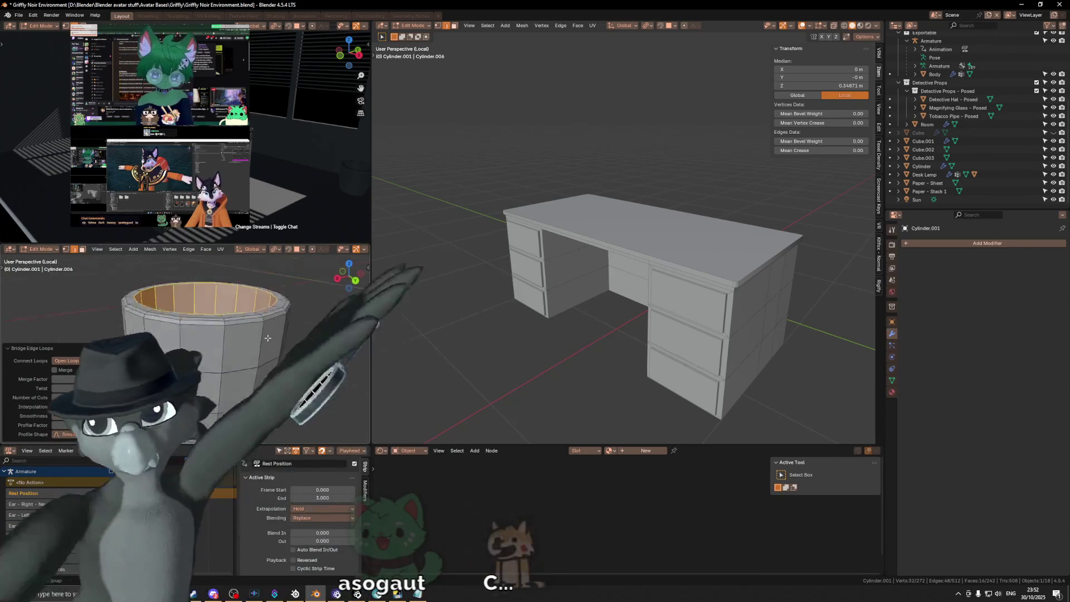
Merge the whole mesh by distance to remove the 16 duplicate vertices.
{"action": "middle_click_drag", "start_coordinate": [286, 347], "coordinate": [301, 341]}
{"action": "key", "text": "alt+a"}
{"action": "key", "text": "a"}
{"action": "key", "text": "m"}
{"action": "left_click", "coordinate": [310, 336]}
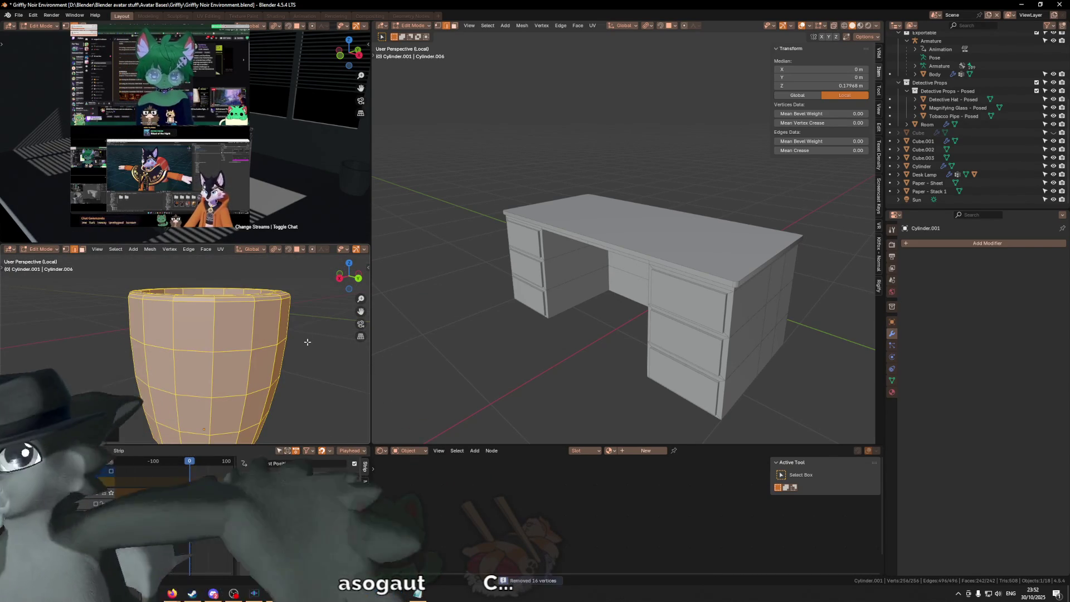
Shade the bin smooth in Object Mode.
{"action": "key", "text": "Tab"}
{"action": "right_click", "coordinate": [289, 330]}
{"action": "left_click", "coordinate": [289, 330]}
{"action": "mouse_move", "coordinate": [289, 330]}
{"action": "middle_mouse_down"}
{"action": "mouse_move", "coordinate": [215, 356]}
{"action": "mouse_move", "coordinate": [215, 369]}
{"action": "mouse_move", "coordinate": [180, 374]}
{"action": "mouse_move", "coordinate": [169, 396]}
{"action": "mouse_move", "coordinate": [193, 348]}
{"action": "mouse_move", "coordinate": [230, 323]}
{"action": "mouse_move", "coordinate": [220, 349]}
{"action": "mouse_move", "coordinate": [233, 324]}
{"action": "mouse_move", "coordinate": [228, 334]}
{"action": "mouse_move", "coordinate": [207, 277]}
{"action": "mouse_move", "coordinate": [215, 366]}
{"action": "mouse_move", "coordinate": [211, 318]}
{"action": "mouse_move", "coordinate": [201, 334]}
{"action": "mouse_move", "coordinate": [184, 332]}
{"action": "mouse_move", "coordinate": [209, 332]}
{"action": "mouse_move", "coordinate": [196, 310]}
{"action": "mouse_move", "coordinate": [222, 333]}
{"action": "middle_mouse_up"}
Select the bin's bottom face in face select mode.
{"action": "key", "text": "Tab"}
{"action": "key", "text": "3"}
{"action": "left_click", "coordinate": [200, 309]}
{"action": "key", "text": "Tab"}
{"action": "scroll", "coordinate": [196, 337], "scroll_direction": "up", "scroll_amount": 4}
{"action": "key", "text": "Tab"}
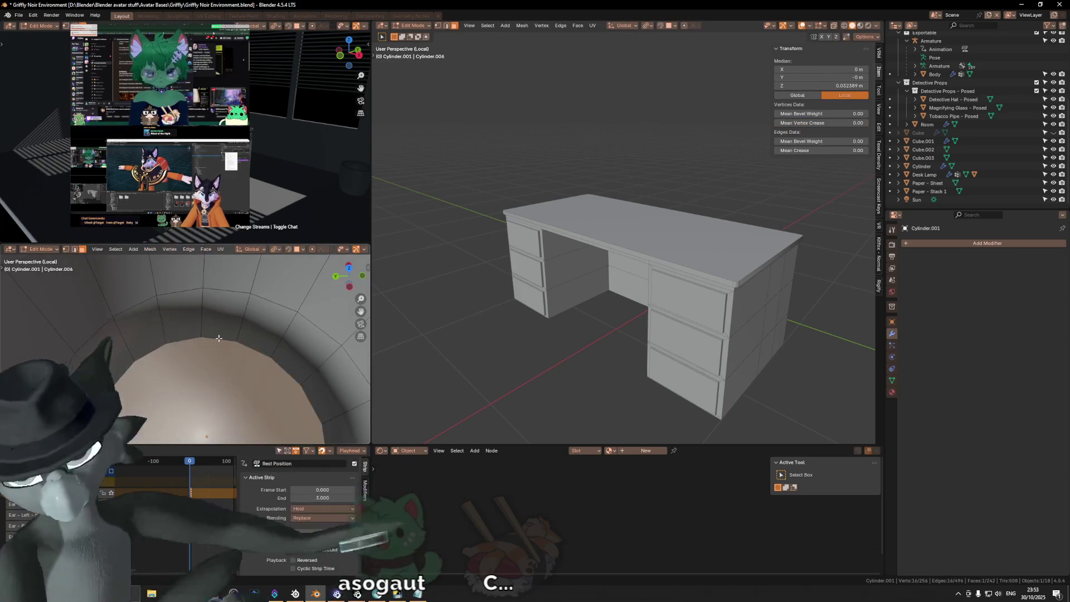
Raise the bottom face slightly along Z.
{"action": "key", "text": "g"}
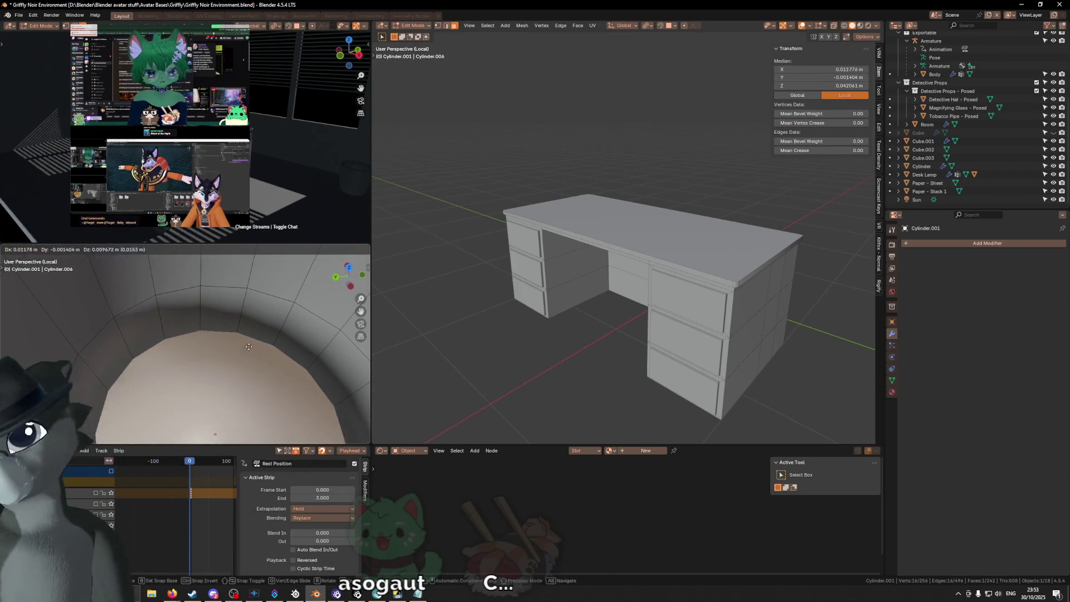
{"action": "key", "text": "z"}
{"action": "left_click", "coordinate": [228, 366]}
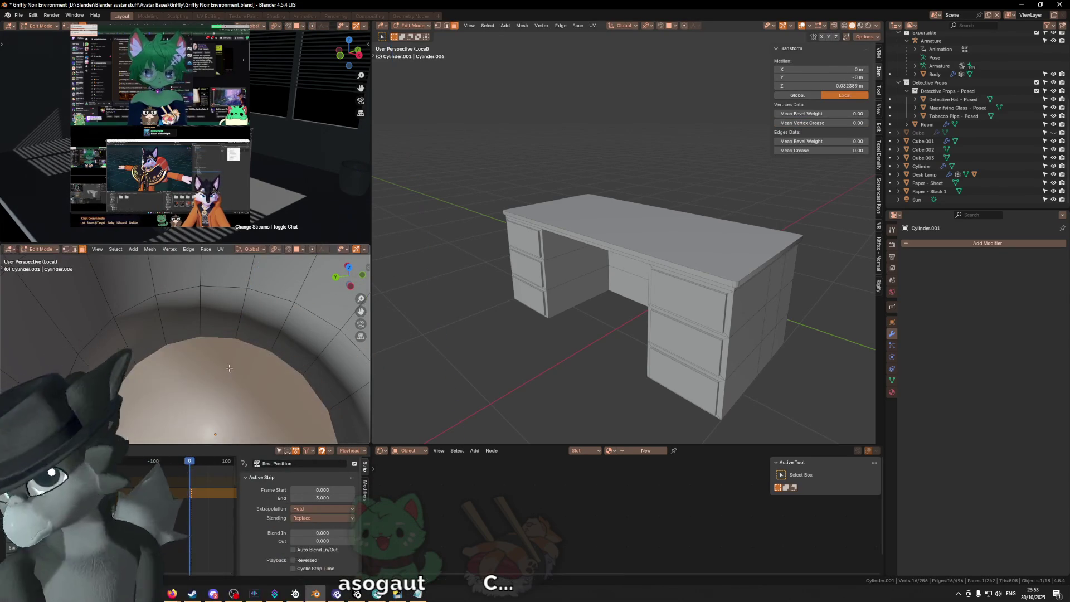
{"action": "scroll", "coordinate": [213, 372], "scroll_direction": "down", "scroll_amount": 6}
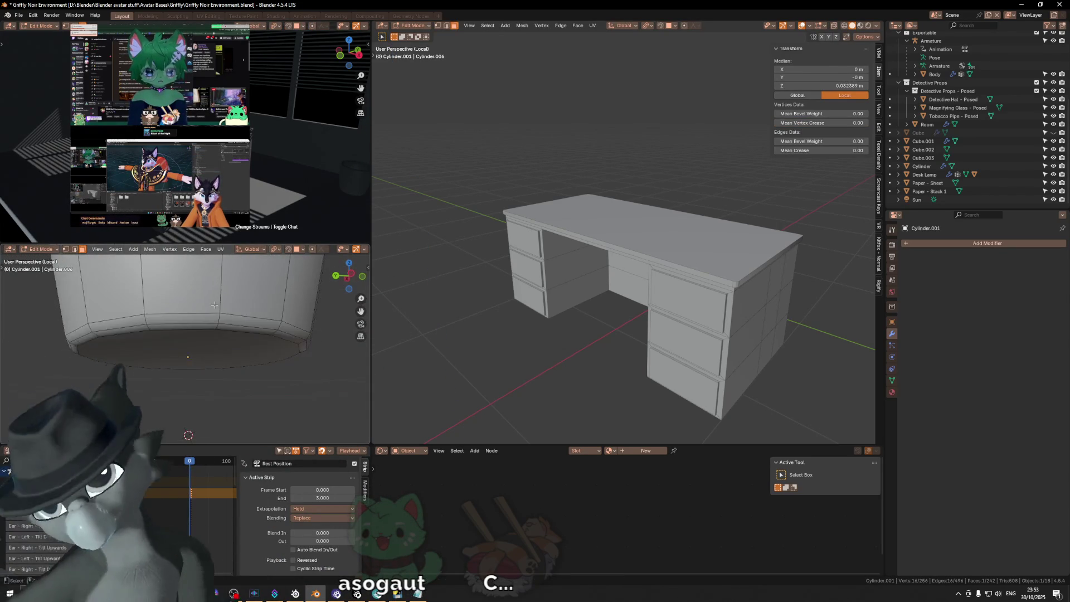
{"action": "middle_click_drag", "start_coordinate": [214, 305], "coordinate": [233, 337]}
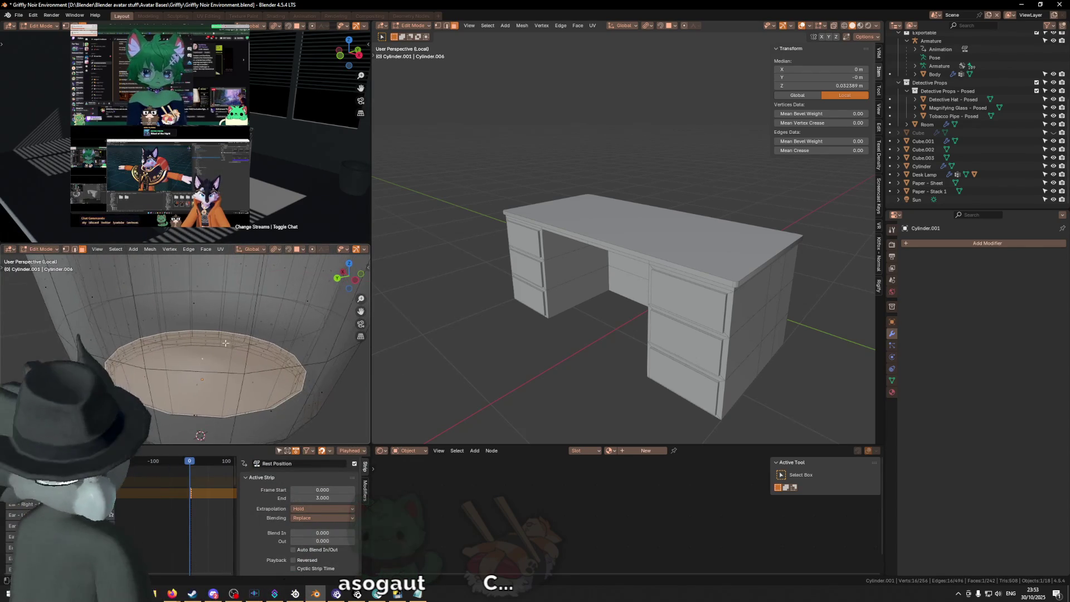
Dissolve the stray edge loop near the base.
{"action": "key", "text": "2"}
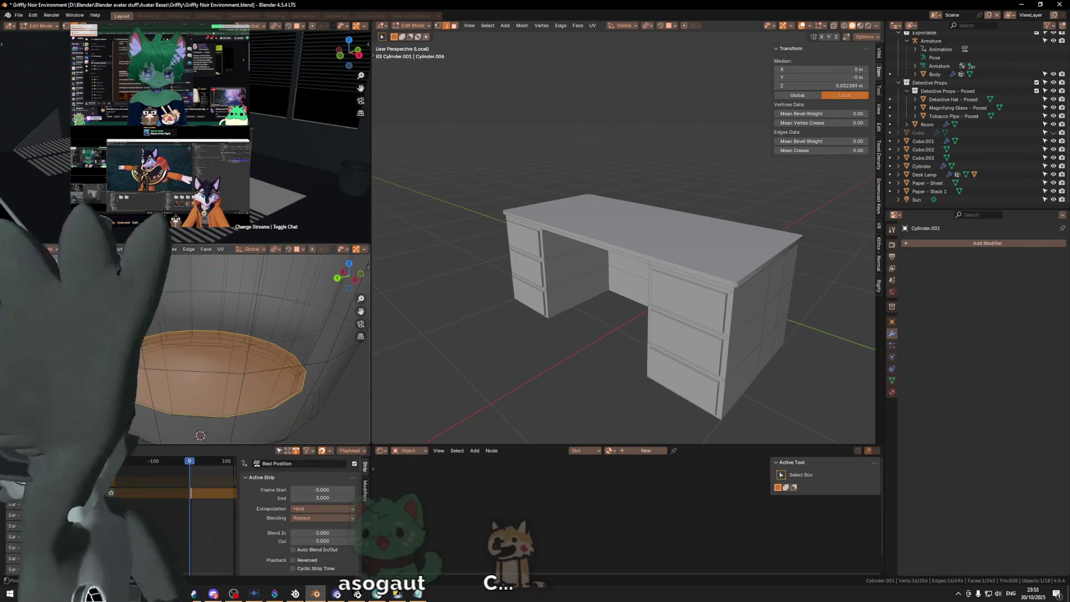
{"action": "left_click", "coordinate": [117, 357], "text": "alt"}
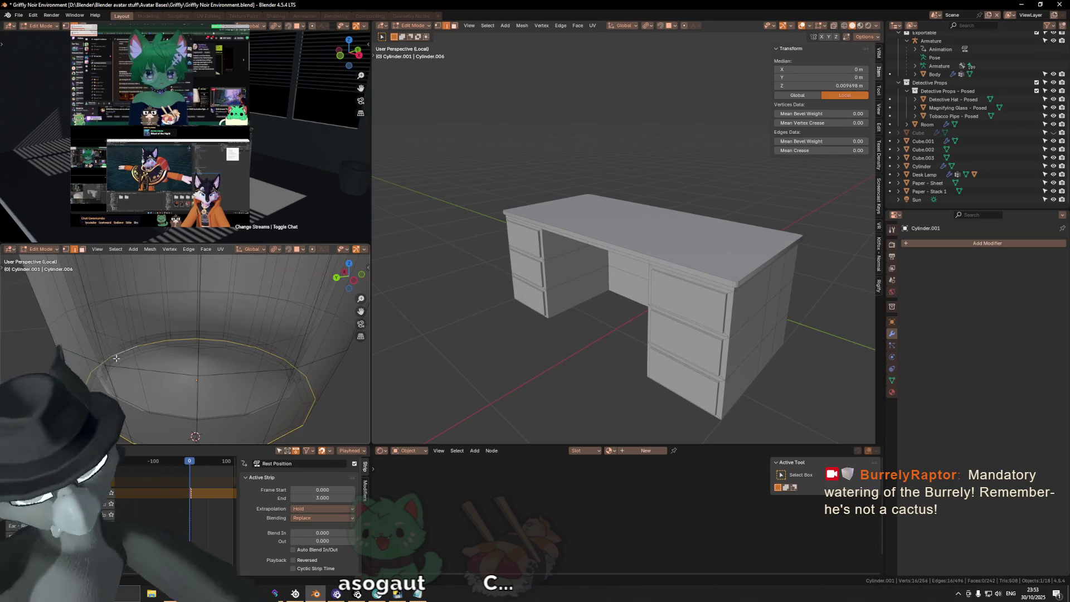
{"action": "left_click", "coordinate": [117, 351], "text": "alt"}
{"action": "left_click", "coordinate": [118, 349], "text": "alt"}
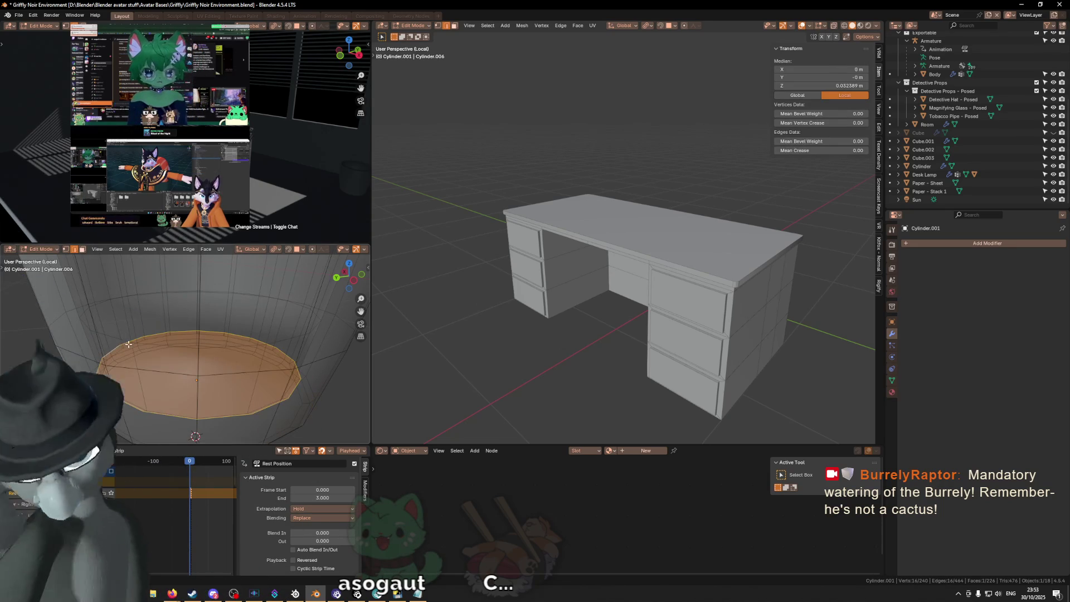
{"action": "left_click", "coordinate": [134, 342], "text": "alt"}
{"action": "key", "text": "ctrl+x"}
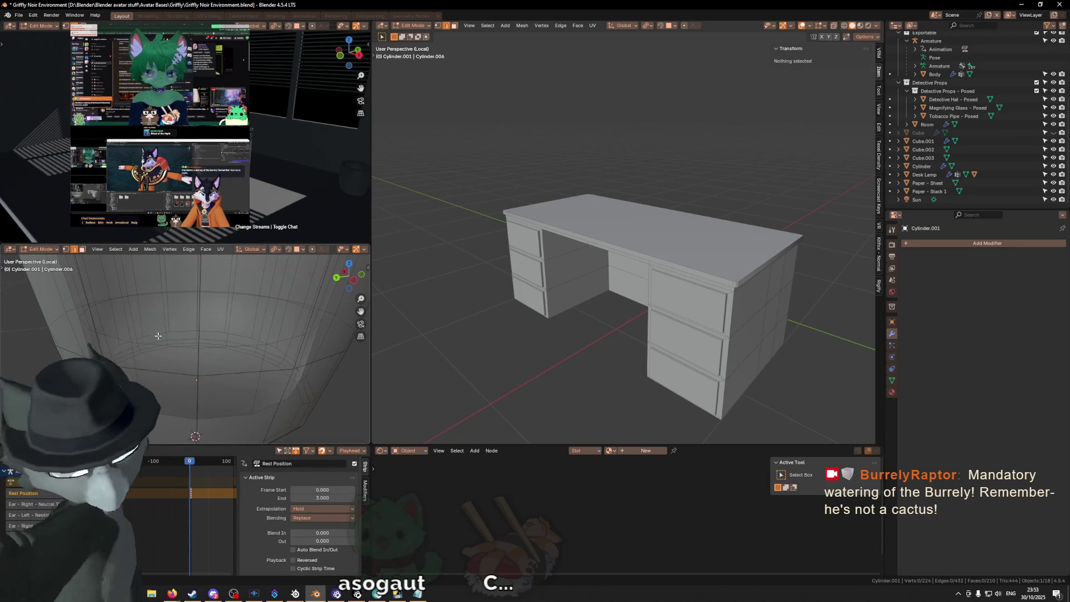
Bevel the bottom edge with two segments at 0.0155 m.
{"action": "left_click", "coordinate": [136, 338], "text": "alt"}
{"action": "middle_click_drag", "start_coordinate": [135, 338], "coordinate": [197, 353]}
{"action": "scroll", "coordinate": [197, 354], "scroll_direction": "up", "scroll_amount": 3}
{"action": "scroll", "coordinate": [286, 326], "scroll_direction": "down", "scroll_amount": 5}
{"action": "scroll", "coordinate": [286, 326], "scroll_direction": "up", "scroll_amount": 6}
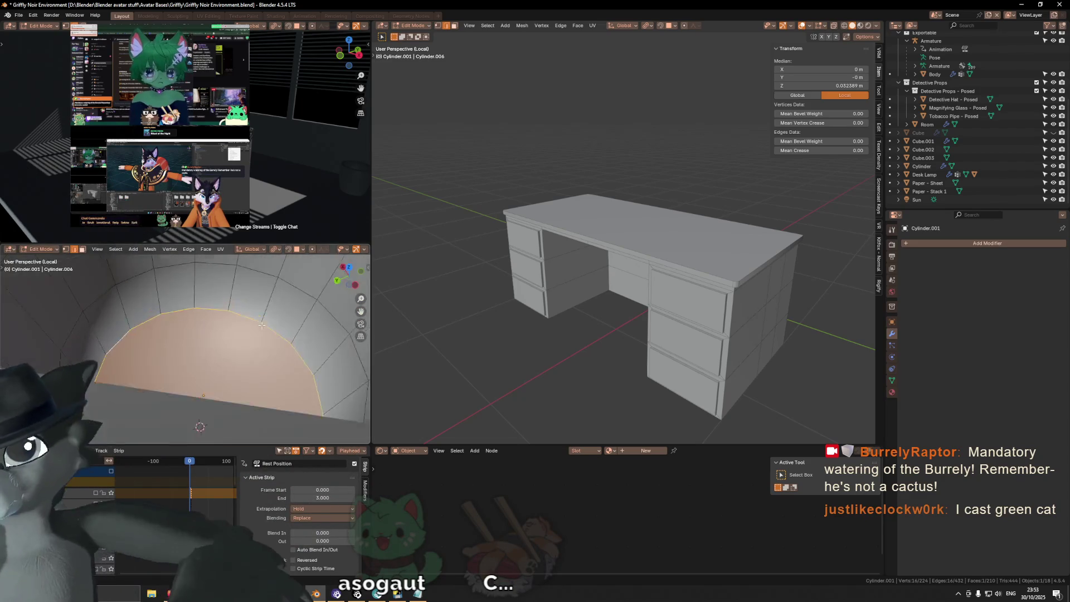
{"action": "scroll", "coordinate": [286, 327], "scroll_direction": "down", "scroll_amount": 3}
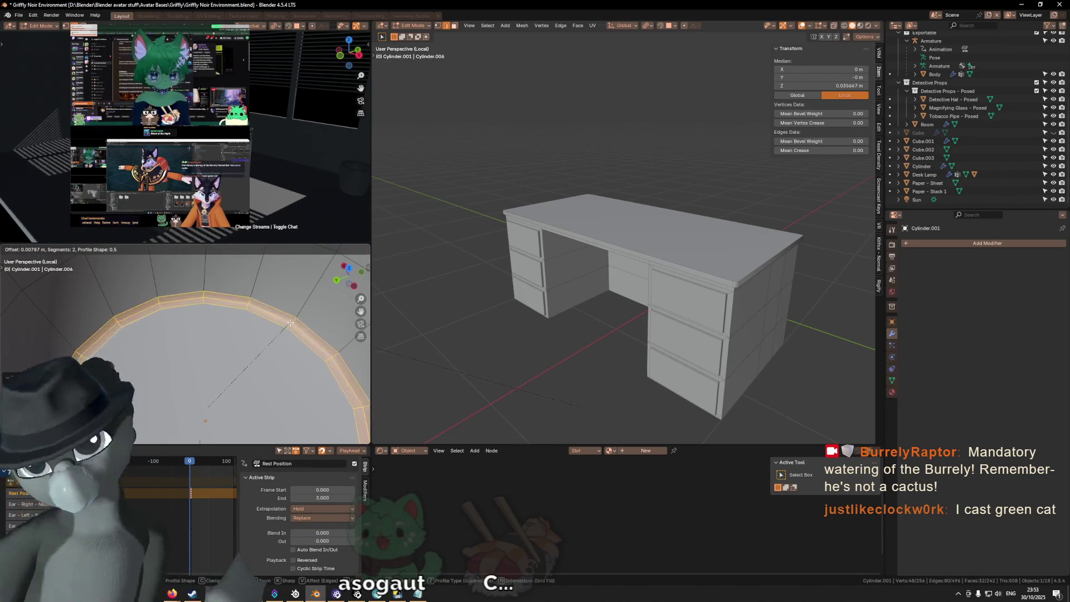
{"action": "left_click", "coordinate": [301, 317]}
{"action": "scroll", "coordinate": [226, 333], "scroll_direction": "up", "scroll_amount": 5}
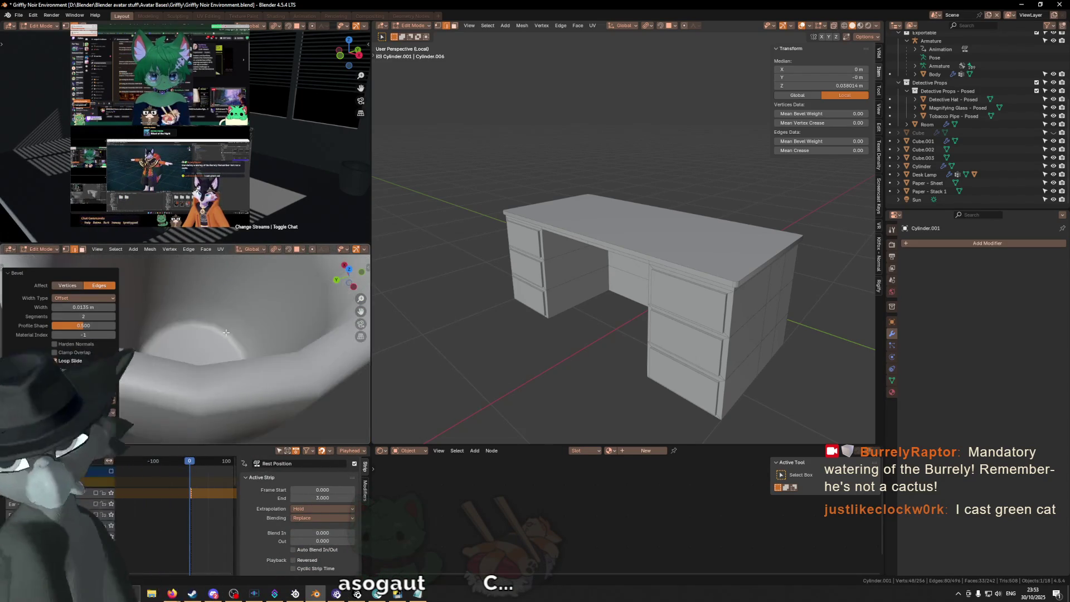
{"action": "scroll", "coordinate": [226, 333], "scroll_direction": "down", "scroll_amount": 5}
{"action": "key", "text": "Tab"}
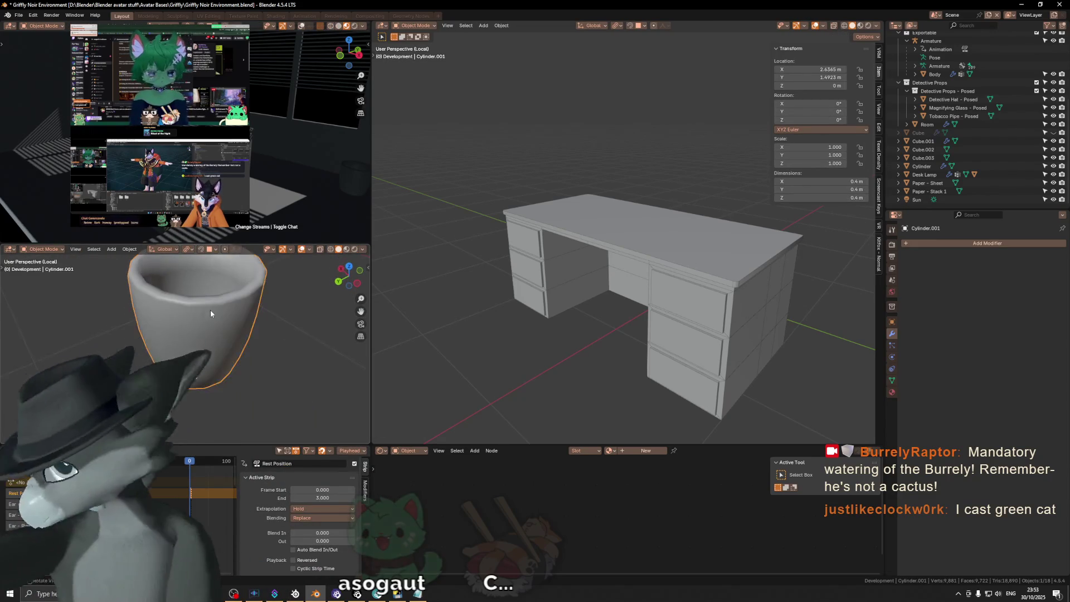
Exit Local view to check the bin in the room.
{"action": "key", "text": "KP_Divide"}
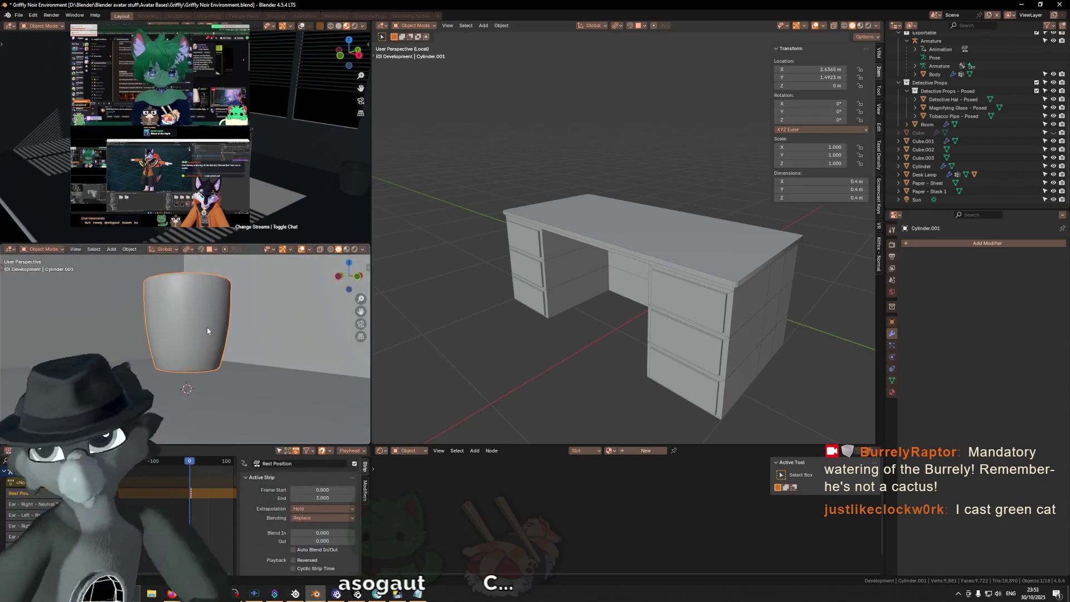
{"action": "mouse_move", "coordinate": [196, 324]}
{"action": "middle_mouse_down"}
{"action": "mouse_move", "coordinate": [210, 359]}
{"action": "mouse_move", "coordinate": [211, 330]}
{"action": "mouse_move", "coordinate": [232, 325]}
{"action": "middle_mouse_up"}
{"action": "scroll", "coordinate": [201, 330], "scroll_direction": "up", "scroll_amount": 2}
{"action": "scroll", "coordinate": [202, 333], "scroll_direction": "down", "scroll_amount": 4}
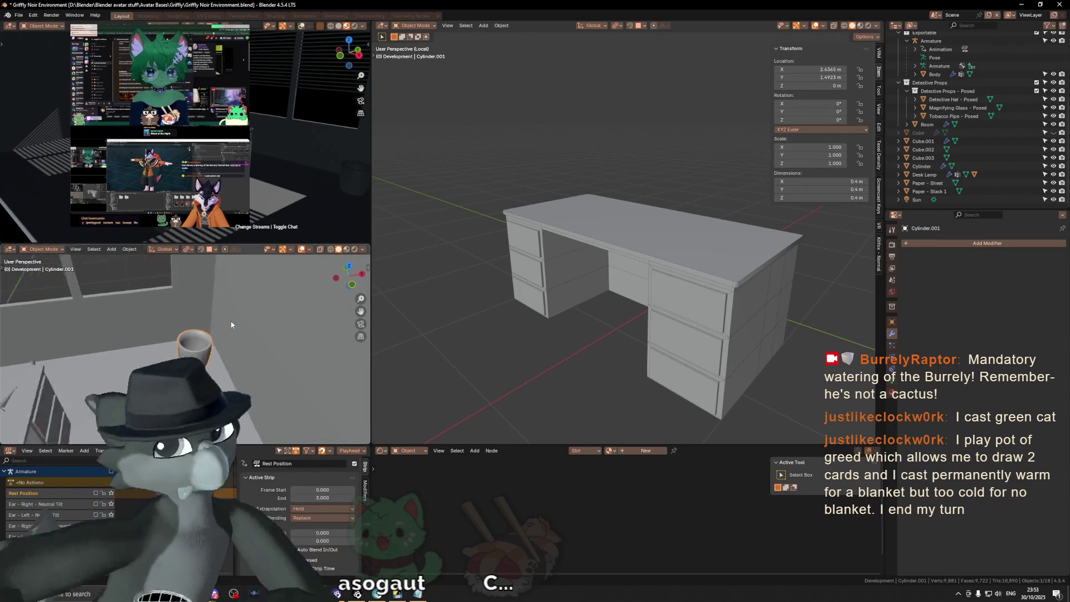
Frame the bin and enter Edit Mode to work on the rim loop.
{"action": "key", "text": "KP_Decimal"}
{"action": "key", "text": "Tab"}
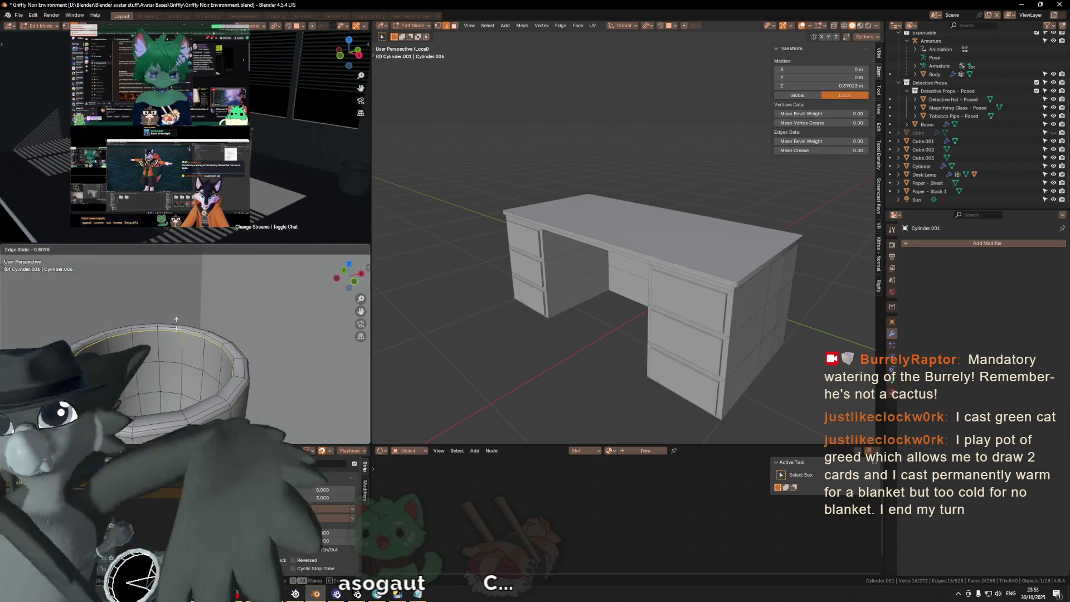
{"action": "middle_click_drag", "start_coordinate": [176, 324], "coordinate": [216, 346]}
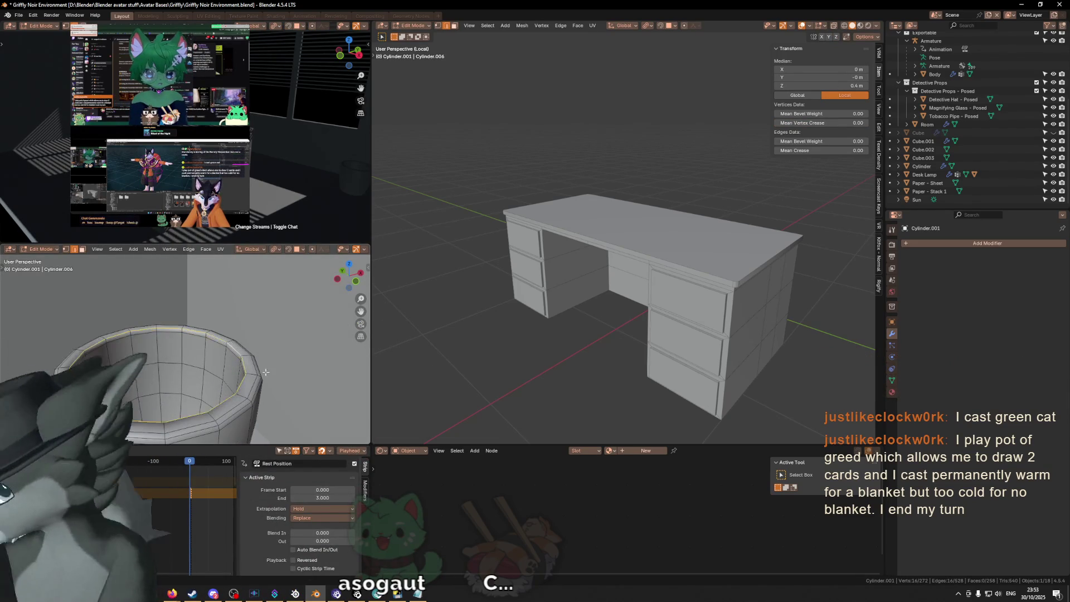
{"action": "scroll", "coordinate": [265, 372], "scroll_direction": "up", "scroll_amount": 5}
{"action": "scroll", "coordinate": [259, 364], "scroll_direction": "down", "scroll_amount": 2}
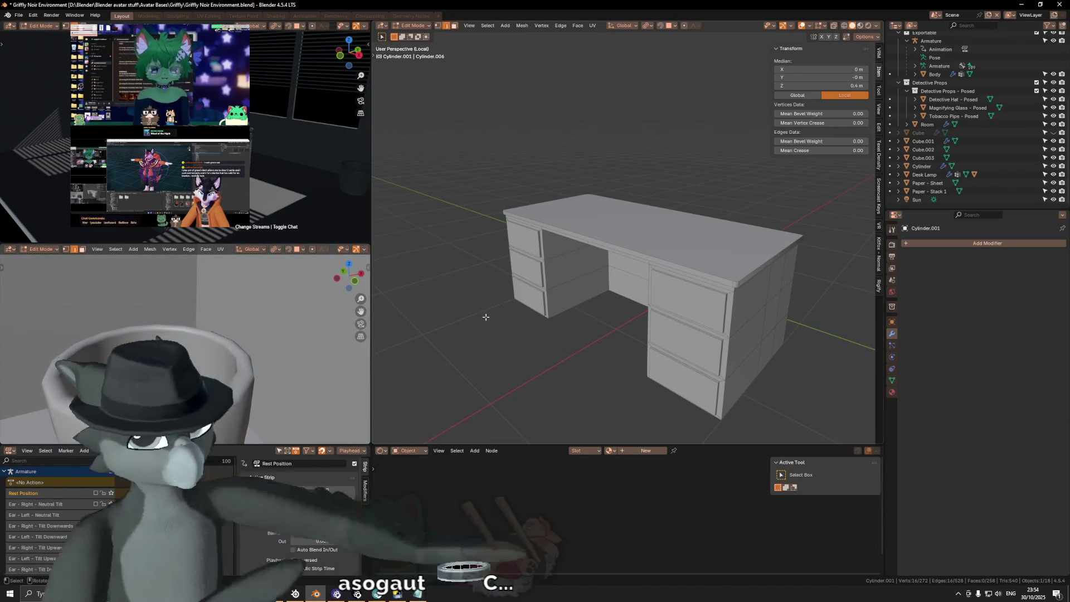
Save Griffly Noir Environment.blend and select the window blinds Cube.001 in Object Mode.
{"action": "mouse_move", "coordinate": [518, 292]}
{"action": "middle_mouse_down"}
{"action": "mouse_move", "coordinate": [542, 300]}
{"action": "mouse_move", "coordinate": [675, 289]}
{"action": "middle_mouse_up"}
{"action": "middle_click_drag", "start_coordinate": [665, 239], "coordinate": [592, 252]}
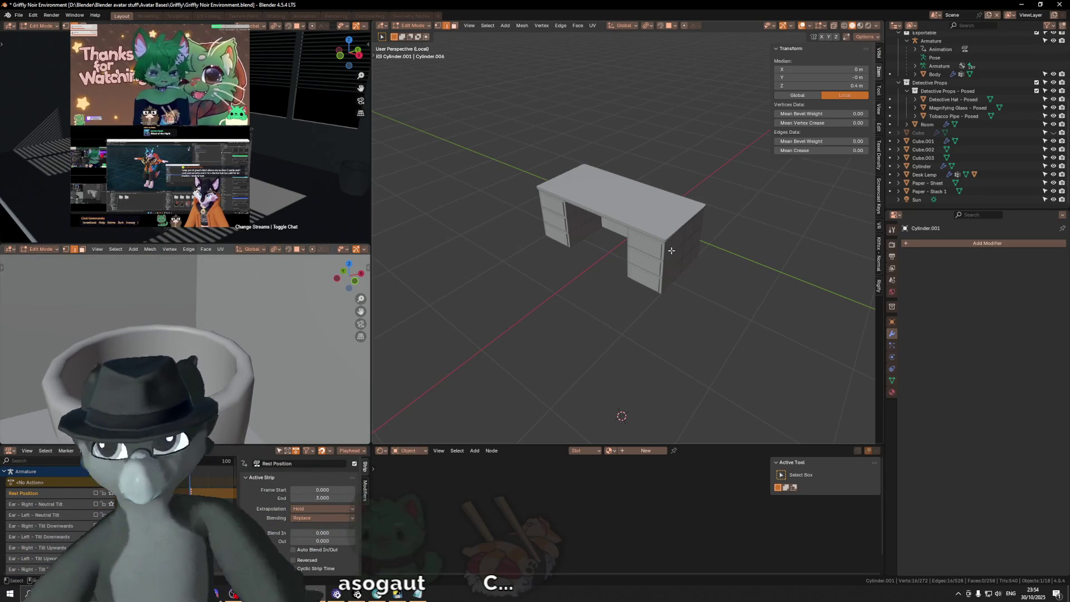
{"action": "mouse_move", "coordinate": [200, 340]}
{"action": "middle_mouse_down"}
{"action": "mouse_move", "coordinate": [175, 359]}
{"action": "mouse_move", "coordinate": [186, 331]}
{"action": "mouse_move", "coordinate": [147, 311]}
{"action": "mouse_move", "coordinate": [199, 345]}
{"action": "mouse_move", "coordinate": [186, 323]}
{"action": "middle_mouse_up"}
{"action": "key", "text": "ctrl+s"}
{"action": "key", "text": "Tab"}
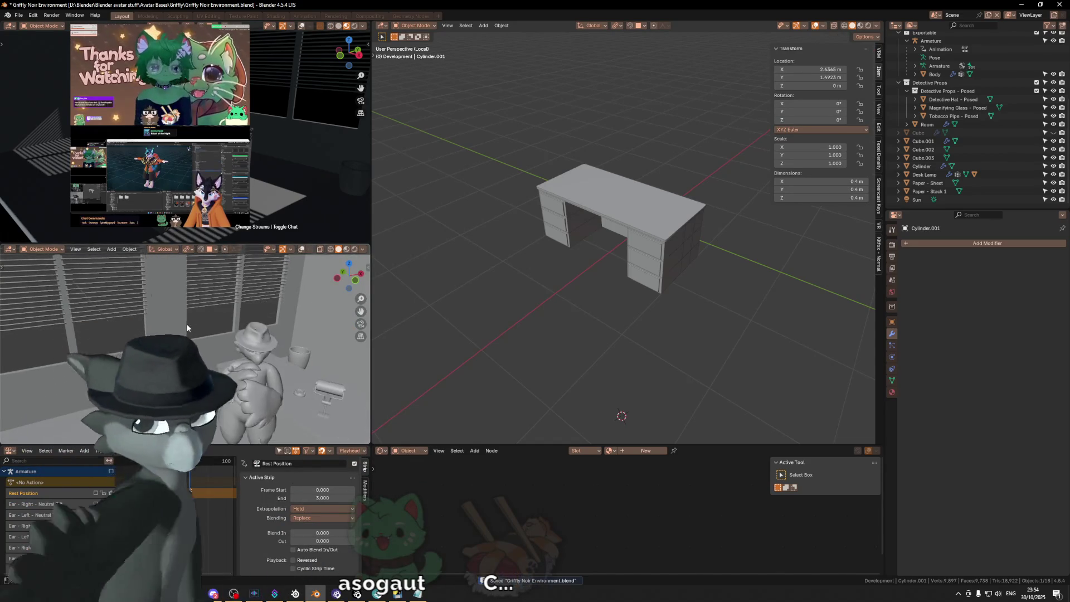
{"action": "left_click", "coordinate": [253, 295]}
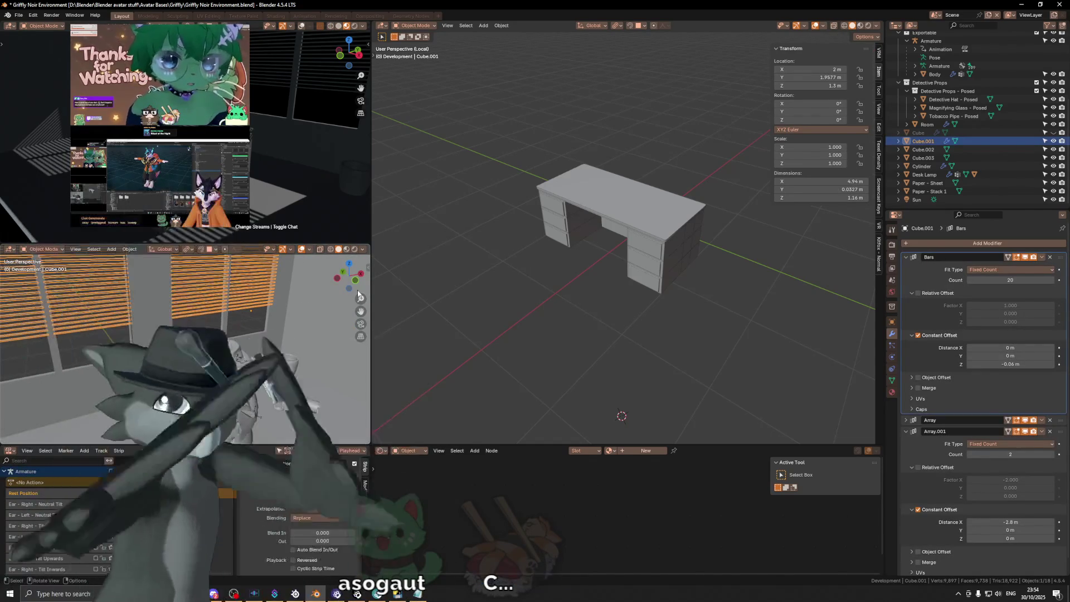
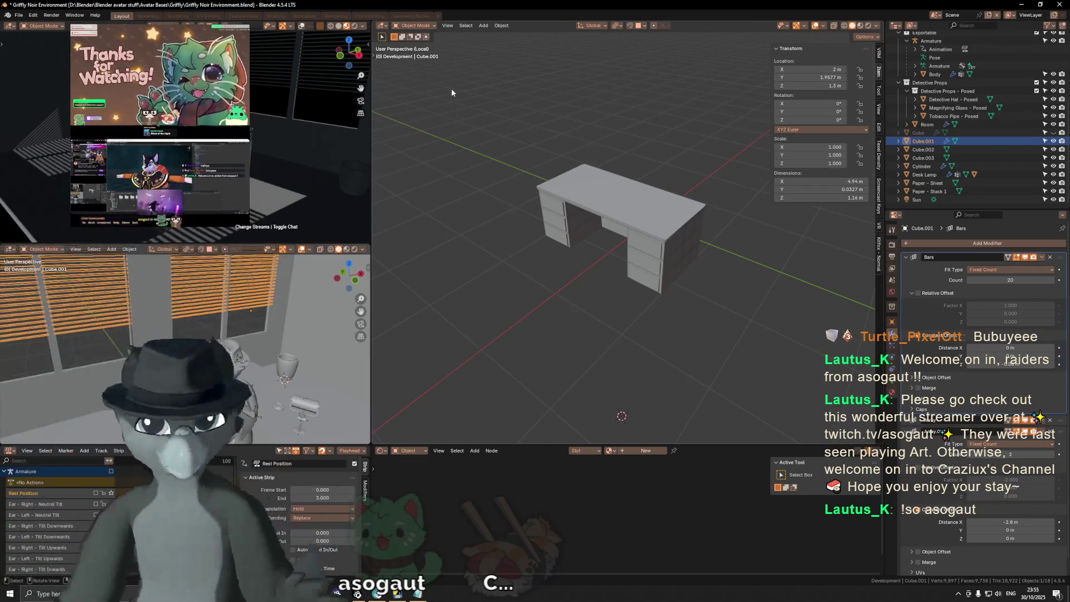
Zoom in on the desk, then select the glass cylinder (Cylinder.001) beside the posed figure.
{"action": "scroll", "coordinate": [643, 232], "scroll_direction": "up", "scroll_amount": 4}
{"action": "mouse_move", "coordinate": [643, 232]}
{"action": "middle_mouse_down"}
{"action": "mouse_move", "coordinate": [640, 213]}
{"action": "mouse_move", "coordinate": [650, 253]}
{"action": "middle_mouse_up"}
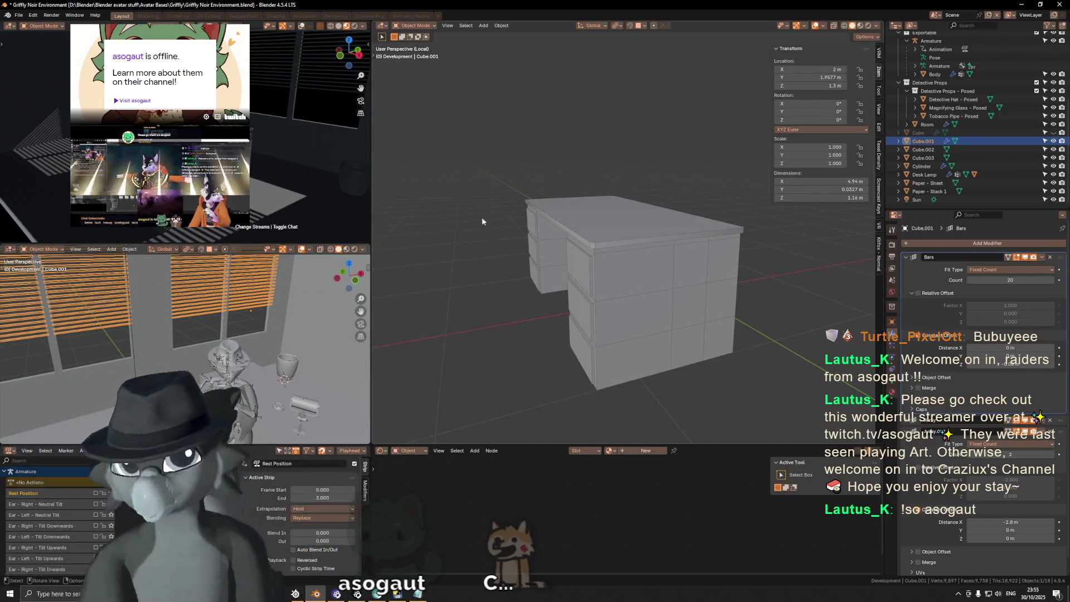
{"action": "middle_click_drag", "start_coordinate": [350, 173], "coordinate": [334, 173]}
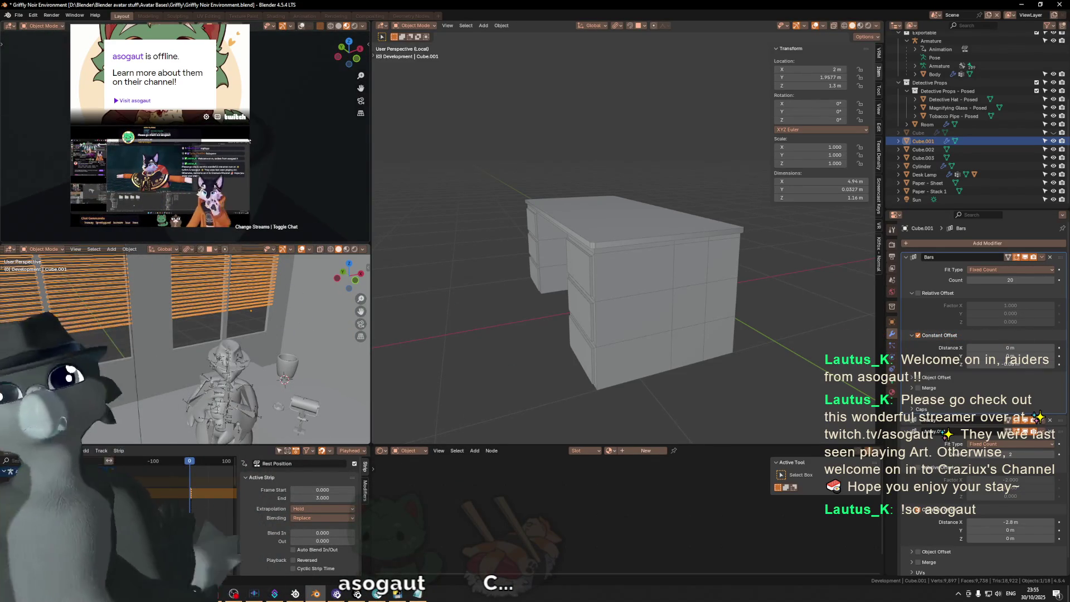
{"action": "left_click", "coordinate": [287, 366]}
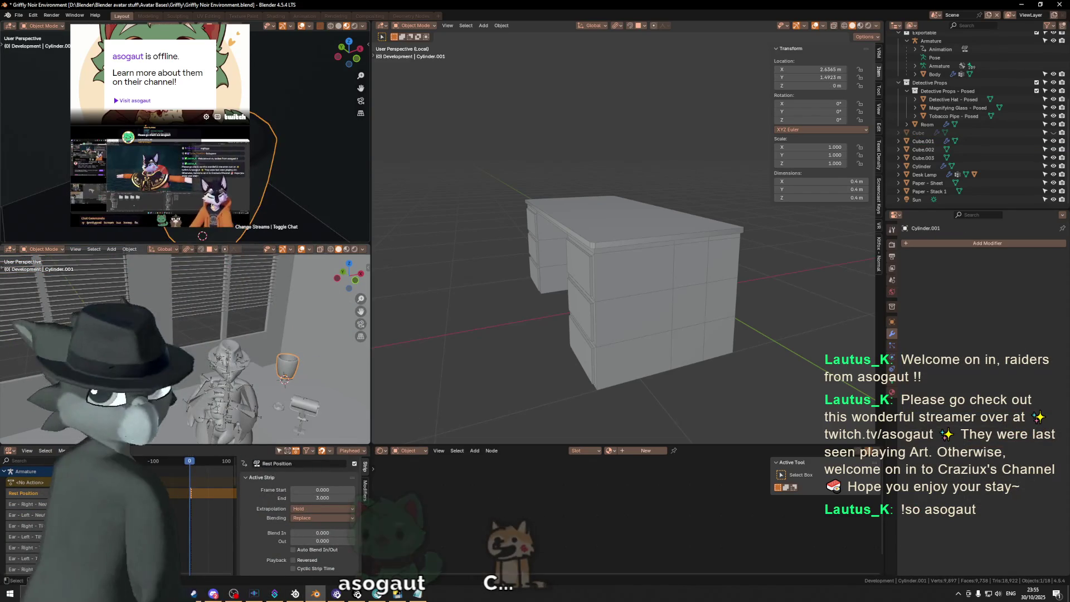
Add a new cylinder, Cylinder.002, 0.4 m across and 0.2 m tall, at the glass's location.
{"action": "key", "text": "Tab"}
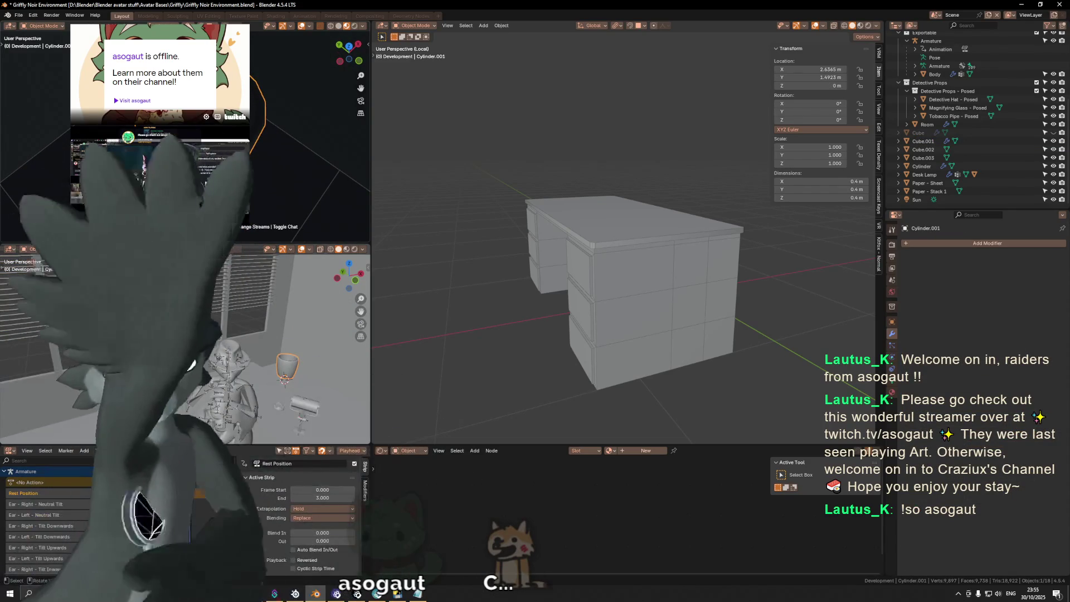
{"action": "key", "text": "Tab"}
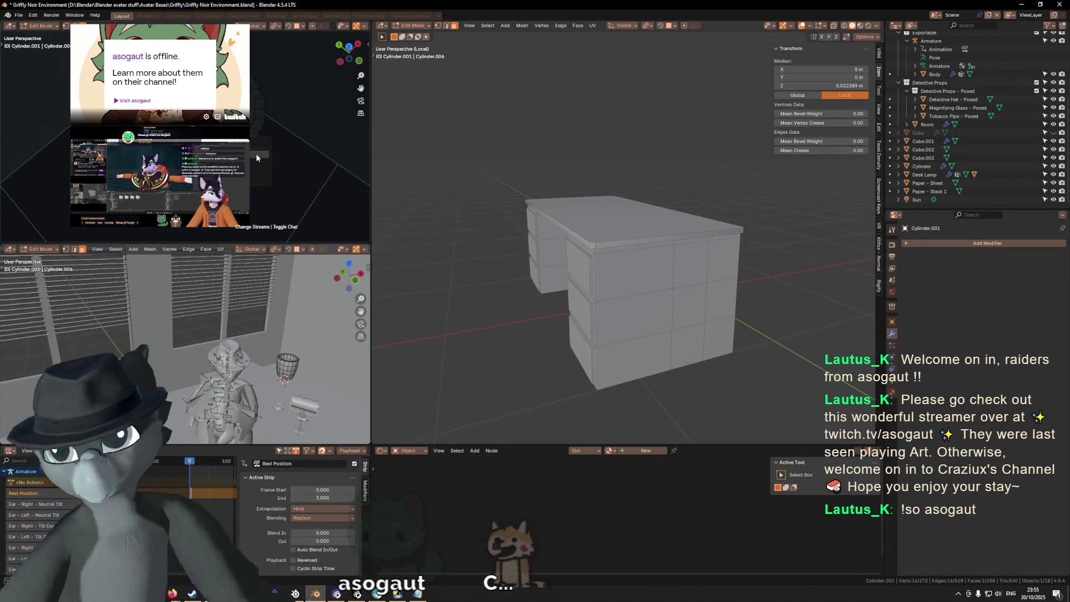
{"action": "key", "text": "shift+a"}
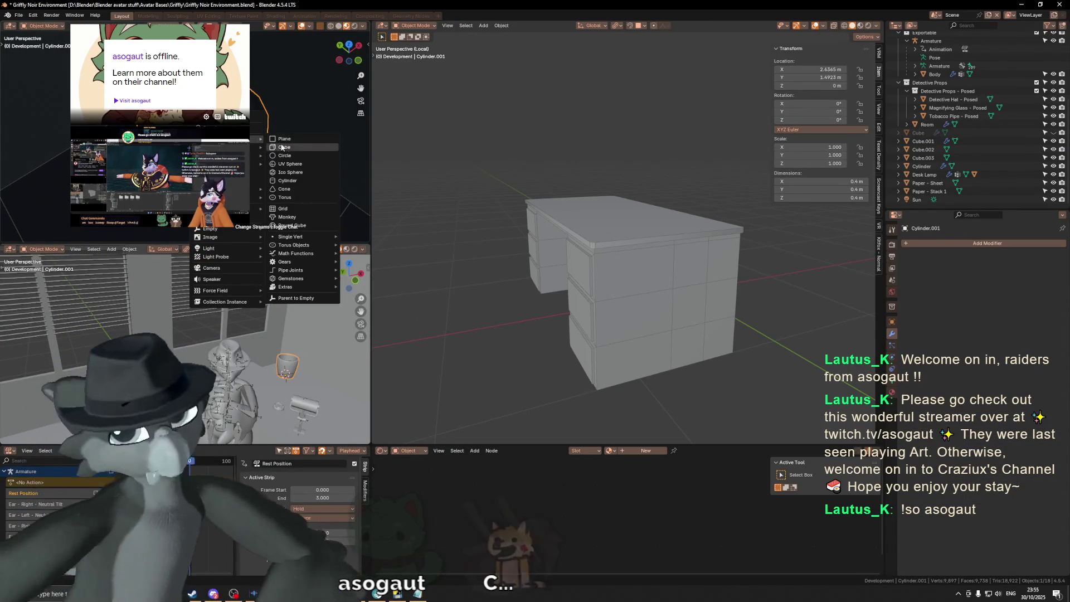
{"action": "left_click", "coordinate": [290, 183]}
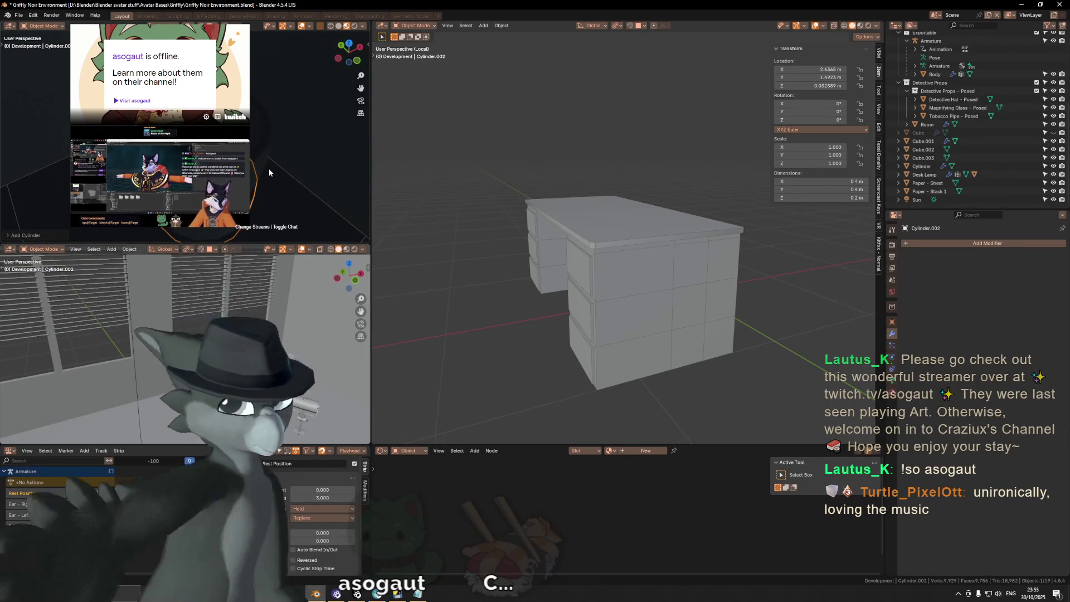
{"action": "mouse_move", "coordinate": [304, 182]}
{"action": "middle_mouse_down"}
{"action": "mouse_move", "coordinate": [299, 202]}
{"action": "mouse_move", "coordinate": [274, 191]}
{"action": "middle_mouse_up"}
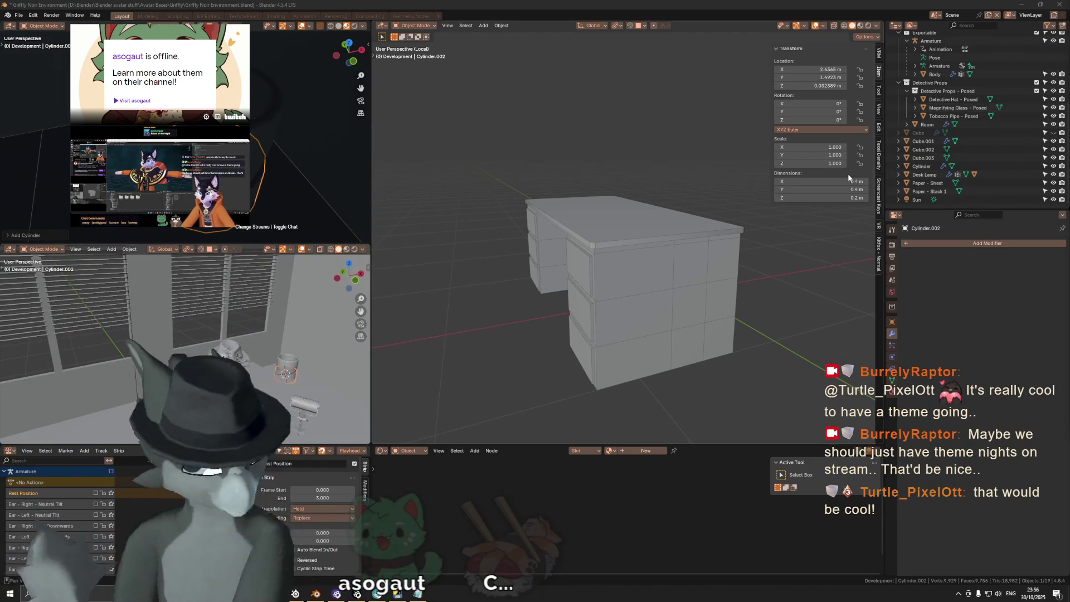
{"action": "mouse_move", "coordinate": [774, 290]}
{"action": "middle_mouse_down"}
{"action": "mouse_move", "coordinate": [712, 297]}
{"action": "mouse_move", "coordinate": [801, 306]}
{"action": "mouse_move", "coordinate": [681, 270]}
{"action": "middle_mouse_up"}
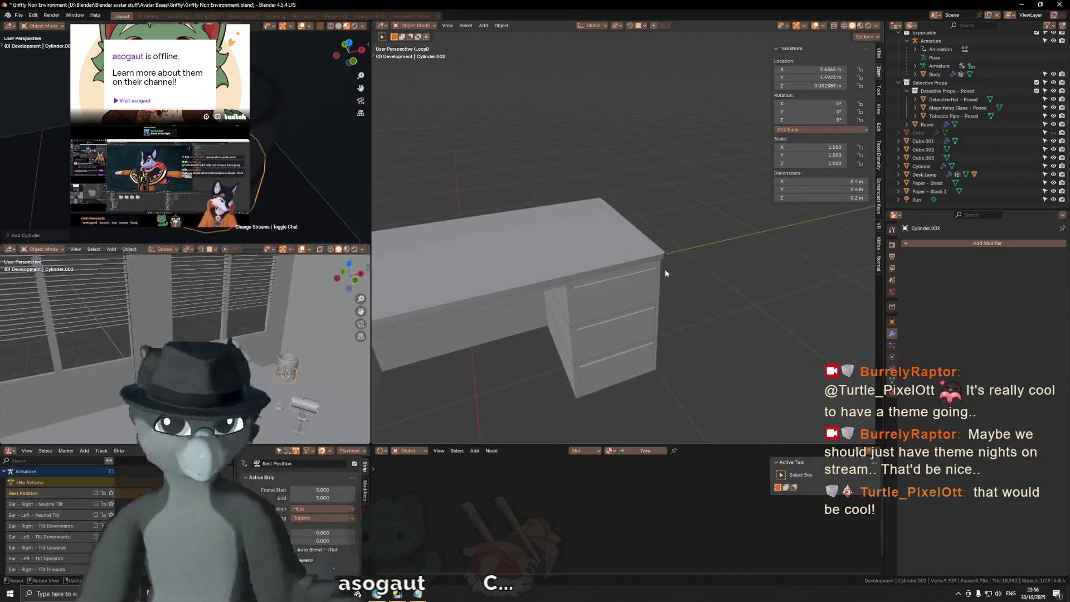
{"action": "scroll", "coordinate": [753, 275], "scroll_direction": "up", "scroll_amount": 5}
{"action": "middle_click_drag", "start_coordinate": [753, 275], "coordinate": [696, 300], "text": "shift"}
{"action": "scroll", "coordinate": [696, 301], "scroll_direction": "down", "scroll_amount": 2}
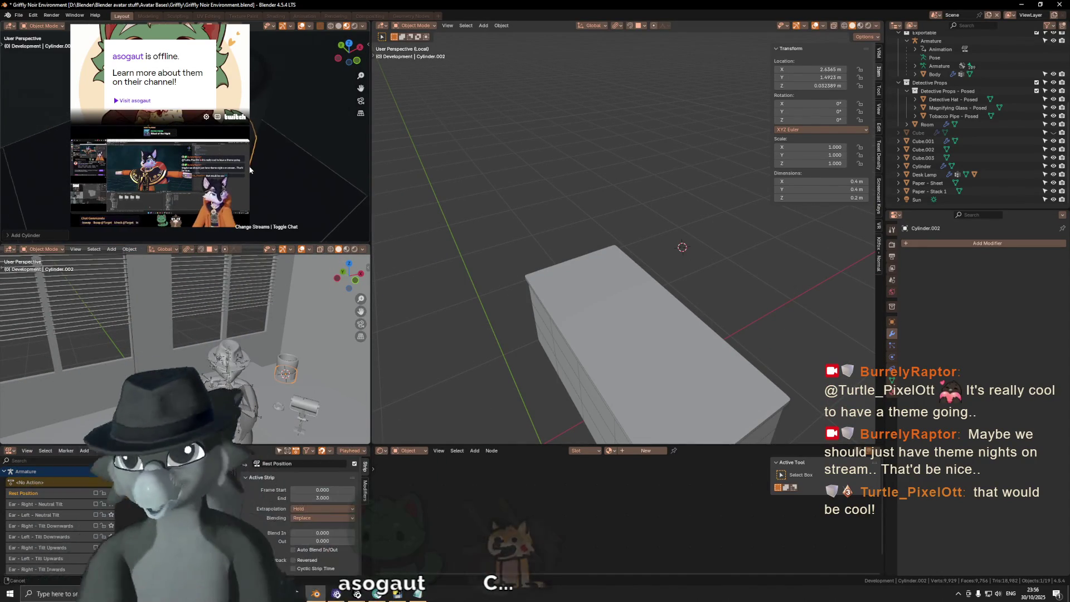
{"action": "middle_click_drag", "start_coordinate": [674, 300], "coordinate": [650, 324]}
{"action": "scroll", "coordinate": [650, 325], "scroll_direction": "down", "scroll_amount": 5}
{"action": "middle_click_drag", "start_coordinate": [626, 285], "coordinate": [572, 296]}
{"action": "middle_click_drag", "start_coordinate": [291, 181], "coordinate": [256, 196]}
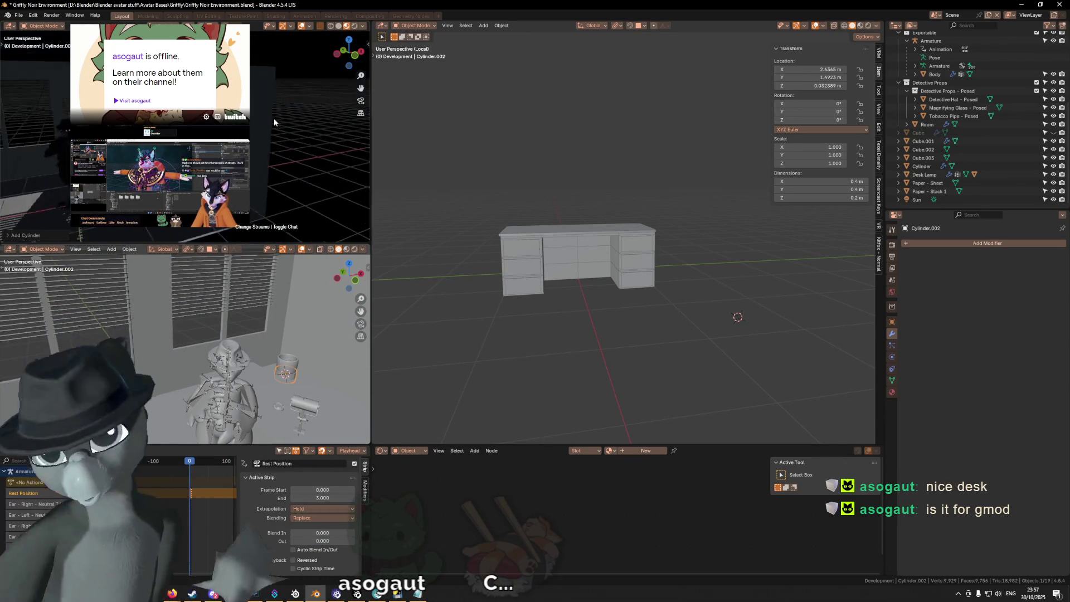
{"action": "right_click", "coordinate": [285, 148], "text": "shift"}
Add a plane mesh near the window, then leave local view to show the whole office.
{"action": "key", "text": "shift+a"}
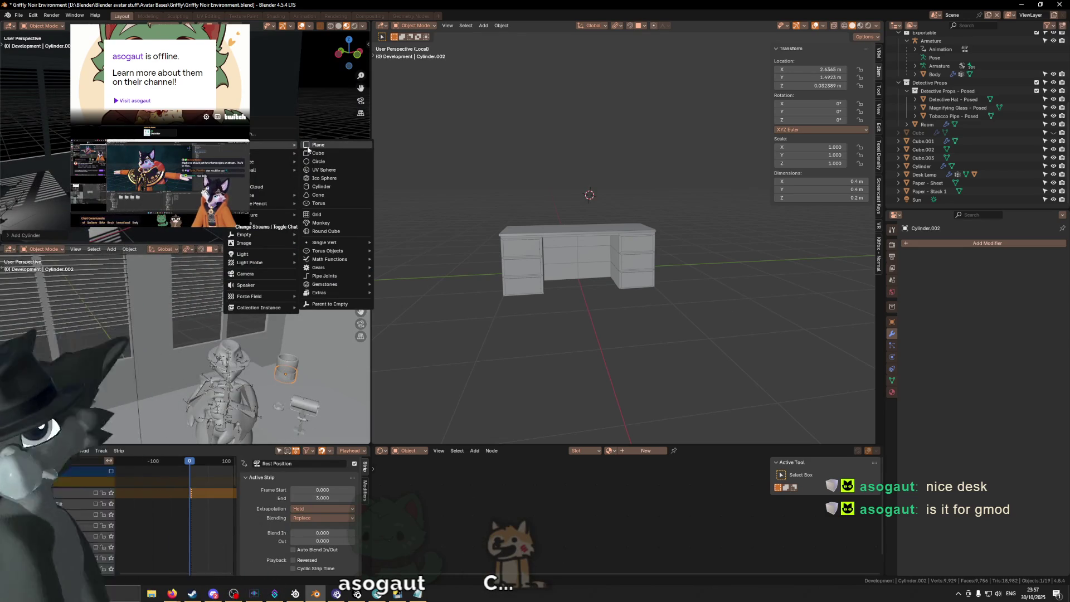
{"action": "left_click", "coordinate": [308, 146]}
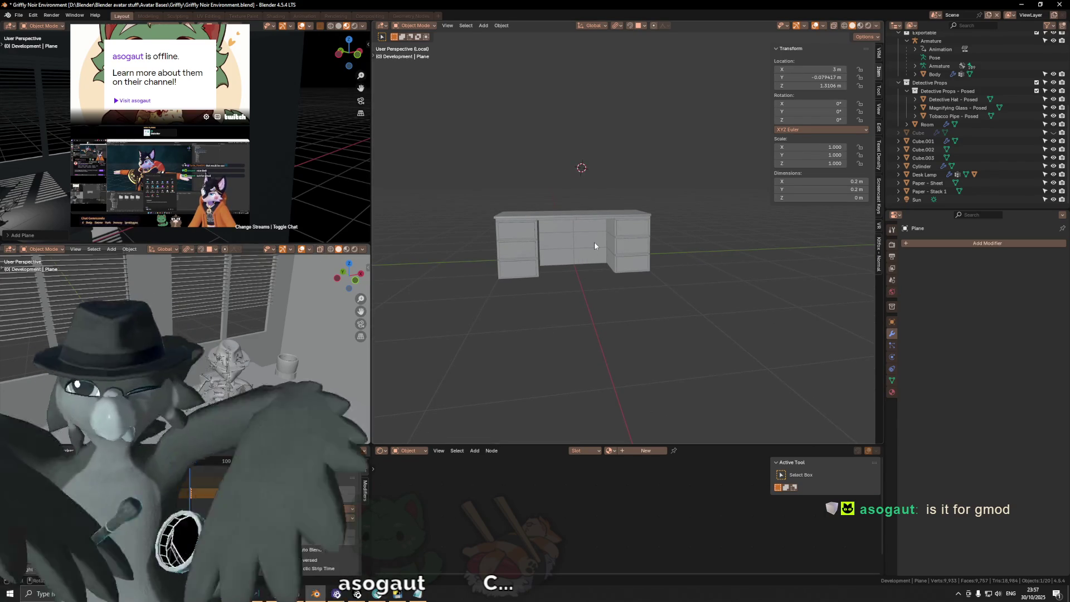
{"action": "key", "text": "KP_Divide"}
{"action": "mouse_move", "coordinate": [599, 233]}
{"action": "middle_mouse_down"}
{"action": "mouse_move", "coordinate": [598, 276]}
{"action": "mouse_move", "coordinate": [546, 302]}
{"action": "mouse_move", "coordinate": [580, 292]}
{"action": "middle_mouse_up"}
{"action": "scroll", "coordinate": [618, 295], "scroll_direction": "down", "scroll_amount": 3}
Switch the viewport to Material Preview with overlays and the sidebar hidden.
{"action": "key", "text": "z"}
{"action": "left_click", "coordinate": [613, 340]}
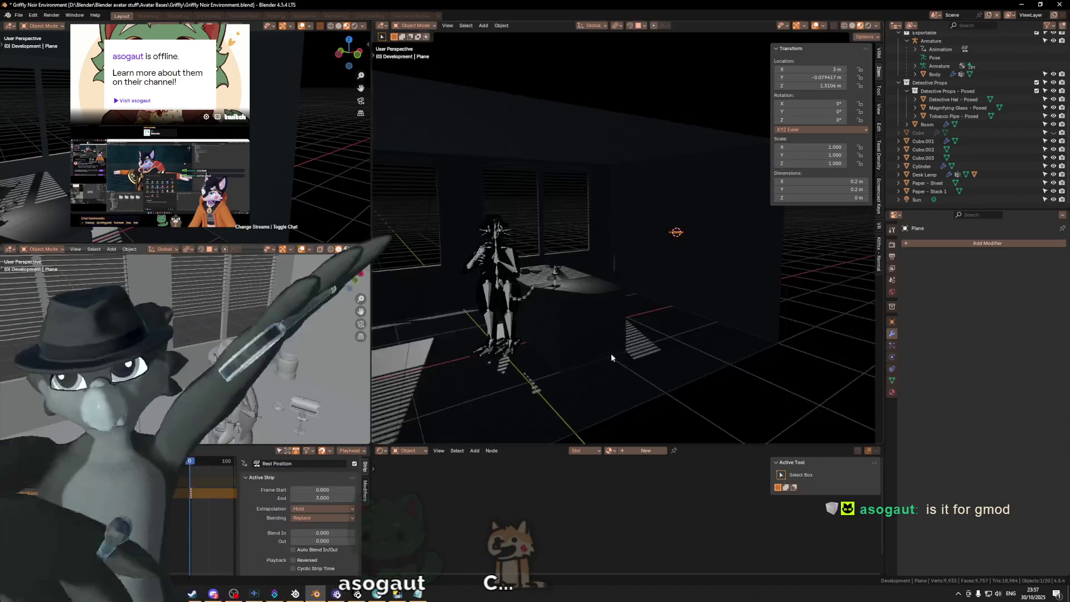
{"action": "mouse_move", "coordinate": [629, 335]}
{"action": "middle_mouse_down"}
{"action": "mouse_move", "coordinate": [597, 333]}
{"action": "mouse_move", "coordinate": [623, 325]}
{"action": "mouse_move", "coordinate": [607, 338]}
{"action": "mouse_move", "coordinate": [628, 342]}
{"action": "middle_mouse_up"}
{"action": "key", "text": "shift+alt+z"}
{"action": "key", "text": "n"}
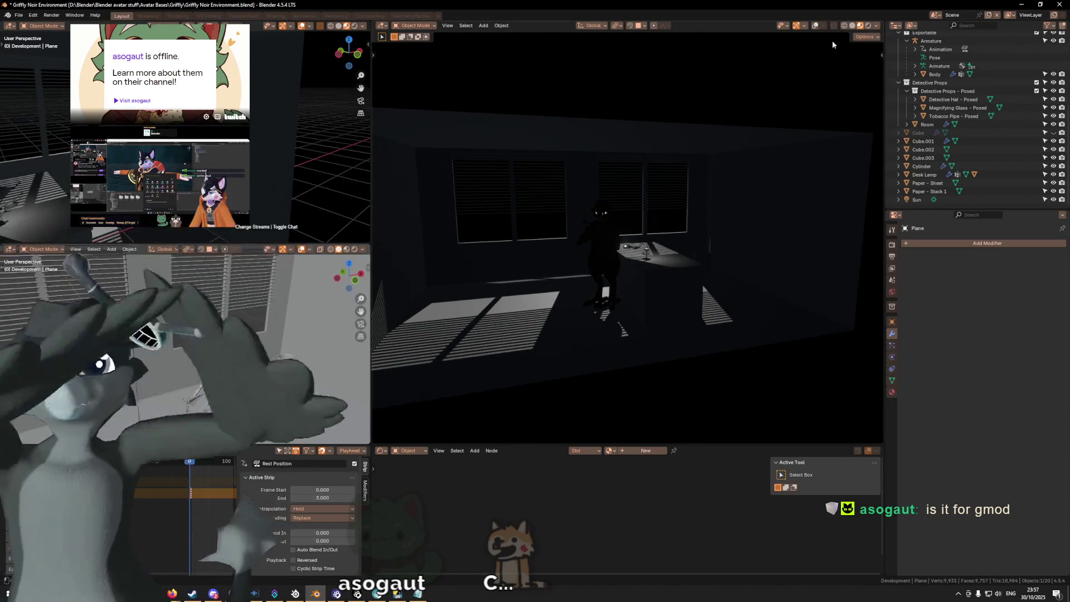
Raise the viewport shading lighting strength to brighten the window and desk.
{"action": "left_click", "coordinate": [876, 25]}
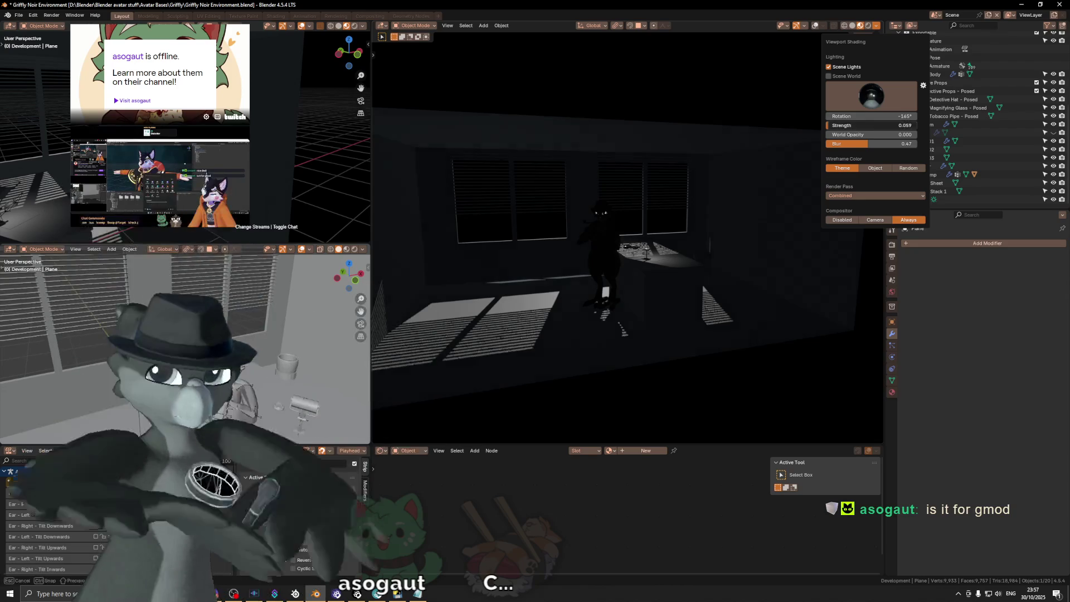
{"action": "left_click_drag", "start_coordinate": [860, 127], "coordinate": [872, 127]}
{"action": "scroll", "coordinate": [724, 205], "scroll_direction": "down", "scroll_amount": 3}
{"action": "mouse_move", "coordinate": [724, 206]}
{"action": "middle_mouse_down"}
{"action": "mouse_move", "coordinate": [707, 202]}
{"action": "mouse_move", "coordinate": [735, 229]}
{"action": "mouse_move", "coordinate": [686, 246]}
{"action": "mouse_move", "coordinate": [704, 262]}
{"action": "middle_mouse_up"}
{"action": "scroll", "coordinate": [736, 232], "scroll_direction": "up", "scroll_amount": 5}
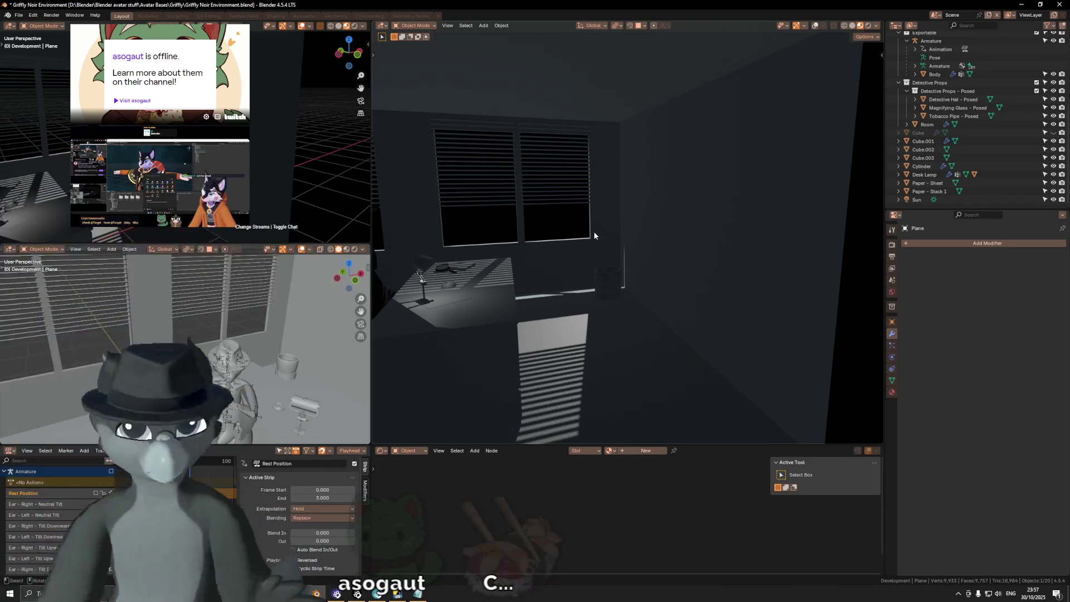
{"action": "middle_click_drag", "start_coordinate": [592, 228], "coordinate": [605, 233]}
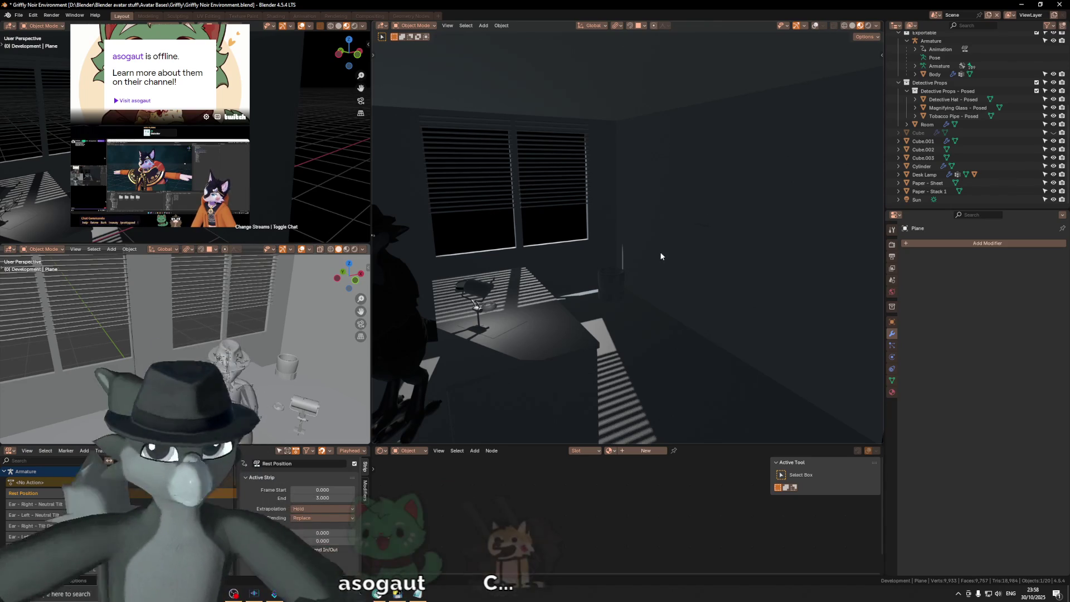
{"action": "mouse_move", "coordinate": [736, 209]}
{"action": "middle_mouse_down"}
{"action": "mouse_move", "coordinate": [700, 208]}
{"action": "mouse_move", "coordinate": [696, 241]}
{"action": "mouse_move", "coordinate": [707, 227]}
{"action": "mouse_move", "coordinate": [623, 234]}
{"action": "mouse_move", "coordinate": [611, 222]}
{"action": "middle_mouse_up"}
Rotate the plane -90° about Y to stand it upright and apply its rotation.
{"action": "key", "text": "r"}
{"action": "key", "text": "x"}
{"action": "key", "text": "y"}
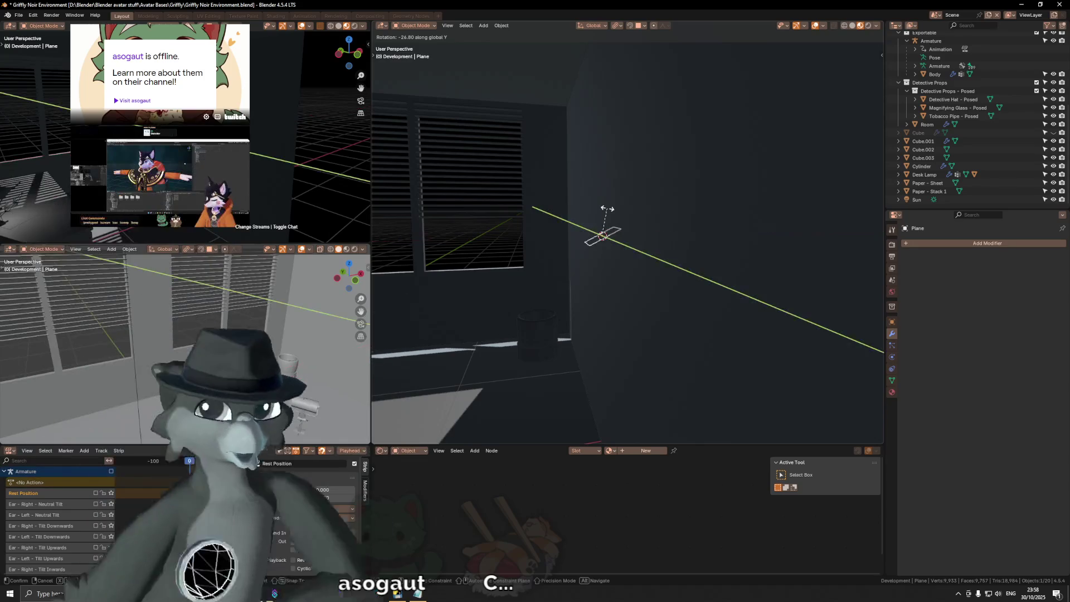
{"action": "left_click", "coordinate": [567, 207]}
{"action": "mouse_move", "coordinate": [566, 208]}
{"action": "middle_mouse_down"}
{"action": "mouse_move", "coordinate": [586, 206]}
{"action": "mouse_move", "coordinate": [616, 252]}
{"action": "mouse_move", "coordinate": [660, 239]}
{"action": "middle_mouse_up"}
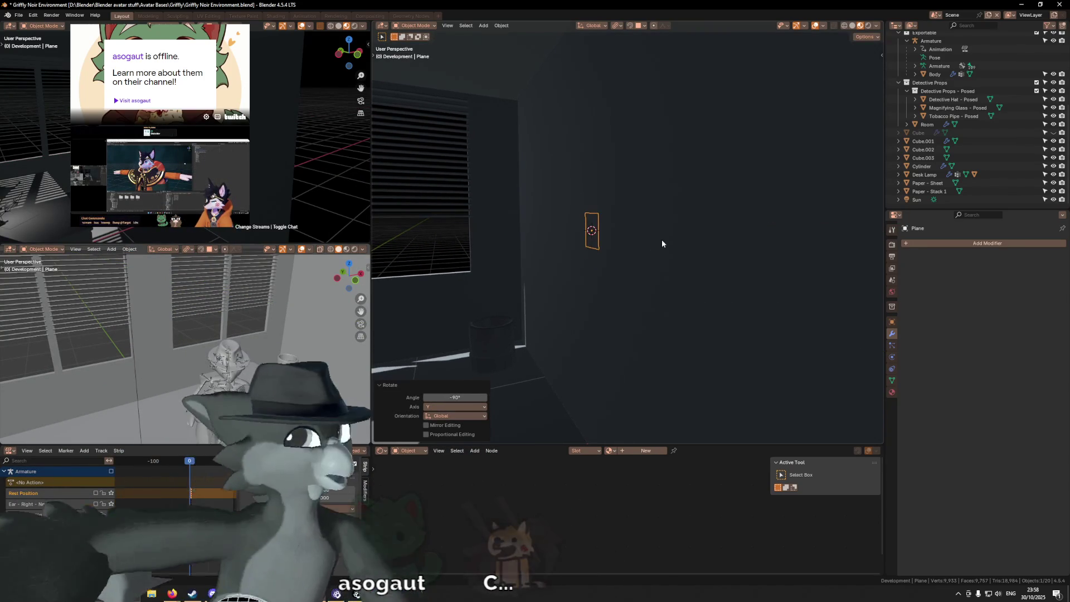
{"action": "key", "text": "ctrl+a"}
{"action": "left_click", "coordinate": [657, 232]}
{"action": "mouse_move", "coordinate": [577, 219]}
{"action": "middle_mouse_down"}
{"action": "mouse_move", "coordinate": [642, 215]}
{"action": "mouse_move", "coordinate": [634, 194]}
{"action": "mouse_move", "coordinate": [623, 252]}
{"action": "middle_mouse_up"}
{"action": "scroll", "coordinate": [631, 199], "scroll_direction": "down", "scroll_amount": 3}
Scale the plane 8 along Y and 5 along Z, then apply its scale.
{"action": "key", "text": "s"}
{"action": "key", "text": "y"}
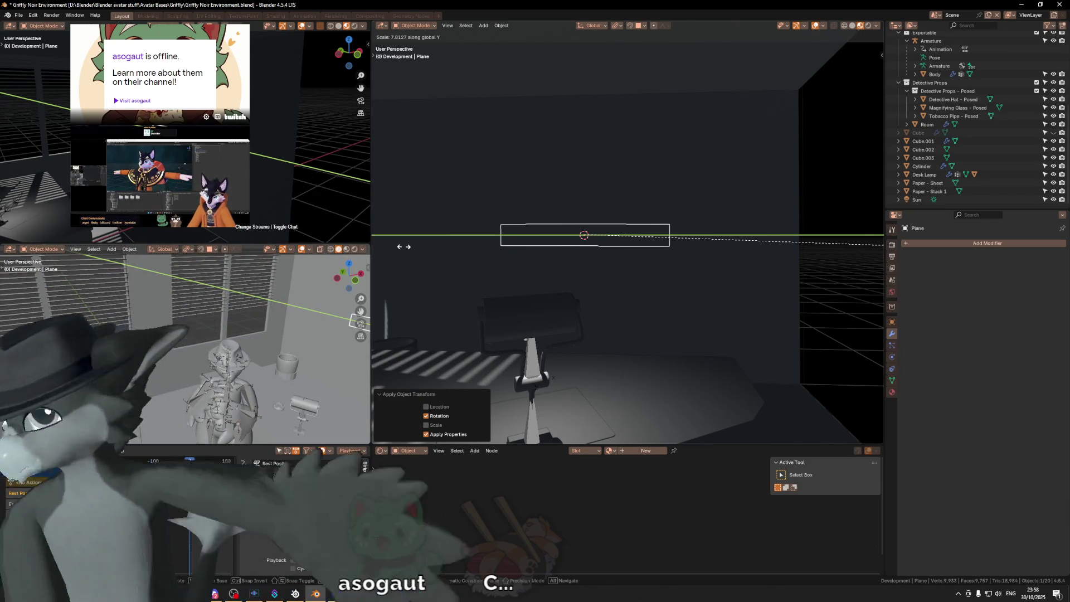
{"action": "type", "text": "8"}
{"action": "key", "text": "Return"}
{"action": "key", "text": "s"}
{"action": "key", "text": "z"}
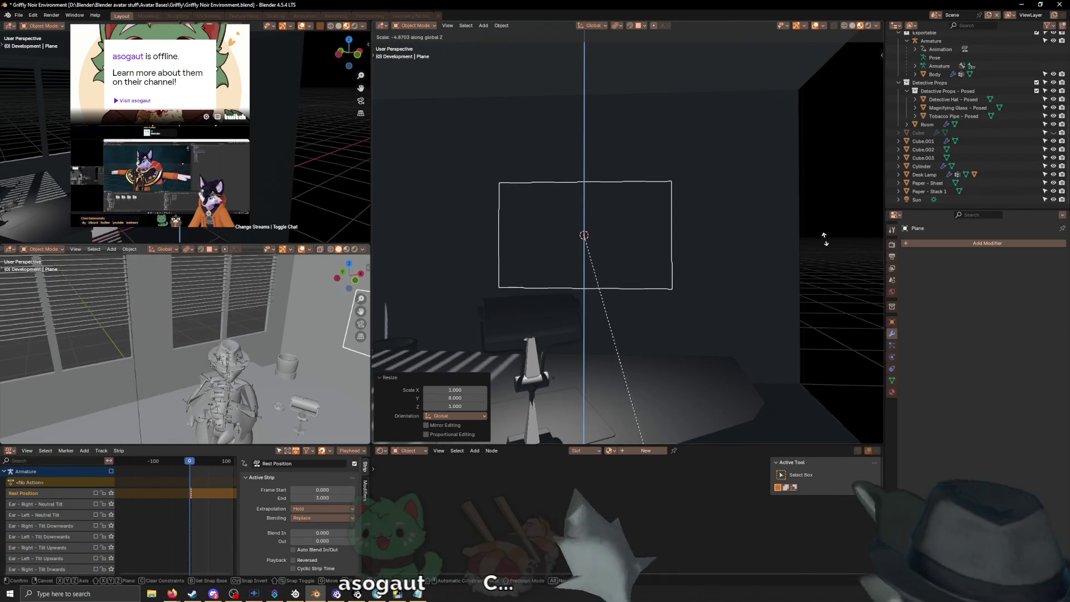
{"action": "type", "text": "5"}
{"action": "key", "text": "Return"}
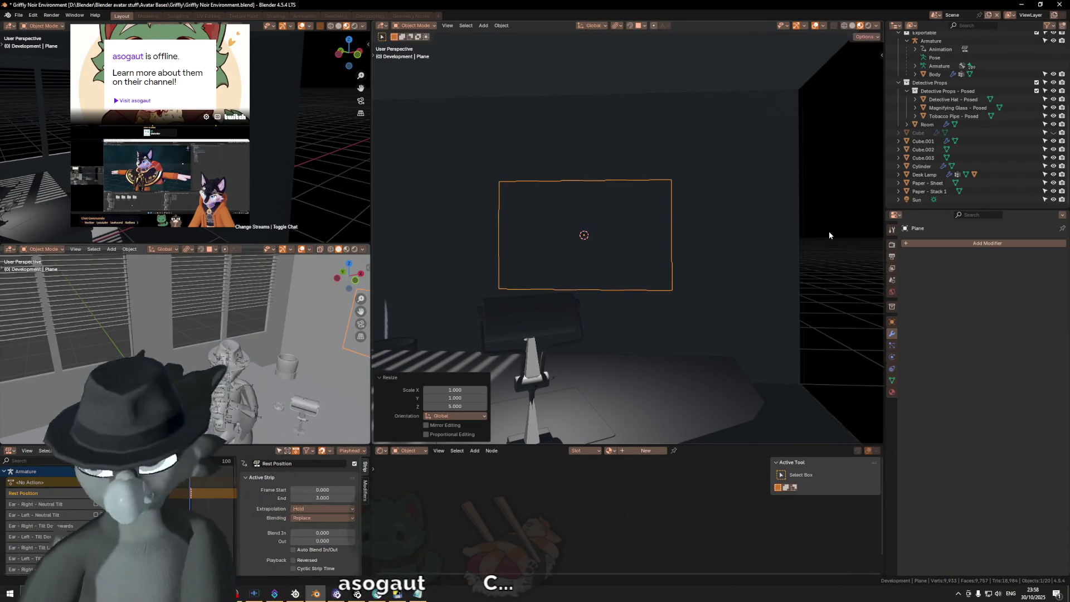
{"action": "mouse_move", "coordinate": [828, 226]}
{"action": "middle_mouse_down"}
{"action": "mouse_move", "coordinate": [583, 224]}
{"action": "mouse_move", "coordinate": [674, 226]}
{"action": "mouse_move", "coordinate": [606, 229]}
{"action": "mouse_move", "coordinate": [736, 253]}
{"action": "mouse_move", "coordinate": [652, 229]}
{"action": "mouse_move", "coordinate": [690, 234]}
{"action": "mouse_move", "coordinate": [613, 229]}
{"action": "middle_mouse_up"}
{"action": "key", "text": "ctrl+a"}
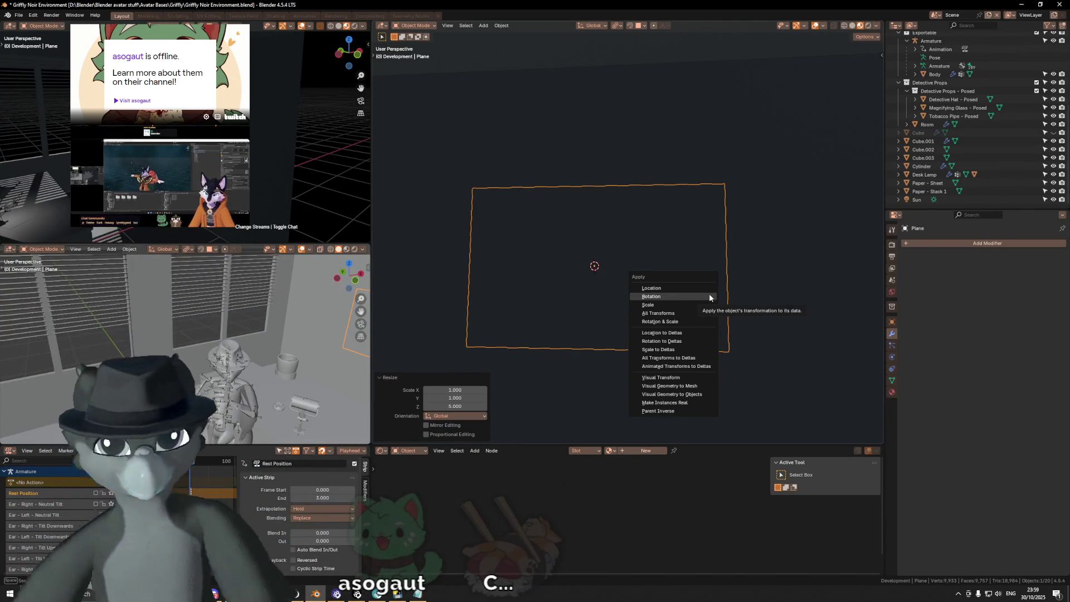
{"action": "left_click", "coordinate": [702, 305]}
Shift an edge 0.02 m along Y and raise the plane's top edge along Z.
{"action": "mouse_move", "coordinate": [610, 297]}
{"action": "middle_mouse_down"}
{"action": "mouse_move", "coordinate": [604, 312]}
{"action": "mouse_move", "coordinate": [659, 291]}
{"action": "mouse_move", "coordinate": [646, 292]}
{"action": "middle_mouse_up"}
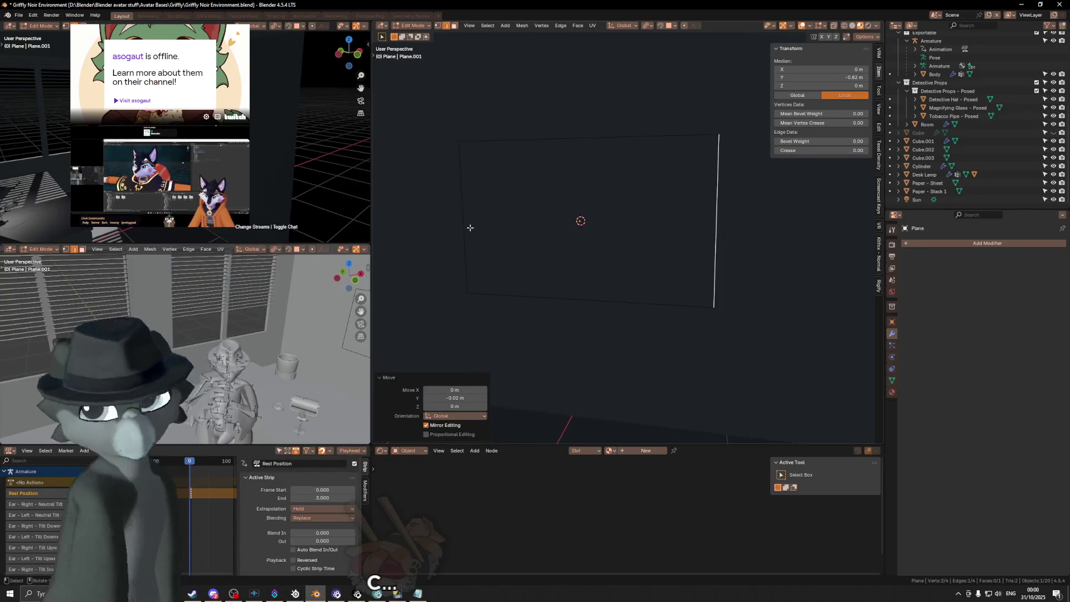
{"action": "type", "text": "-.02"}
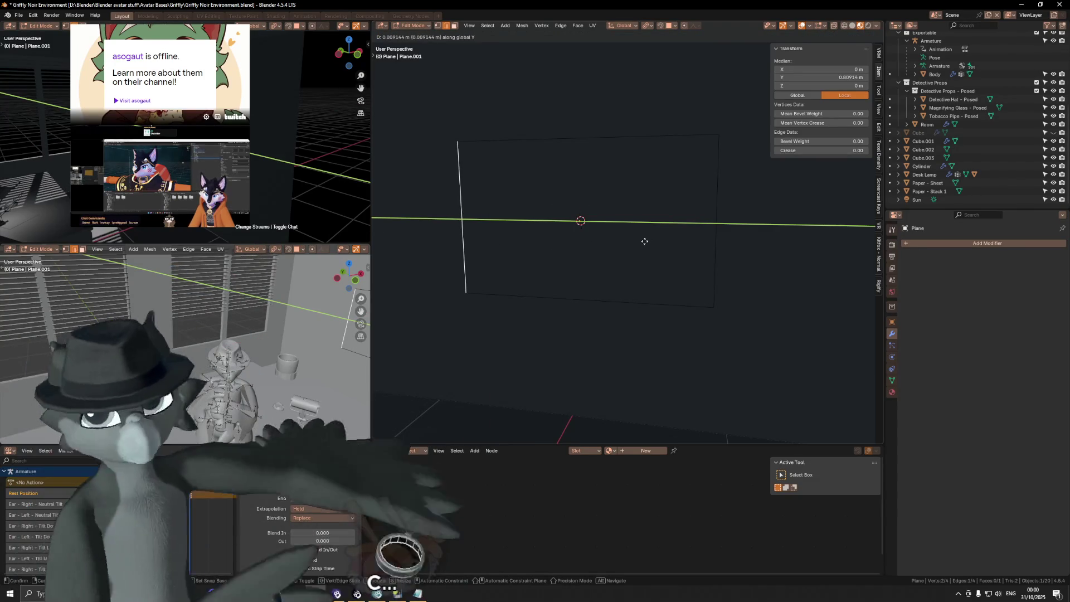
{"action": "key", "text": "minus"}
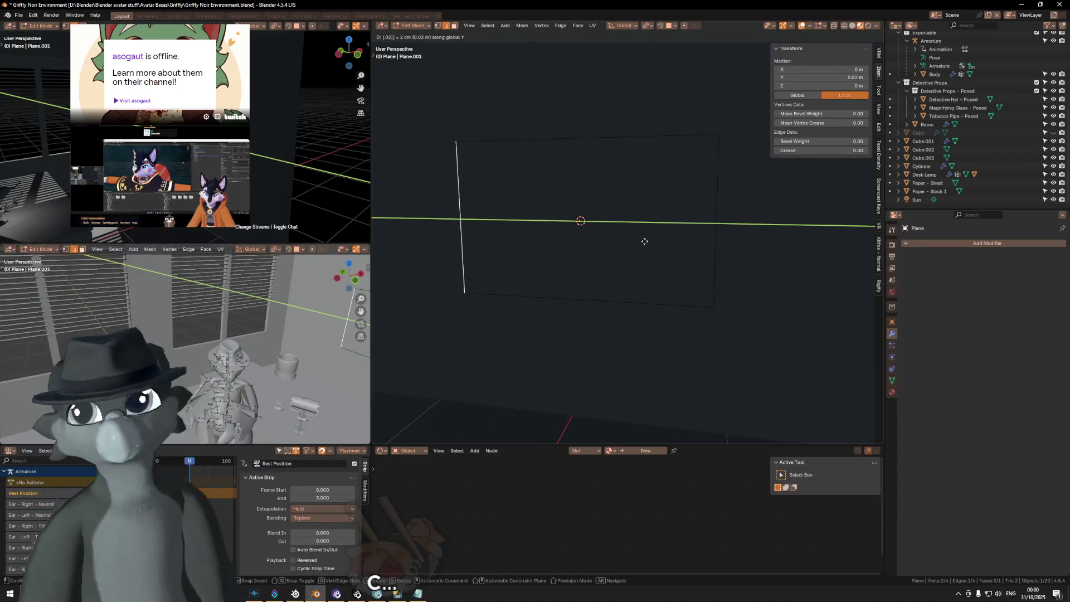
{"action": "key", "text": "Return"}
{"action": "left_click", "coordinate": [659, 136]}
{"action": "key", "text": "g"}
{"action": "key", "text": "z"}
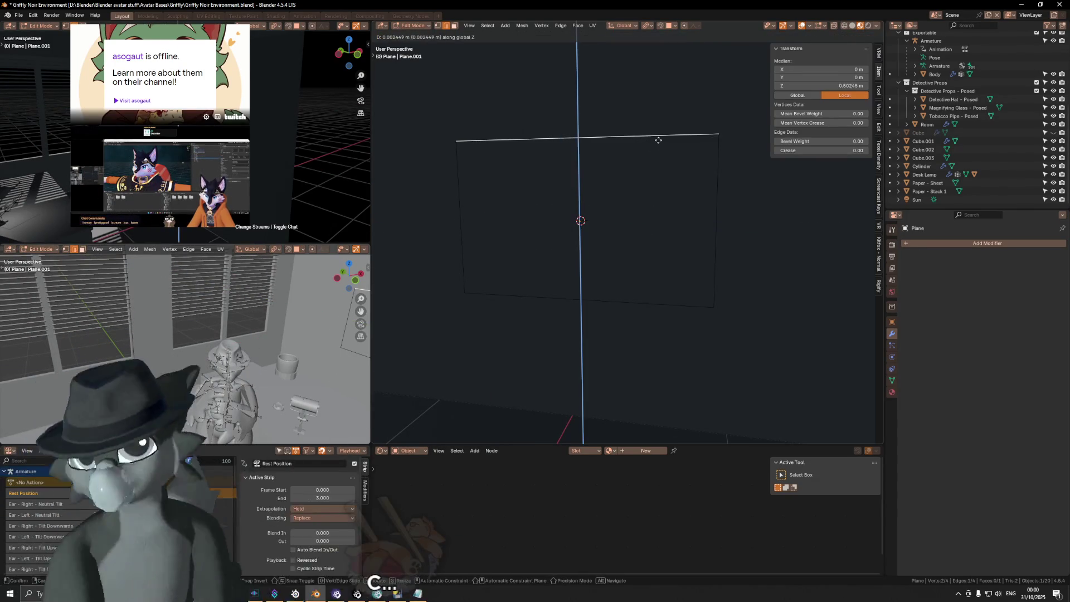
{"action": "key", "text": "Return"}
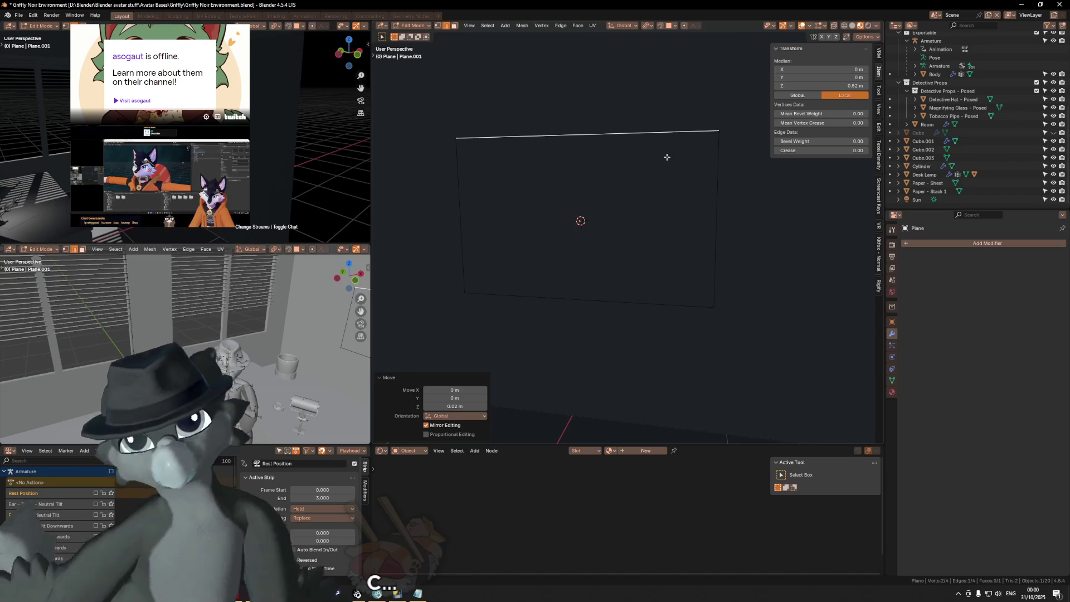
Extrude the plane's bottom edge along Z.
{"action": "left_click", "coordinate": [656, 308]}
{"action": "key", "text": "e"}
{"action": "key", "text": "z"}
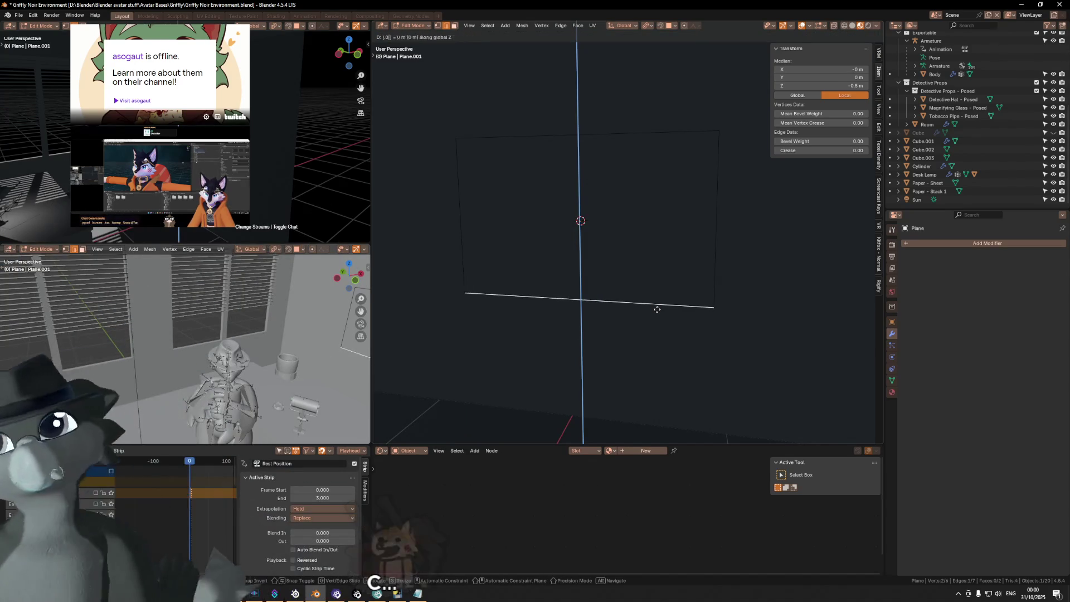
{"action": "type", "text": "-.02"}
{"action": "key", "text": "Return"}
Undo the stray extrusion, select everything and inset the face by 0.02 m.
{"action": "key", "text": "3"}
{"action": "left_click", "coordinate": [645, 243]}
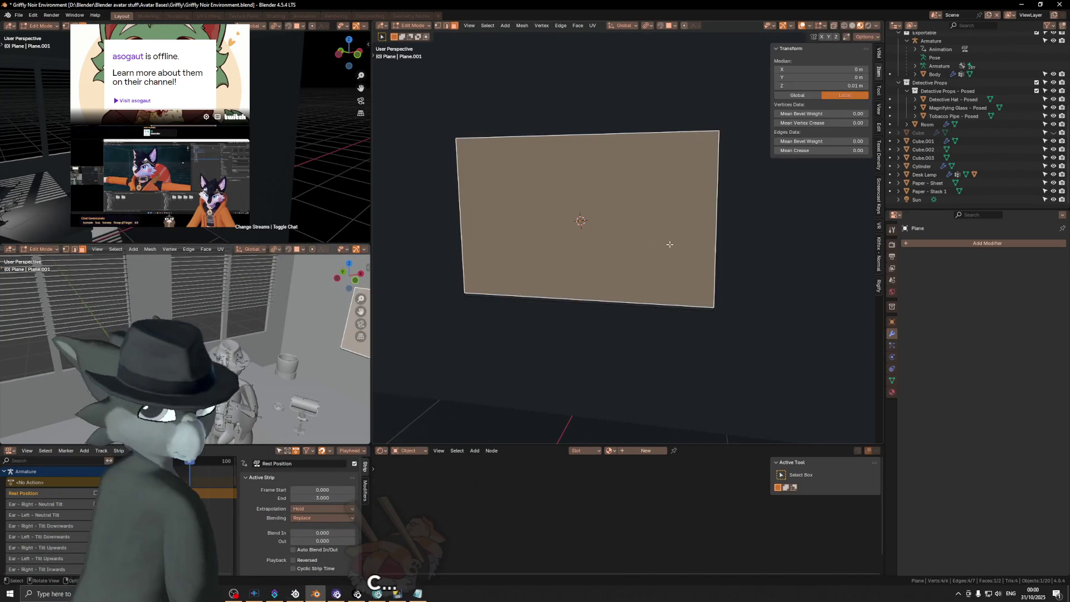
{"action": "key", "text": "Escape"}
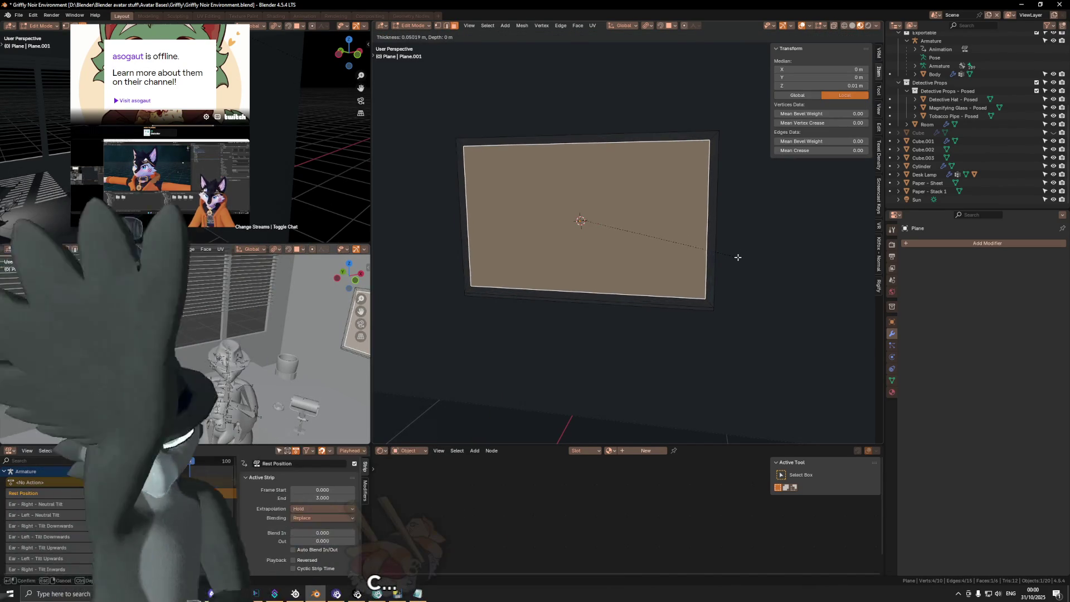
{"action": "key", "text": "ctrl+z"}
{"action": "key", "text": "ctrl+z"}
{"action": "key", "text": "ctrl+z"}
{"action": "key", "text": "ctrl+z"}
{"action": "key", "text": "g"}
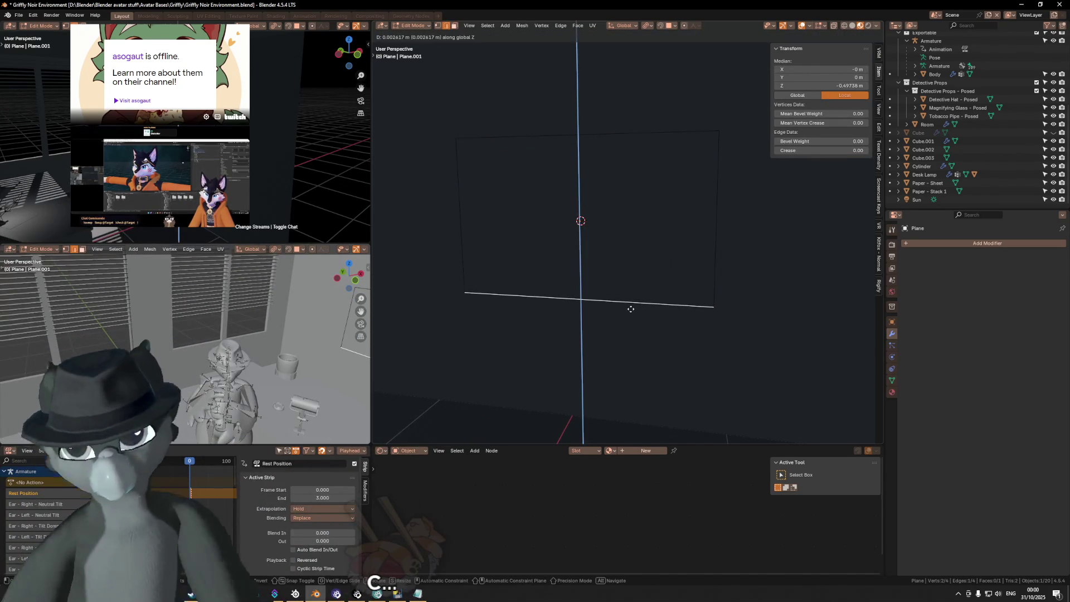
{"action": "key", "text": "Escape"}
{"action": "key", "text": "a"}
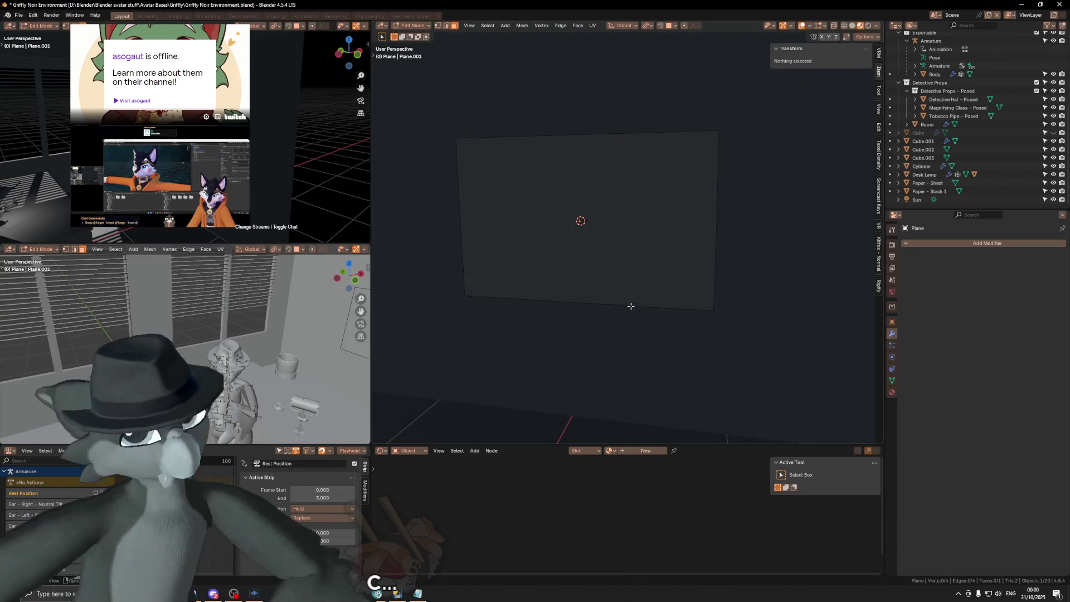
{"action": "left_click", "coordinate": [697, 312]}
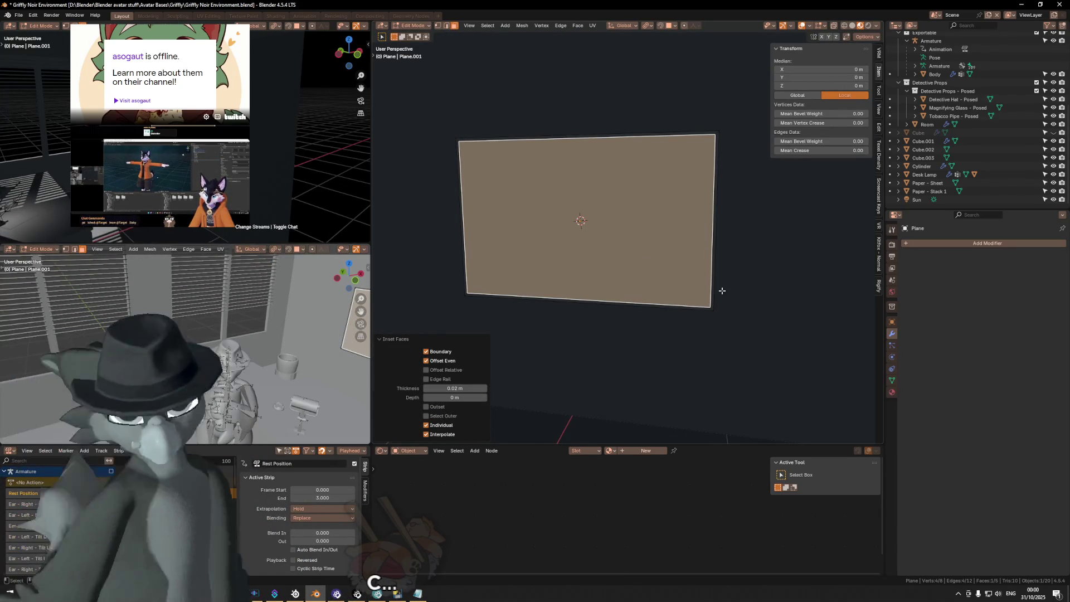
Lower the bottom outer edge 0.02 m and raise the top outer edge 0.02 m.
{"action": "middle_click_drag", "start_coordinate": [723, 282], "coordinate": [710, 279]}
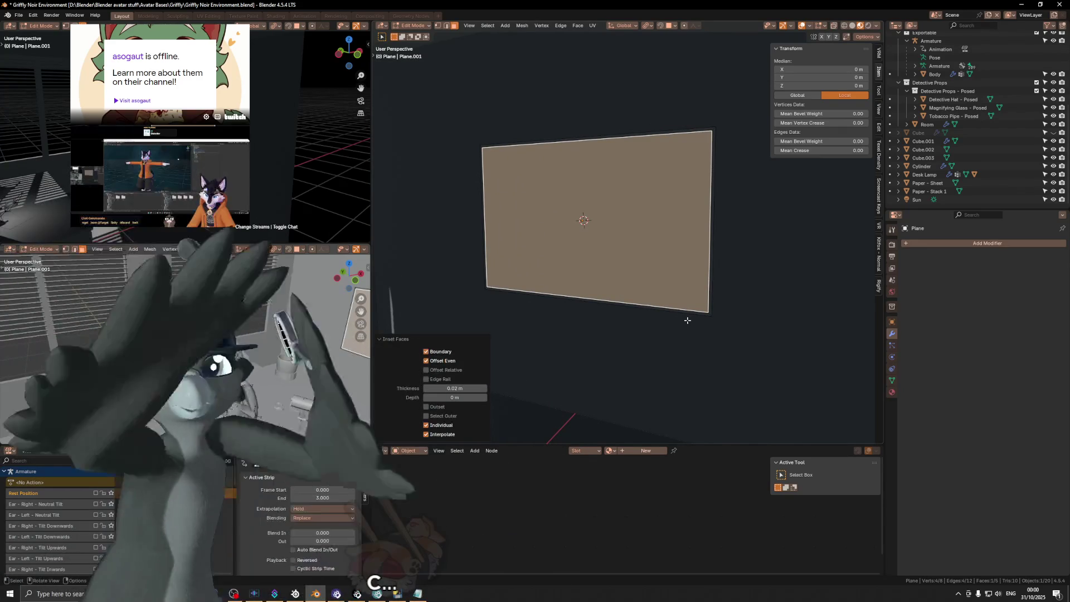
{"action": "key", "text": "2"}
{"action": "left_click", "coordinate": [713, 312]}
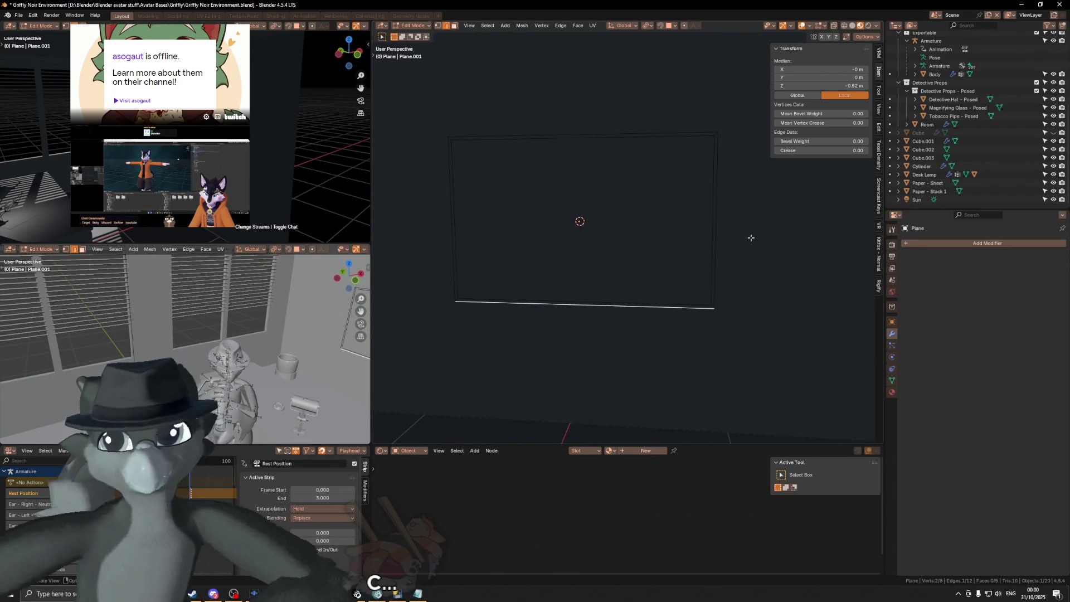
{"action": "key", "text": "Escape"}
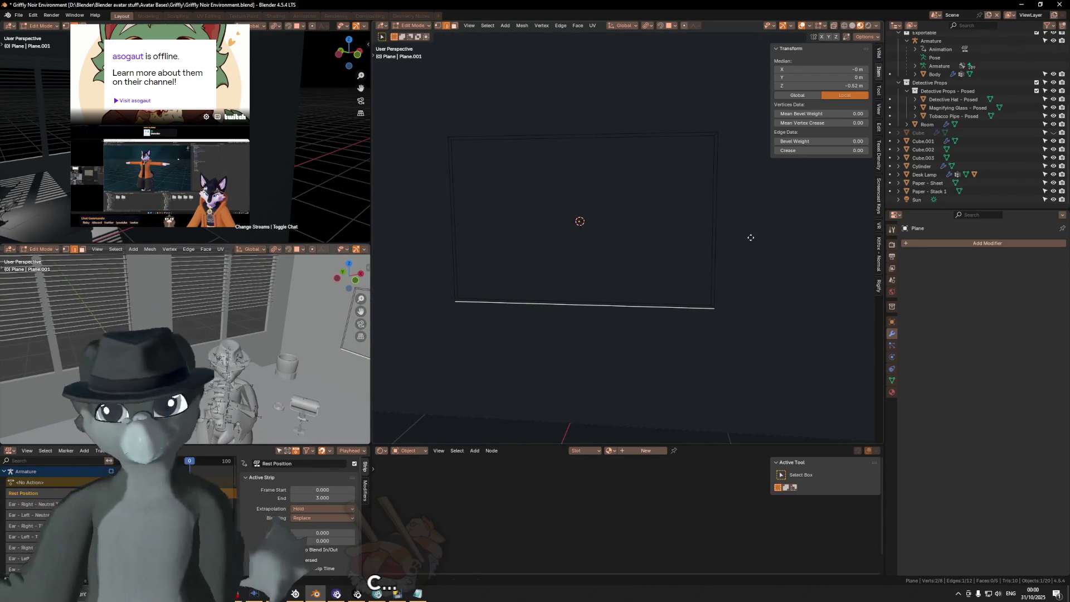
{"action": "key", "text": "g"}
{"action": "key", "text": "z"}
{"action": "type", "text": "-02"}
{"action": "key", "text": "Return"}
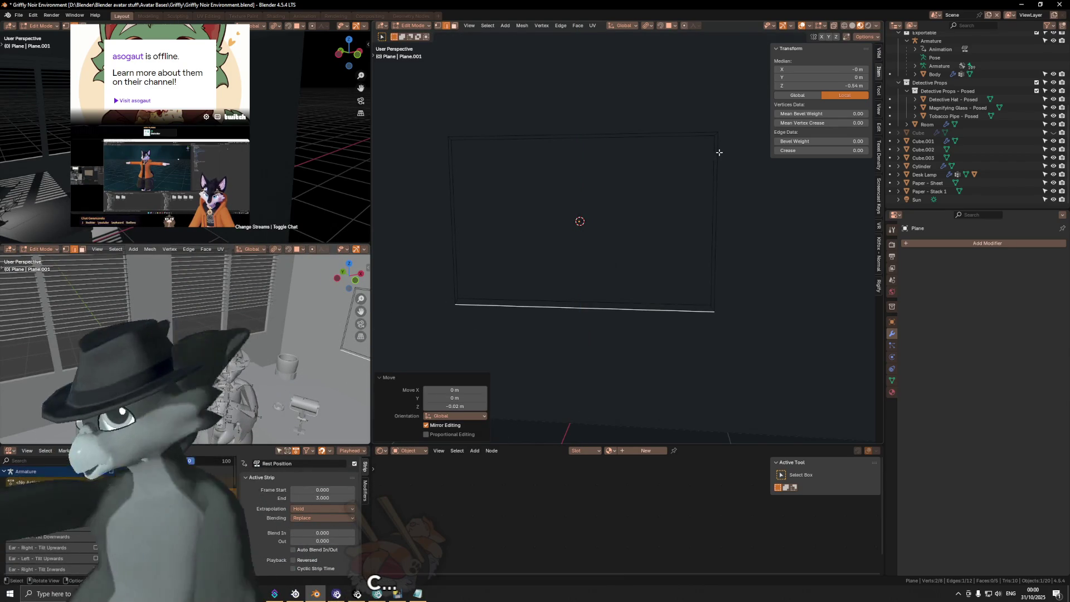
{"action": "left_click", "coordinate": [705, 132]}
{"action": "type", "text": "gz.02"}
{"action": "key", "text": "Return"}
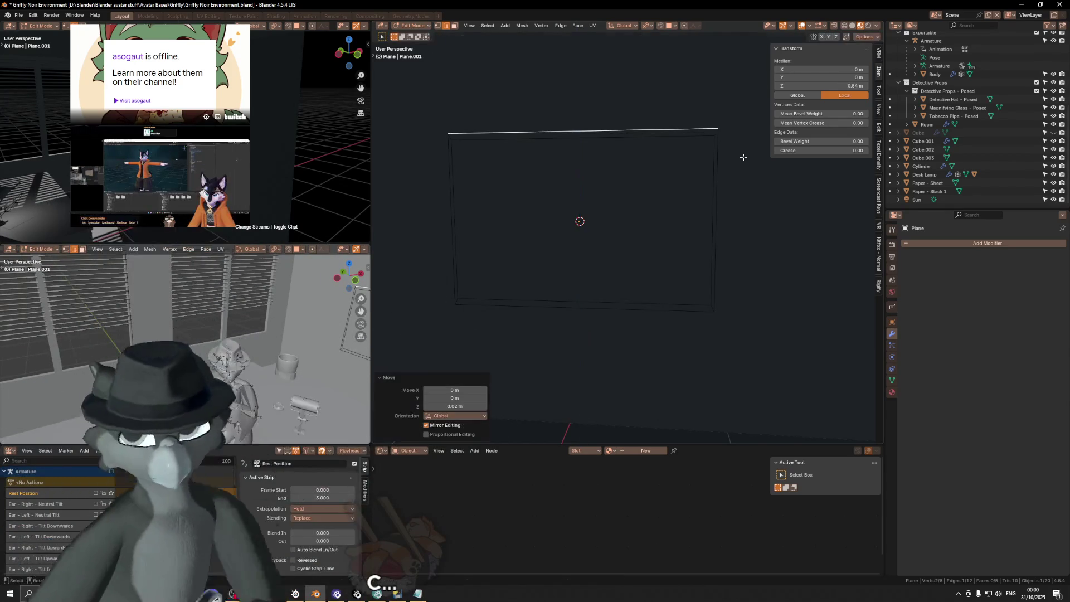
Move the right and left outer edges 0.02 m outward along Y, then select the inner face.
{"action": "left_click", "coordinate": [726, 161]}
{"action": "type", "text": "gy"}
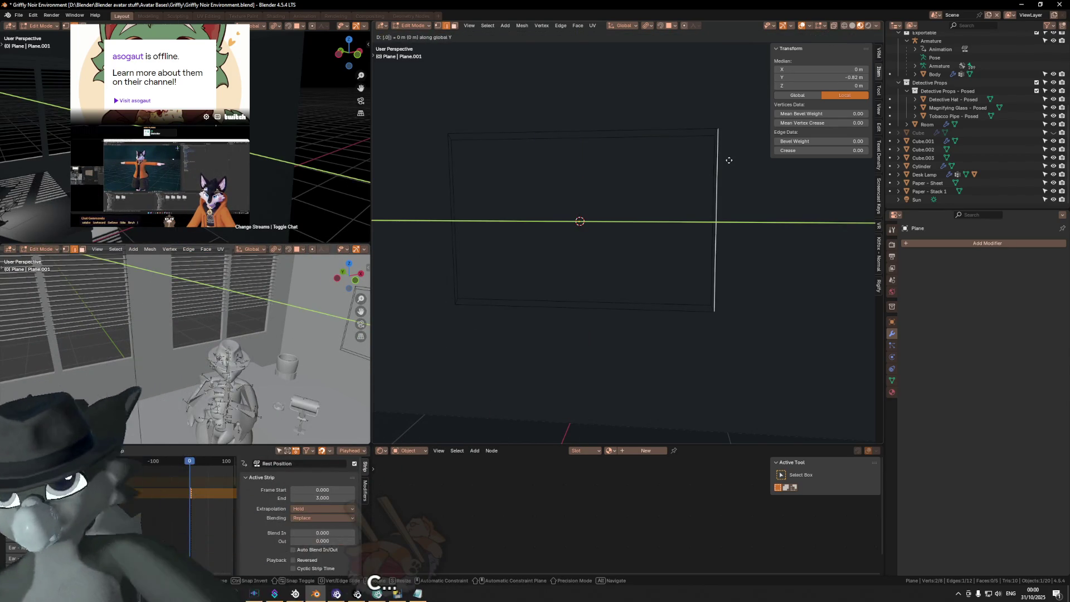
{"action": "type", "text": "02"}
{"action": "key", "text": "Return"}
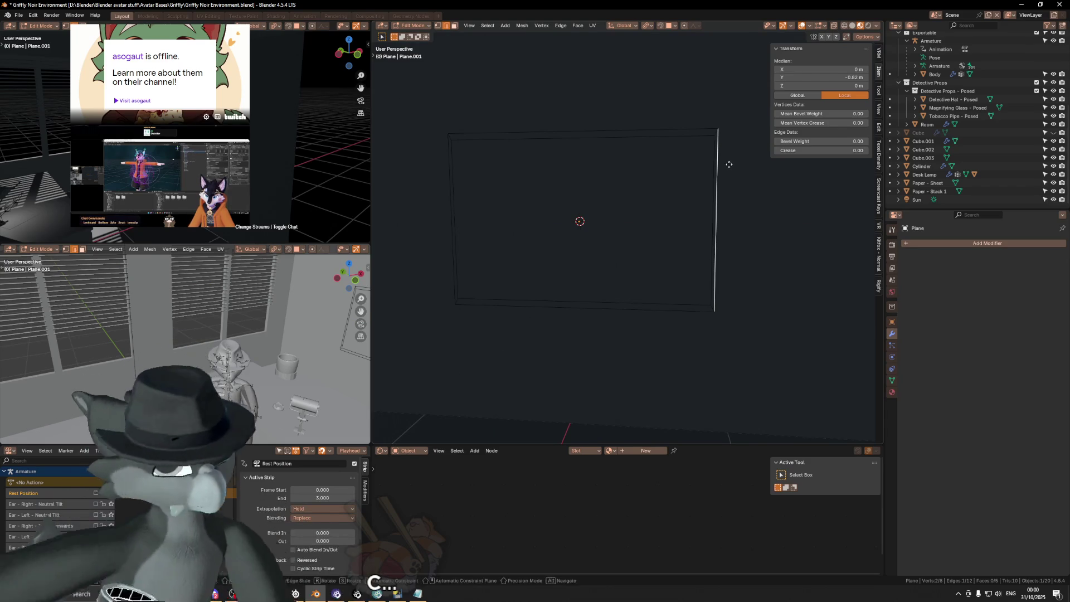
{"action": "type", "text": "-0.02"}
{"action": "key", "text": "x"}
{"action": "key", "text": "Return"}
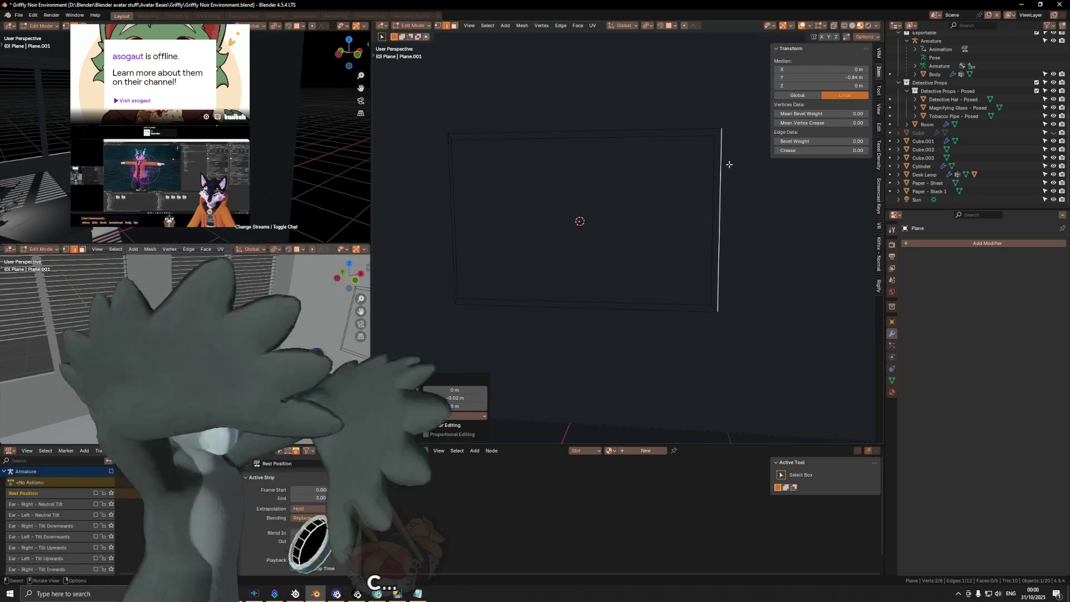
{"action": "type", "text": "gy.02"}
{"action": "key", "text": "Return"}
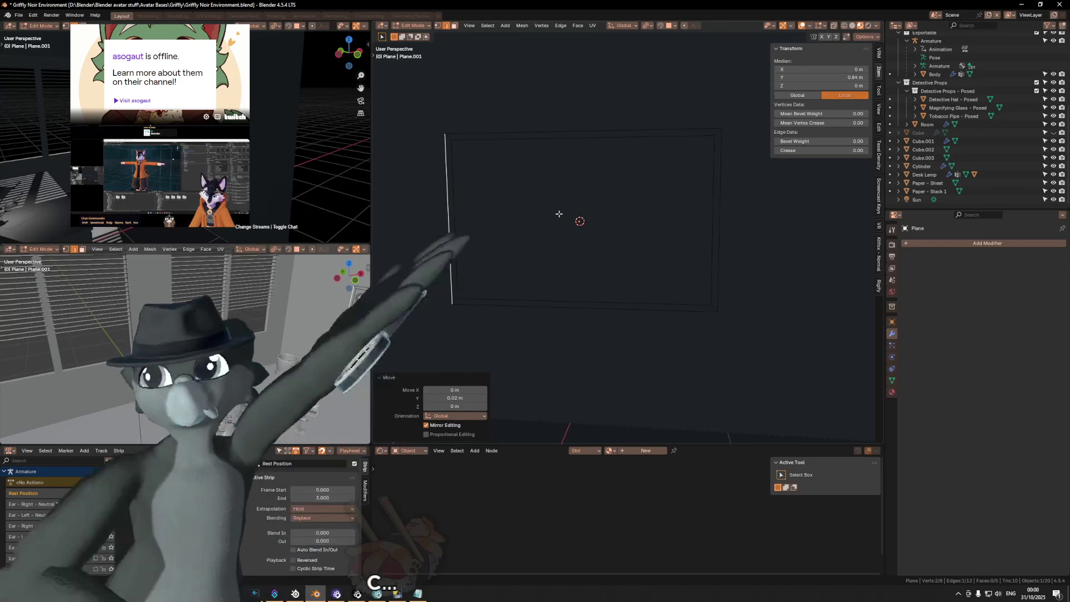
{"action": "key", "text": "3"}
{"action": "left_click", "coordinate": [582, 200]}
{"action": "mouse_move", "coordinate": [585, 198]}
{"action": "middle_mouse_down"}
{"action": "mouse_move", "coordinate": [516, 192]}
{"action": "mouse_move", "coordinate": [629, 195]}
{"action": "middle_mouse_up"}
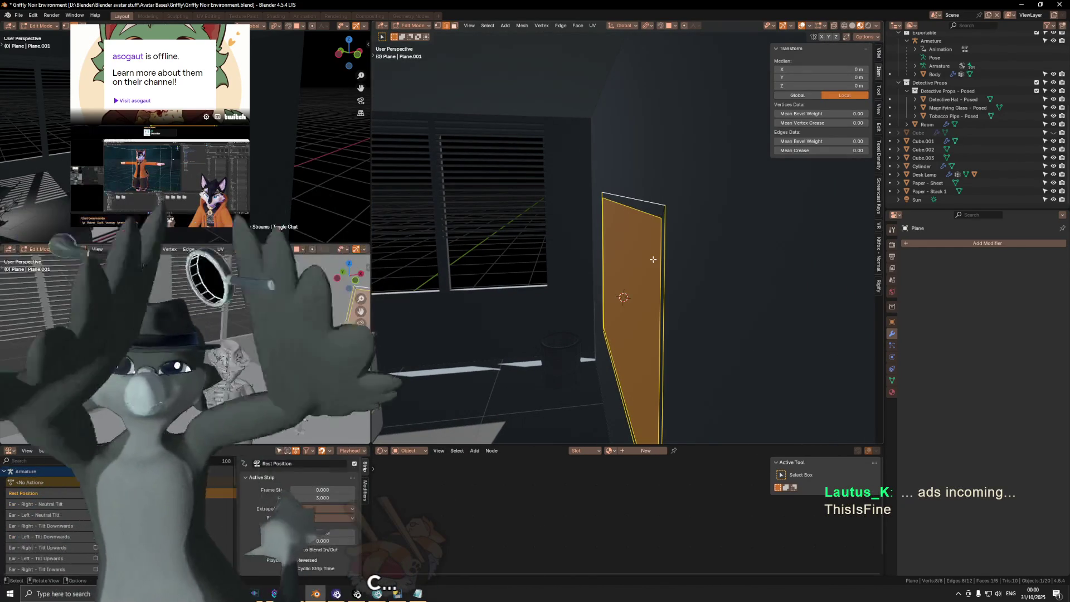
Extrude the panel's inner face about 0.02 m along X to give it depth.
{"action": "middle_click_drag", "start_coordinate": [659, 257], "coordinate": [709, 265]}
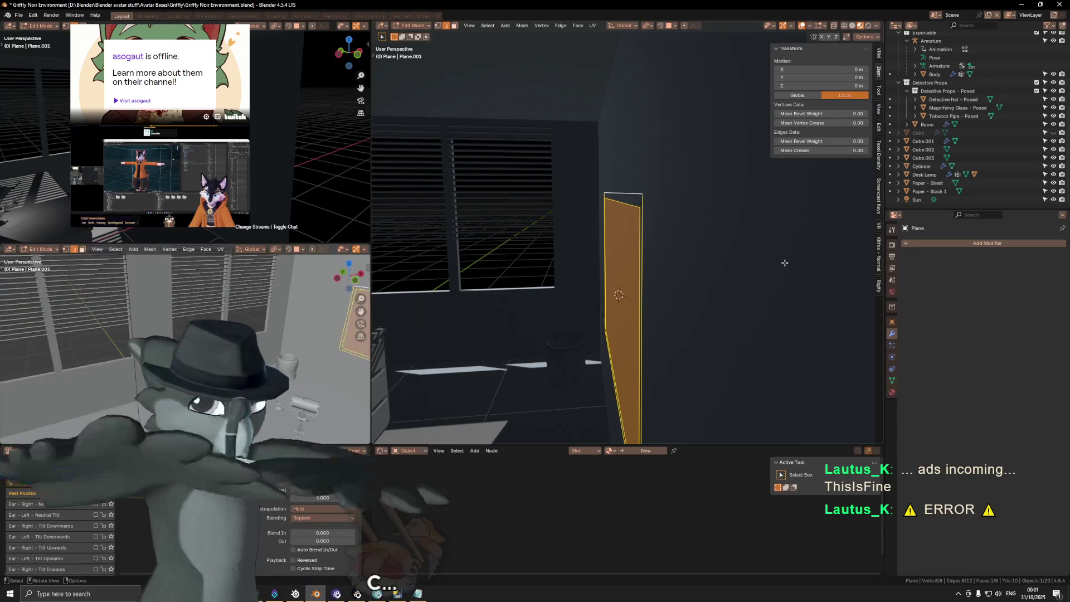
{"action": "key", "text": "y"}
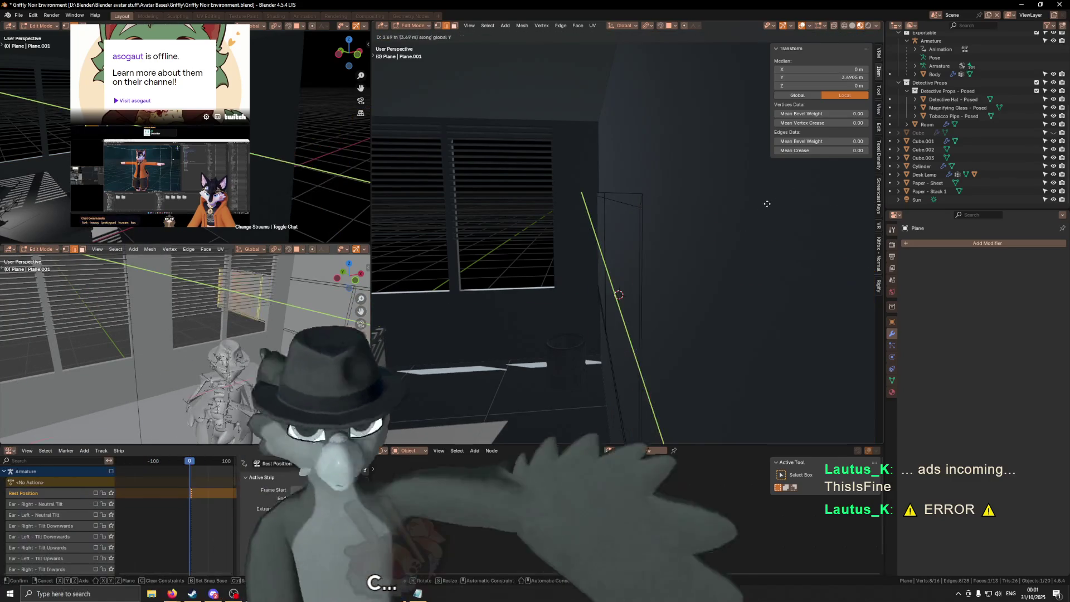
{"action": "key", "text": "x"}
{"action": "left_click", "coordinate": [669, 254]}
{"action": "mouse_move", "coordinate": [670, 254]}
{"action": "middle_mouse_down"}
{"action": "mouse_move", "coordinate": [697, 232]}
{"action": "mouse_move", "coordinate": [659, 232]}
{"action": "mouse_move", "coordinate": [678, 243]}
{"action": "mouse_move", "coordinate": [604, 255]}
{"action": "mouse_move", "coordinate": [600, 273]}
{"action": "mouse_move", "coordinate": [595, 205]}
{"action": "middle_mouse_up"}
Add a centred loop cut along the door frame's vertical edge.
{"action": "left_click", "coordinate": [647, 261]}
{"action": "right_click", "coordinate": [595, 204]}
{"action": "key", "text": "Escape"}
{"action": "scroll", "coordinate": [600, 208], "scroll_direction": "up", "scroll_amount": 2}
{"action": "middle_click_drag", "start_coordinate": [600, 209], "coordinate": [643, 199]}
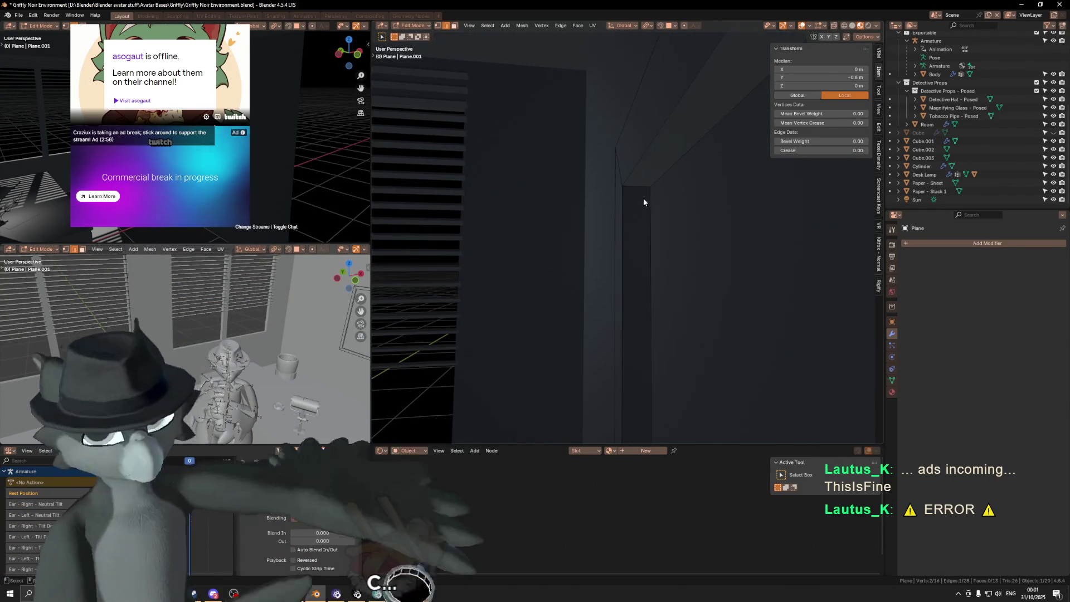
{"action": "key", "text": "ctrl+r"}
{"action": "left_click", "coordinate": [640, 185]}
{"action": "right_click", "coordinate": [636, 185]}
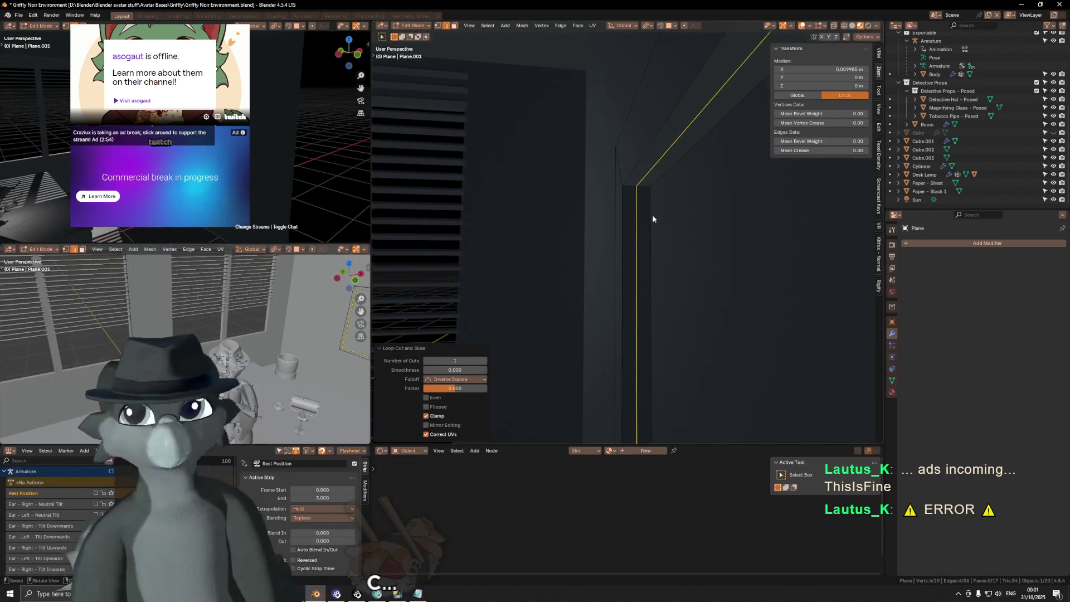
Delete the door face, then undo the deletion.
{"action": "middle_click_drag", "start_coordinate": [664, 252], "coordinate": [676, 266]}
{"action": "key", "text": "3"}
{"action": "left_click", "coordinate": [675, 267]}
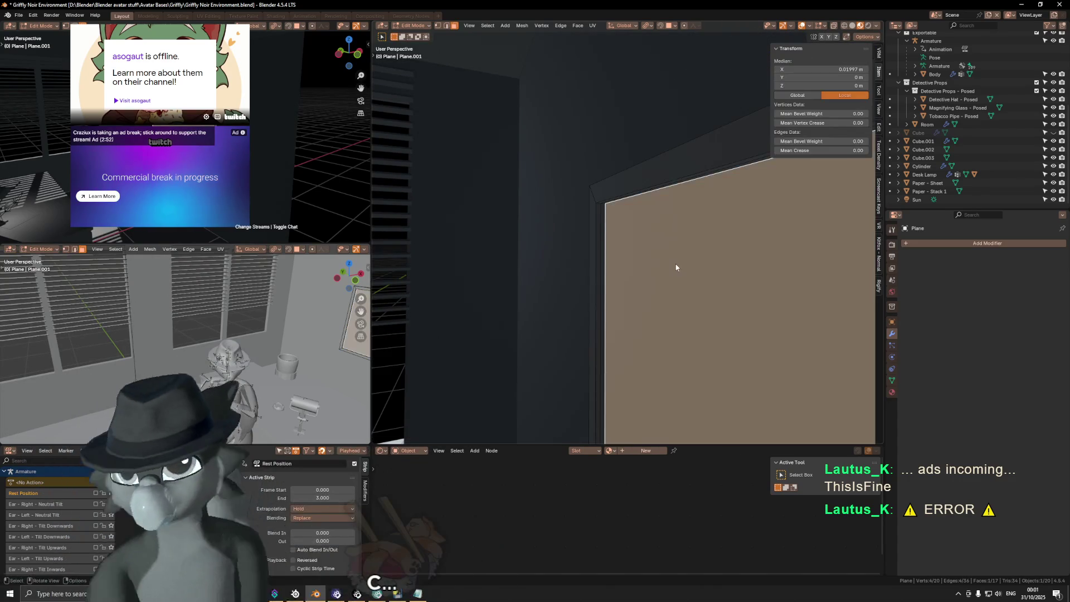
{"action": "key", "text": "x"}
{"action": "left_click", "coordinate": [663, 247]}
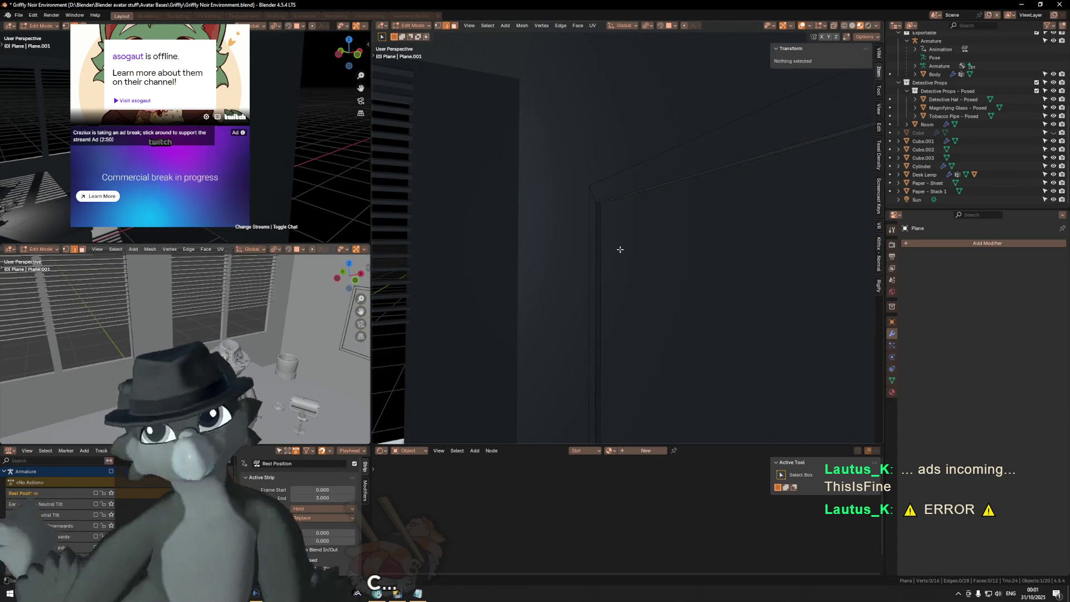
{"action": "key", "text": "ctrl+z"}
Start and cancel an edge bevel, then leave Edit Mode and re-enter it.
{"action": "middle_click_drag", "start_coordinate": [607, 250], "coordinate": [617, 277]}
{"action": "mouse_move", "coordinate": [734, 302]}
{"action": "middle_mouse_down"}
{"action": "mouse_move", "coordinate": [571, 230]}
{"action": "mouse_move", "coordinate": [661, 234]}
{"action": "middle_mouse_up"}
{"action": "key", "text": "ctrl+b"}
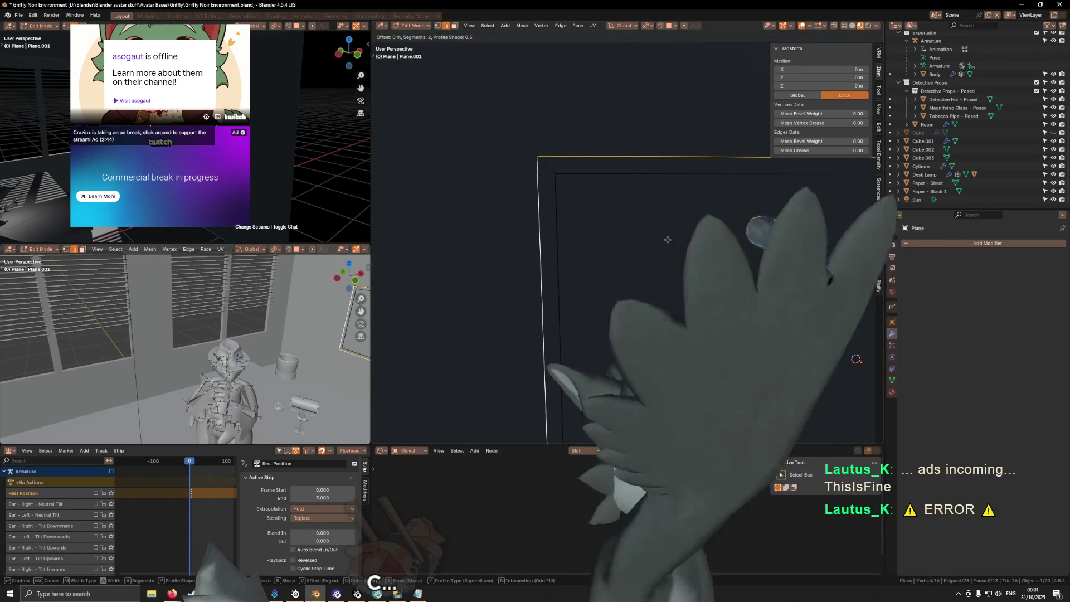
{"action": "key", "text": "Escape"}
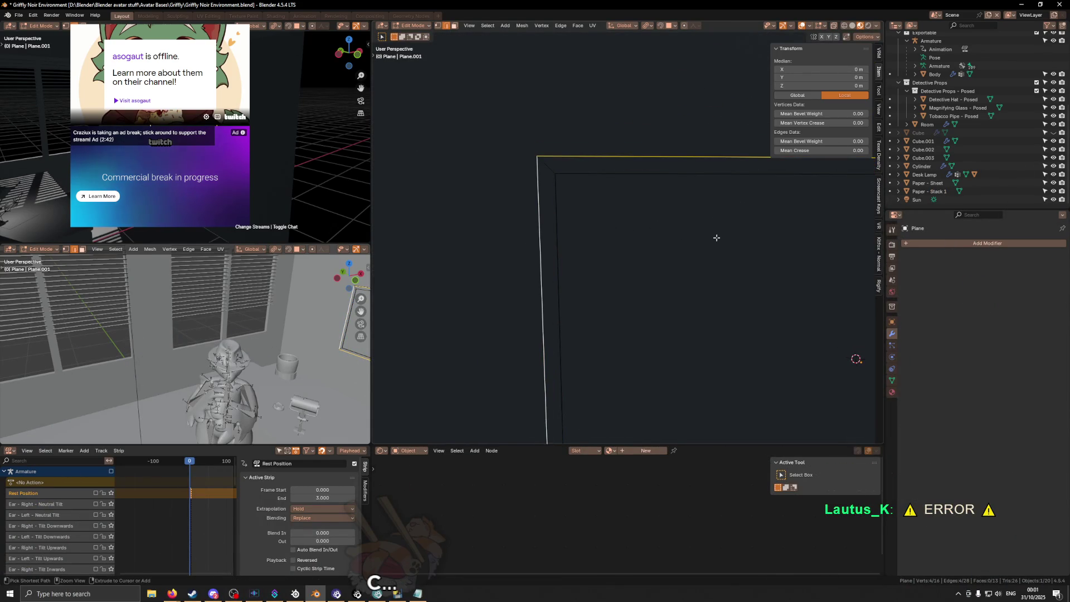
{"action": "key", "text": "Tab"}
{"action": "scroll", "coordinate": [690, 246], "scroll_direction": "down", "scroll_amount": 2}
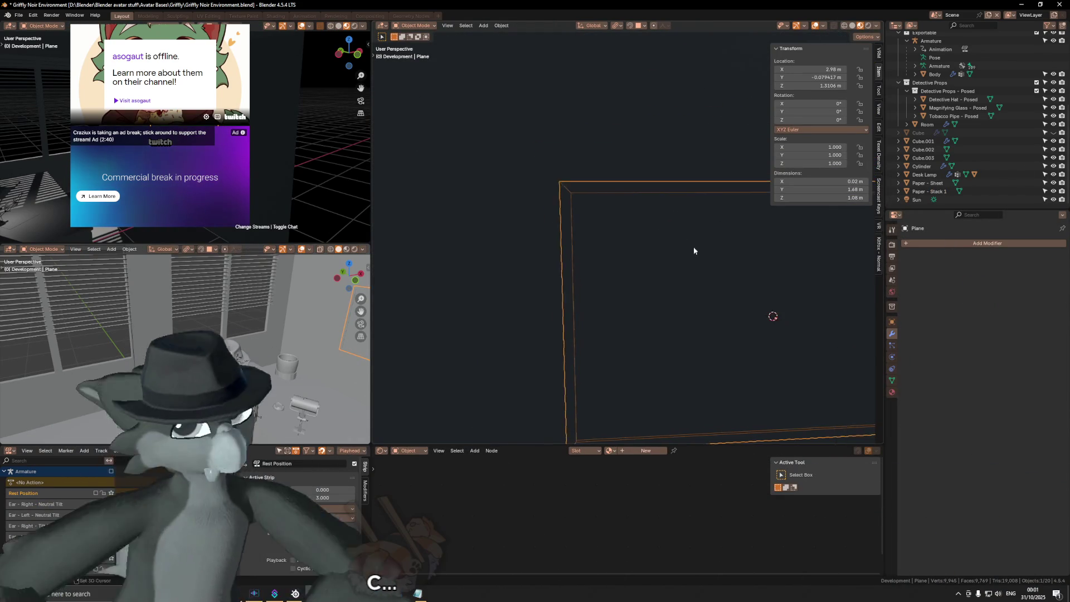
{"action": "scroll", "coordinate": [705, 257], "scroll_direction": "up", "scroll_amount": 4}
{"action": "key", "text": "Tab"}
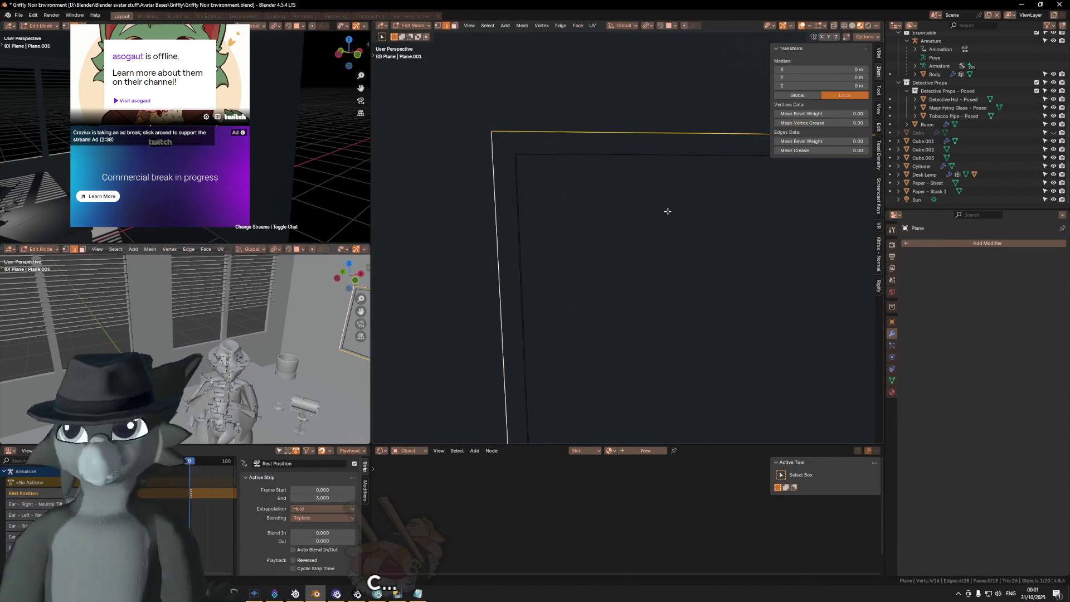
Bevel the selected frame edges to 0.016 m width with 2 segments.
{"action": "key", "text": "ctrl+b"}
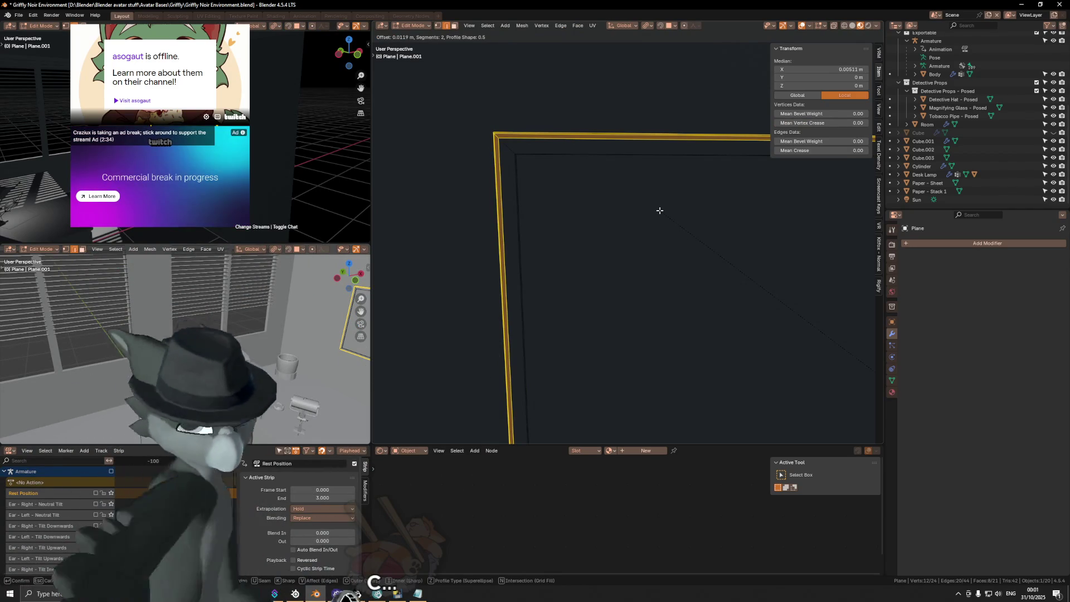
{"action": "key", "text": "ctrl"}
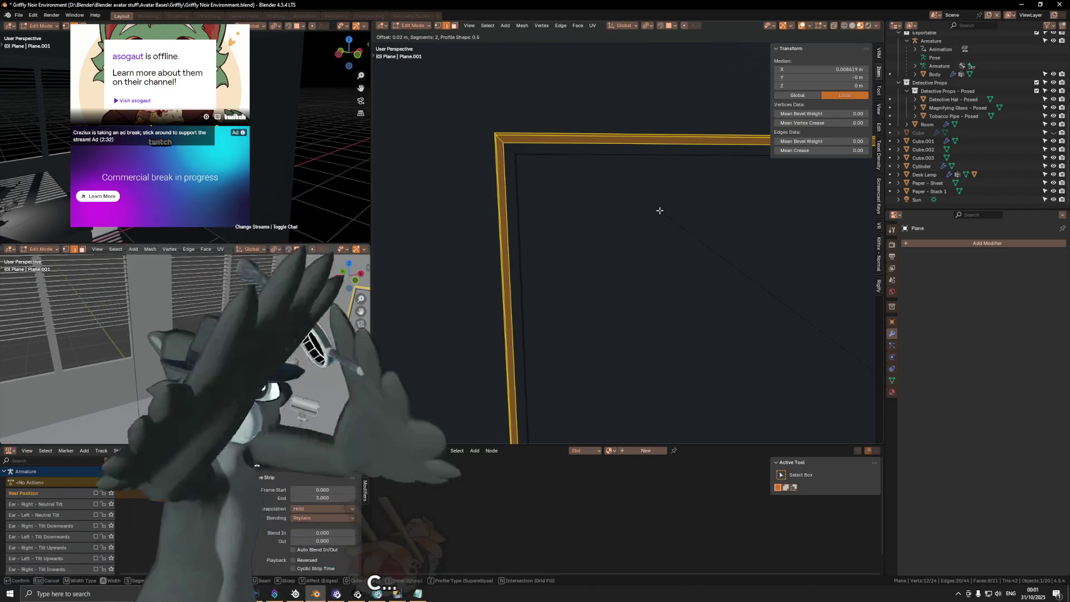
{"action": "mouse_move", "coordinate": [659, 211]}
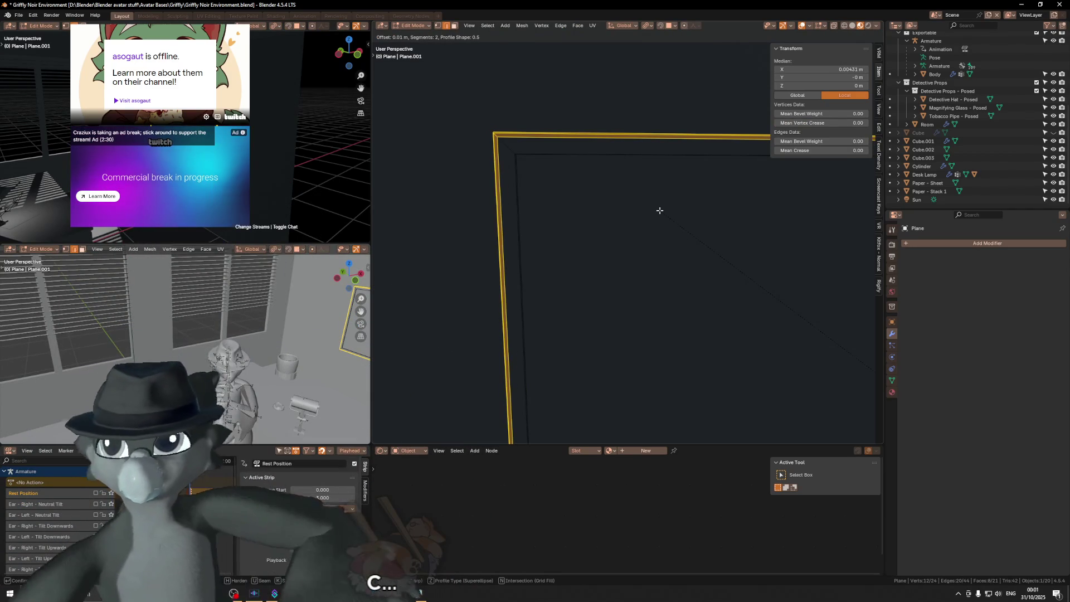
{"action": "left_click", "coordinate": [660, 210]}
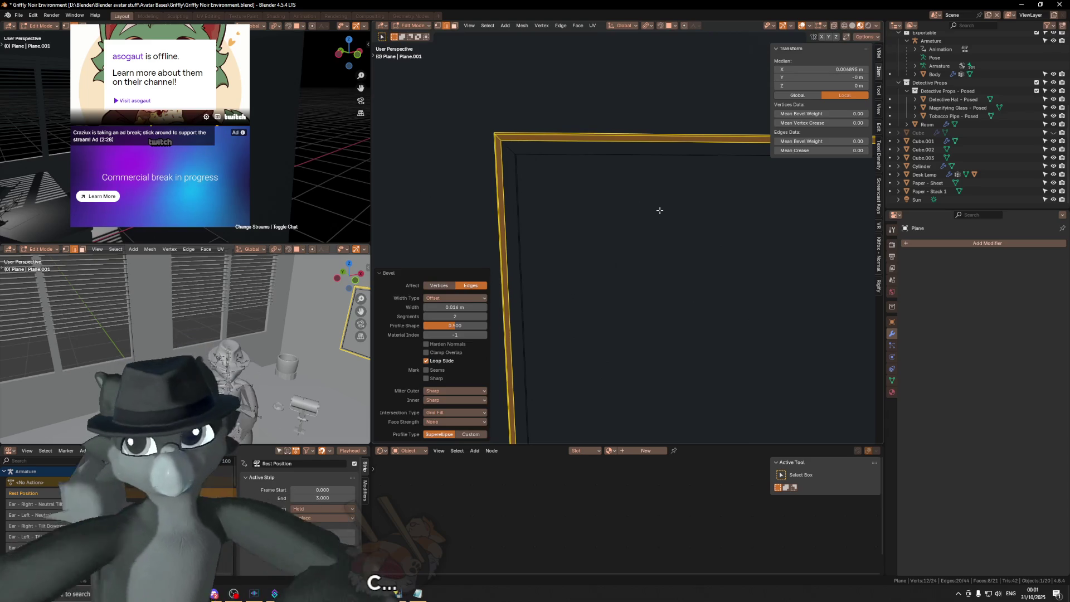
Inspect the frame's inner and outer edges, add the inner top edge, then return to Object Mode.
{"action": "left_click", "coordinate": [580, 154], "text": "alt"}
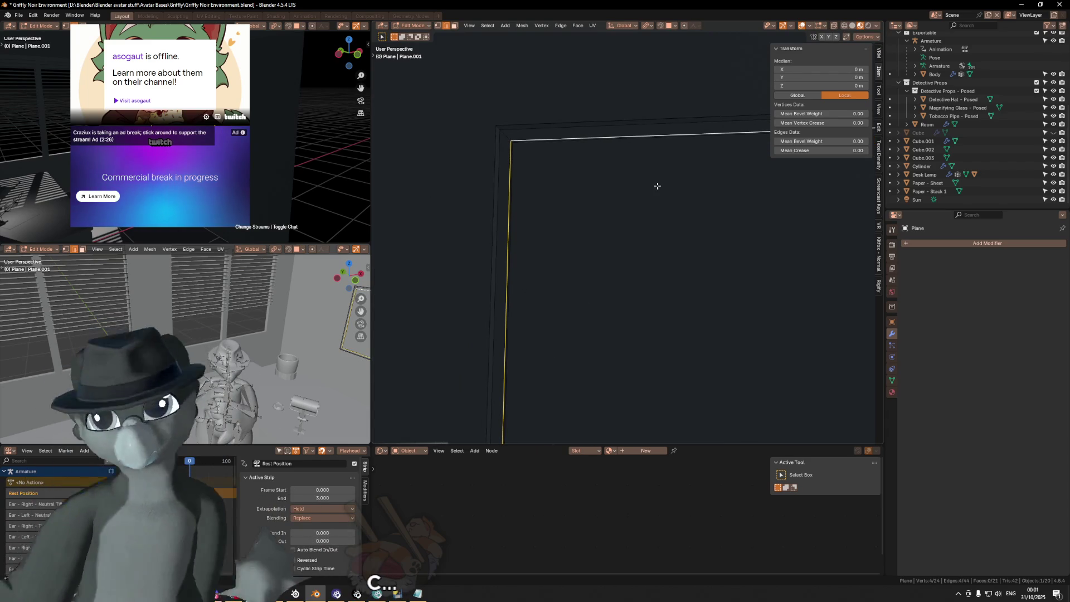
{"action": "scroll", "coordinate": [637, 188], "scroll_direction": "down", "scroll_amount": 10}
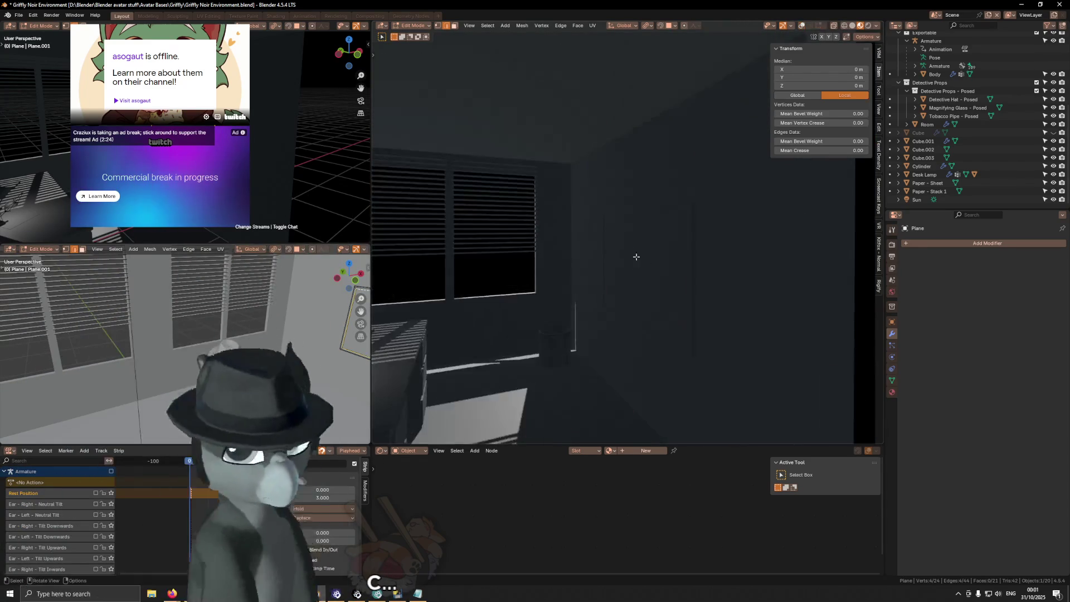
{"action": "left_click", "coordinate": [676, 287]}
{"action": "scroll", "coordinate": [677, 286], "scroll_direction": "up", "scroll_amount": 1}
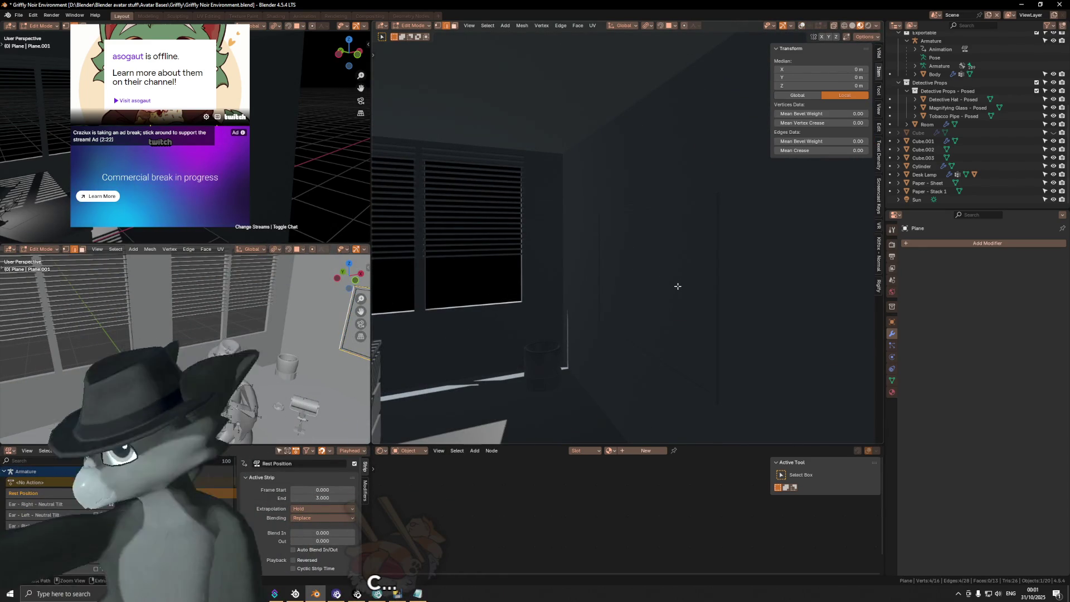
{"action": "key", "text": "Tab"}
{"action": "mouse_move", "coordinate": [677, 286]}
{"action": "middle_mouse_down"}
{"action": "mouse_move", "coordinate": [741, 279]}
{"action": "mouse_move", "coordinate": [644, 370]}
{"action": "middle_mouse_up"}
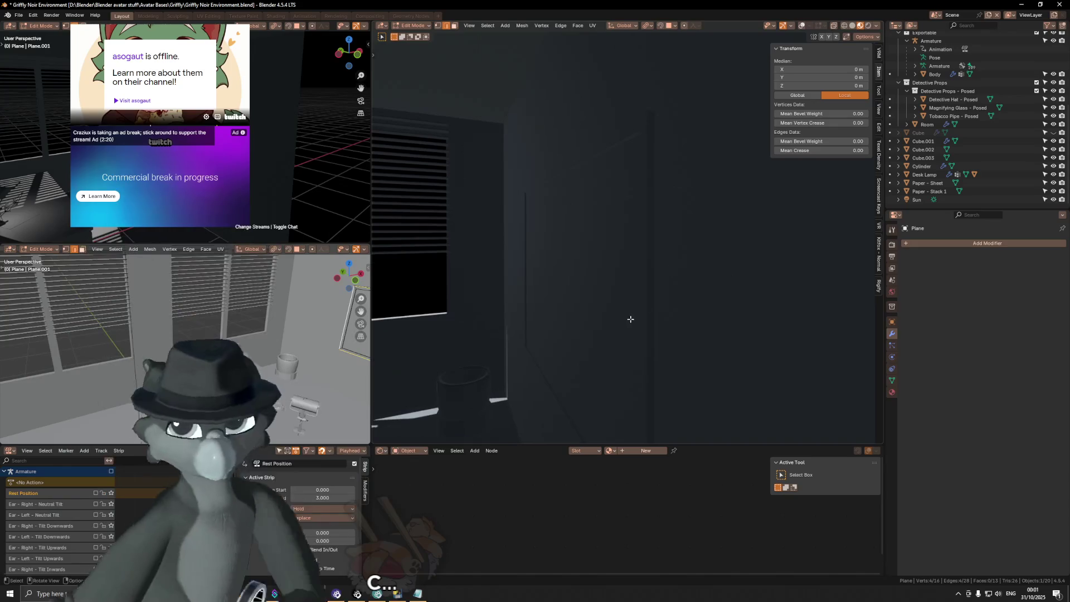
{"action": "mouse_move", "coordinate": [503, 329]}
{"action": "middle_mouse_down"}
{"action": "mouse_move", "coordinate": [649, 287]}
{"action": "mouse_move", "coordinate": [687, 205]}
{"action": "middle_mouse_up"}
{"action": "scroll", "coordinate": [657, 196], "scroll_direction": "up", "scroll_amount": 3}
{"action": "key", "text": "Tab"}
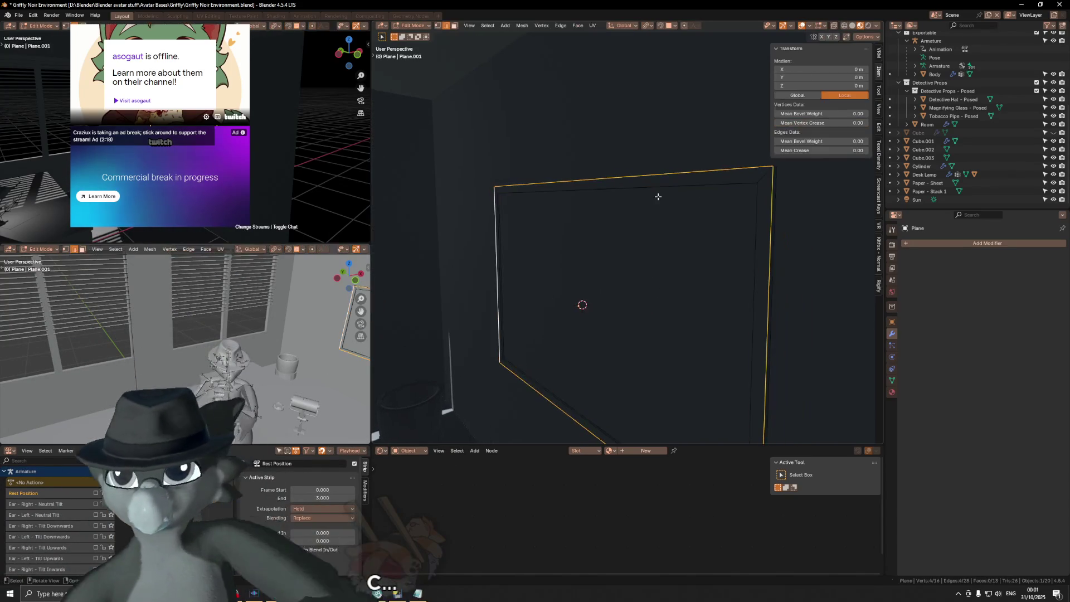
{"action": "left_click", "coordinate": [662, 184], "text": "shift"}
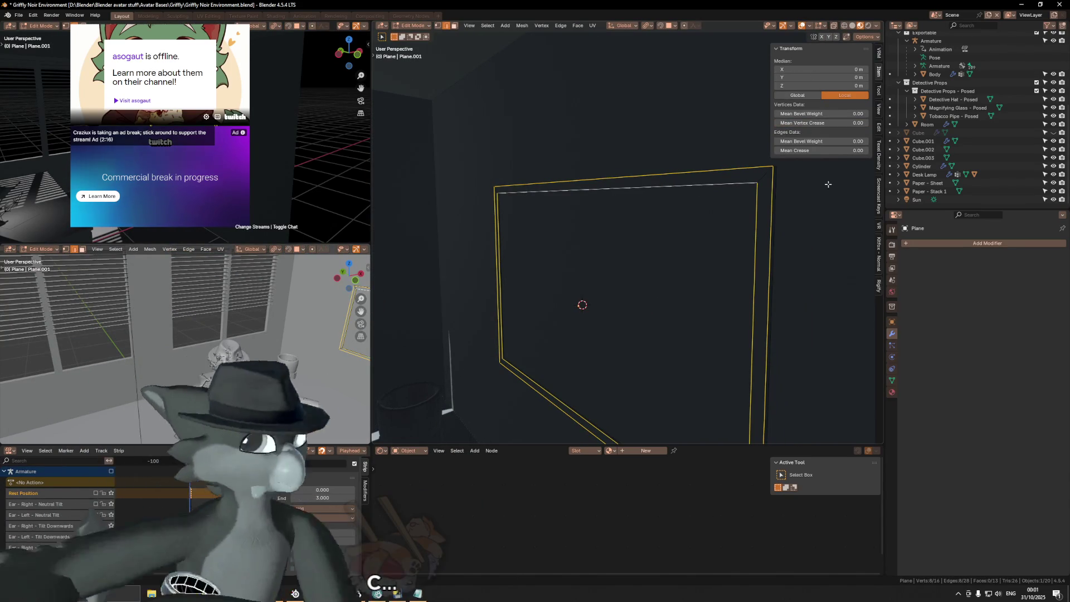
{"action": "key", "text": "Tab"}
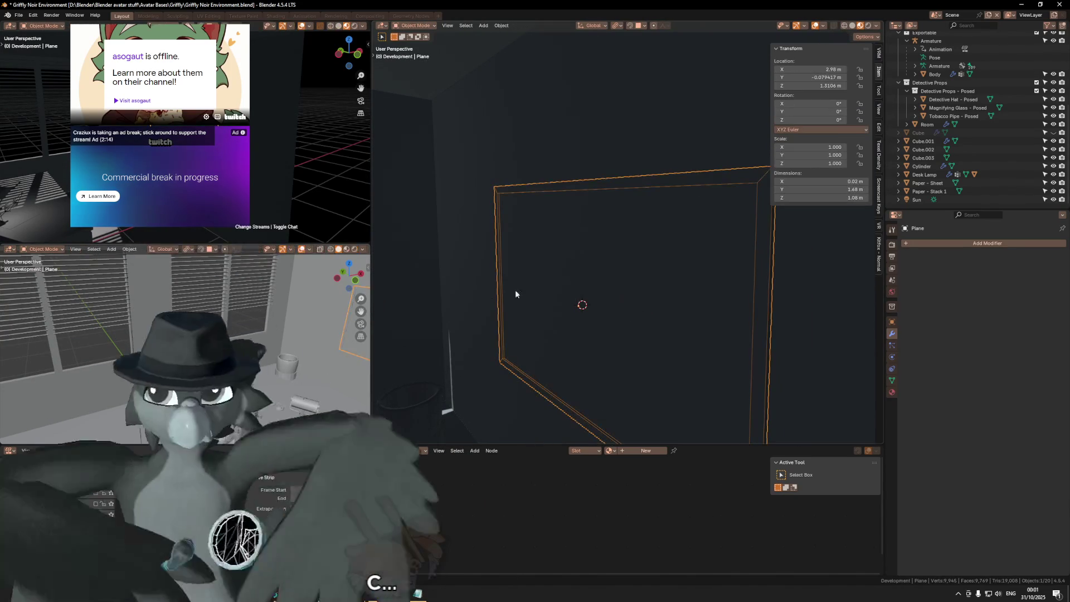
Add a Bevel modifier to the plane with Amount 0.001 m.
{"action": "left_click", "coordinate": [928, 245]}
{"action": "type", "text": "bevel"}
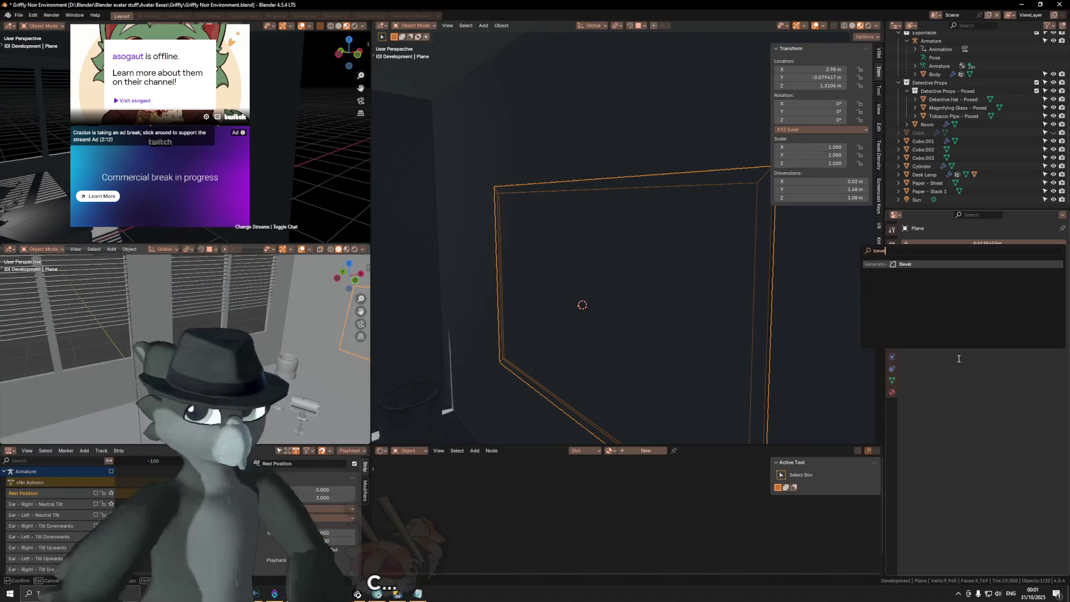
{"action": "key", "text": "Return"}
{"action": "left_click", "coordinate": [1013, 289]}
{"action": "type", "text": "0.001"}
{"action": "key", "text": "Return"}
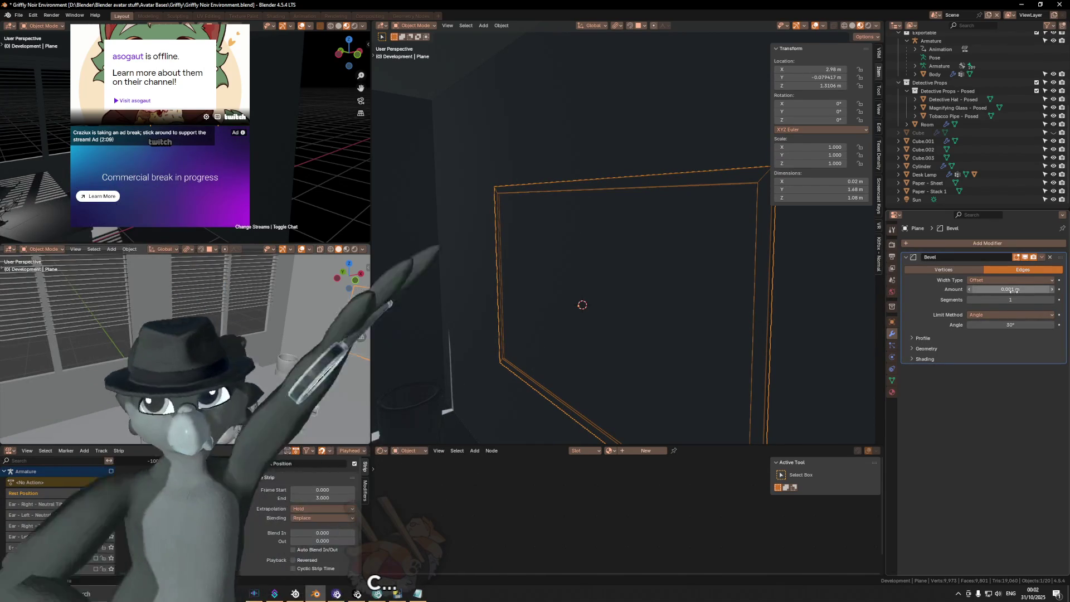
Reselect the door frame plane and enter Edit Mode, zoomed in on its edges.
{"action": "mouse_move", "coordinate": [774, 226]}
{"action": "middle_mouse_down"}
{"action": "mouse_move", "coordinate": [646, 269]}
{"action": "mouse_move", "coordinate": [616, 204]}
{"action": "mouse_move", "coordinate": [668, 213]}
{"action": "mouse_move", "coordinate": [697, 233]}
{"action": "middle_mouse_up"}
{"action": "left_click", "coordinate": [722, 196]}
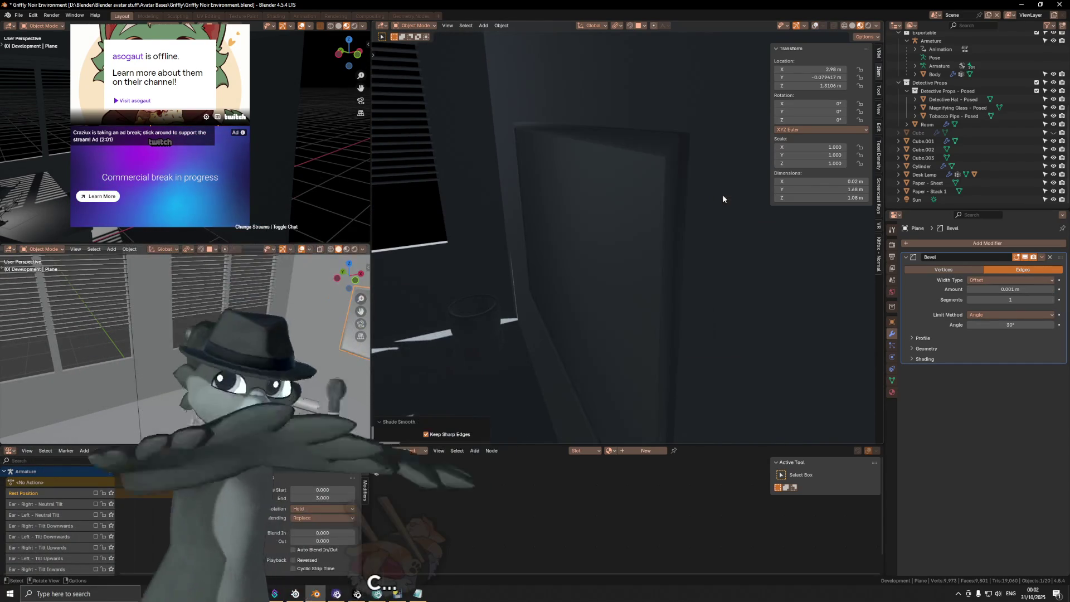
{"action": "left_click", "coordinate": [670, 210]}
{"action": "key", "text": "Tab"}
{"action": "middle_click_drag", "start_coordinate": [653, 195], "coordinate": [636, 180]}
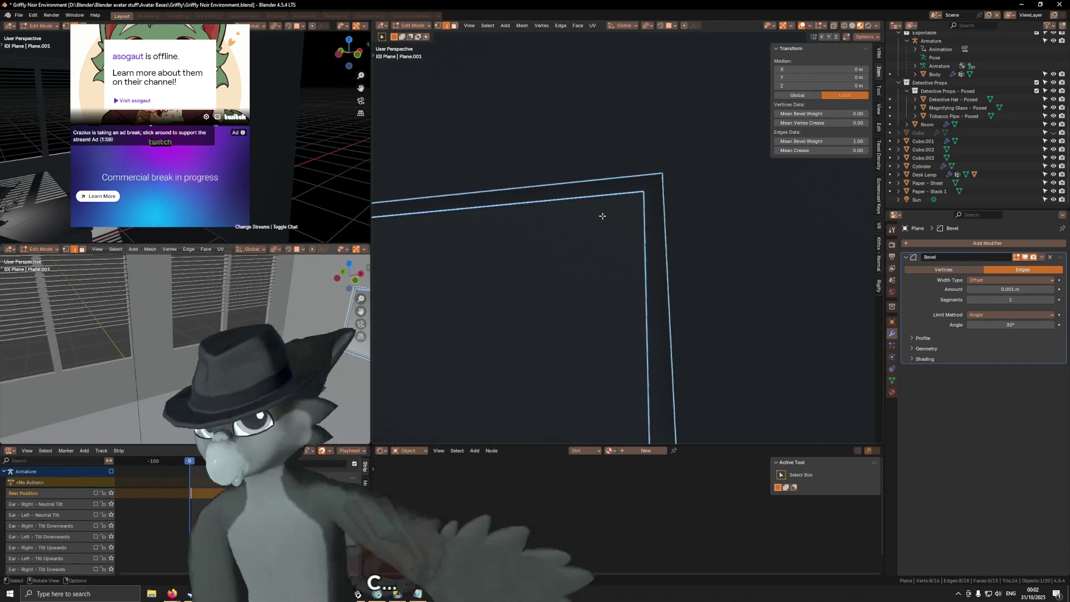
Mark the edges of the door frame's face as sharp.
{"action": "key", "text": "3"}
{"action": "left_click", "coordinate": [583, 239]}
{"action": "middle_click_drag", "start_coordinate": [754, 229], "coordinate": [794, 325]}
{"action": "key", "text": "ctrl+e"}
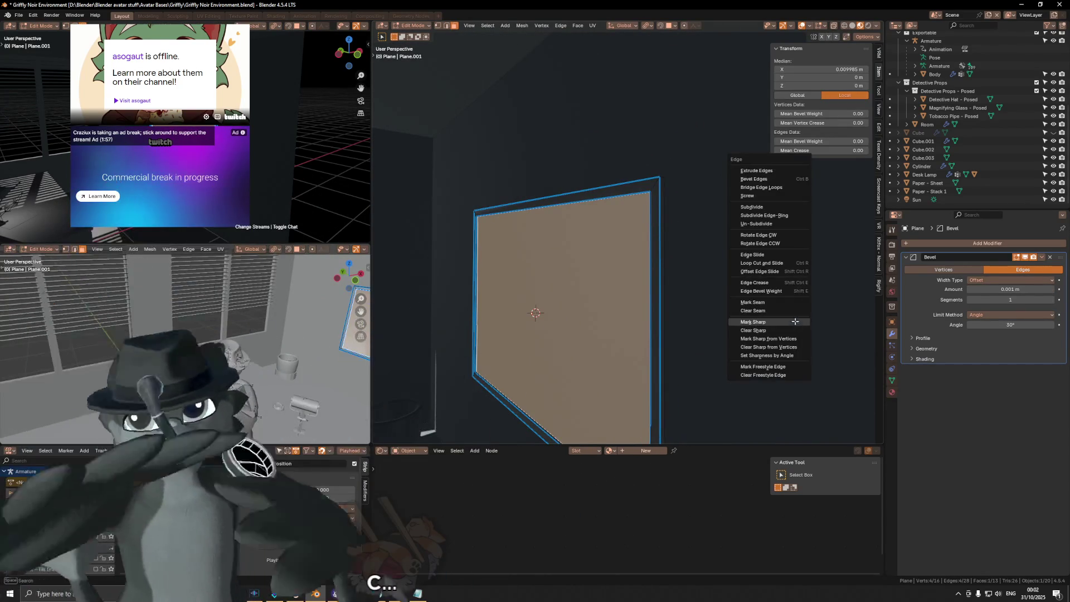
{"action": "left_click", "coordinate": [794, 322]}
Select a frame corner edge and run Set Sharpness by Angle on it.
{"action": "mouse_move", "coordinate": [618, 231]}
{"action": "middle_mouse_down"}
{"action": "mouse_move", "coordinate": [702, 205]}
{"action": "mouse_move", "coordinate": [692, 234]}
{"action": "mouse_move", "coordinate": [635, 229]}
{"action": "mouse_move", "coordinate": [590, 268]}
{"action": "middle_mouse_up"}
{"action": "scroll", "coordinate": [665, 219], "scroll_direction": "up", "scroll_amount": 3}
{"action": "key", "text": "2"}
{"action": "left_click", "coordinate": [671, 213]}
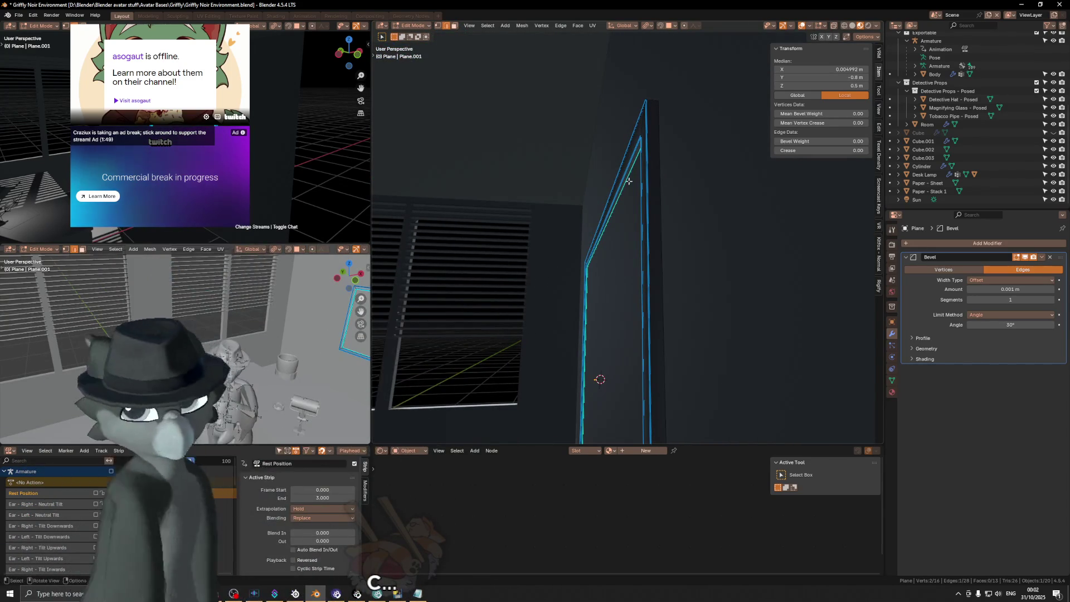
{"action": "middle_click_drag", "start_coordinate": [607, 229], "coordinate": [643, 191]}
{"action": "key", "text": "F3"}
{"action": "type", "text": "sh"}
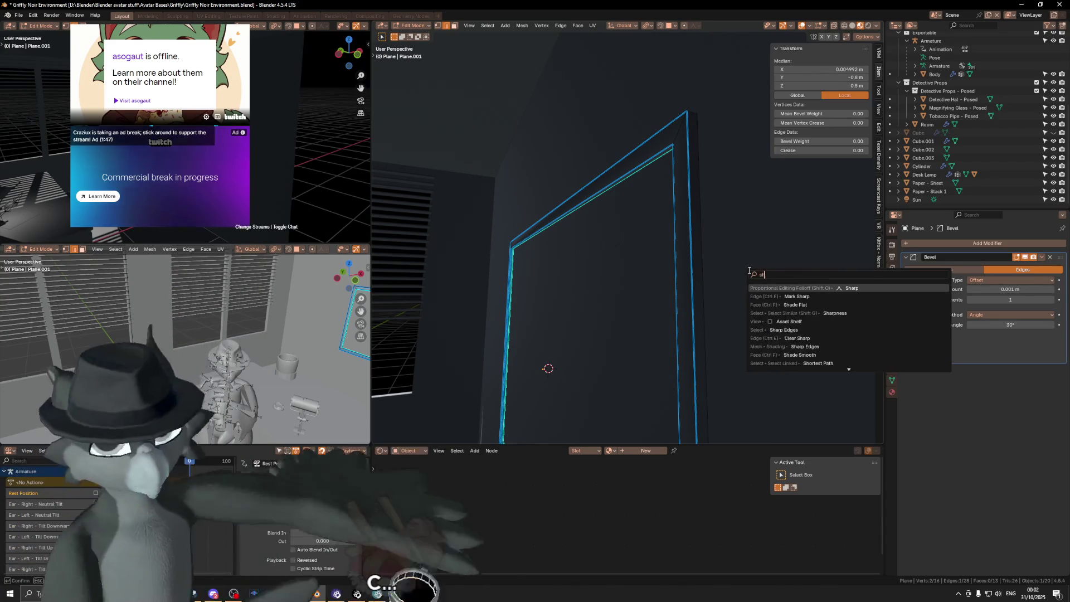
{"action": "type", "text": "arp angle"}
{"action": "key", "text": "Return"}
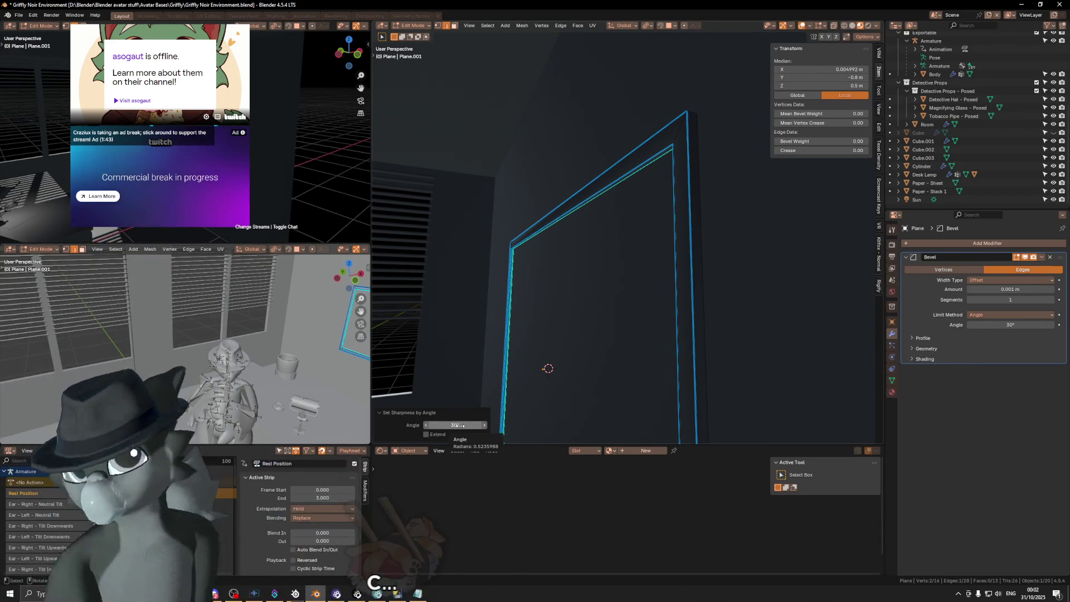
Inspect the frame corner and raise the sharpness angle to 166°.
{"action": "scroll", "coordinate": [614, 272], "scroll_direction": "up", "scroll_amount": 3}
{"action": "middle_click_drag", "start_coordinate": [614, 272], "coordinate": [688, 270]}
{"action": "scroll", "coordinate": [621, 286], "scroll_direction": "down", "scroll_amount": 3}
{"action": "mouse_move", "coordinate": [620, 286]}
{"action": "middle_mouse_down"}
{"action": "mouse_move", "coordinate": [601, 290]}
{"action": "mouse_move", "coordinate": [735, 256]}
{"action": "mouse_move", "coordinate": [693, 229]}
{"action": "middle_mouse_up"}
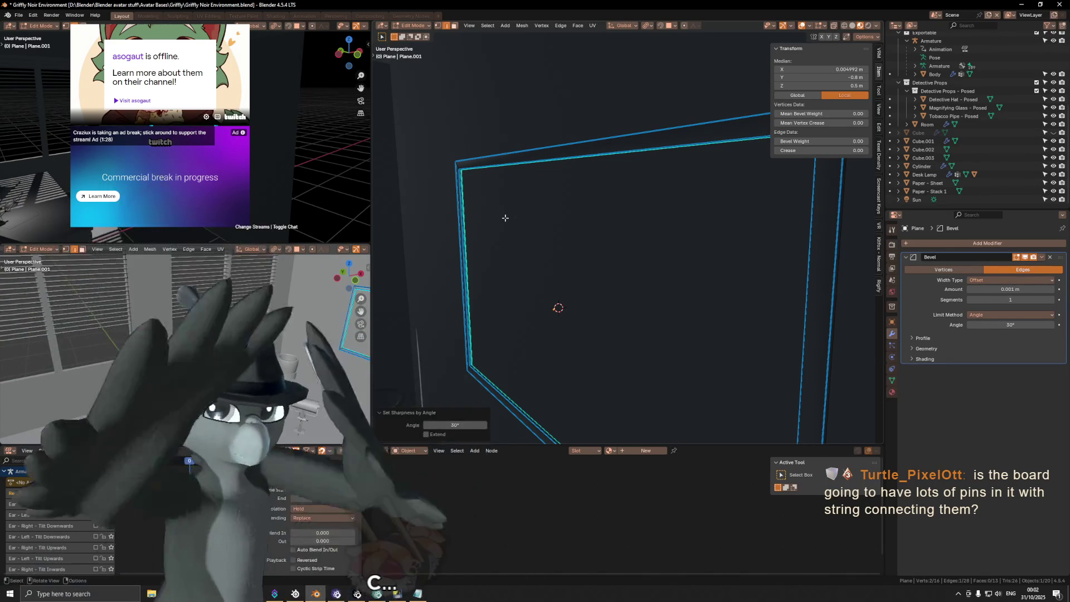
{"action": "mouse_move", "coordinate": [478, 221]}
{"action": "middle_mouse_down"}
{"action": "mouse_move", "coordinate": [502, 232]}
{"action": "mouse_move", "coordinate": [565, 226]}
{"action": "mouse_move", "coordinate": [556, 259]}
{"action": "middle_mouse_up"}
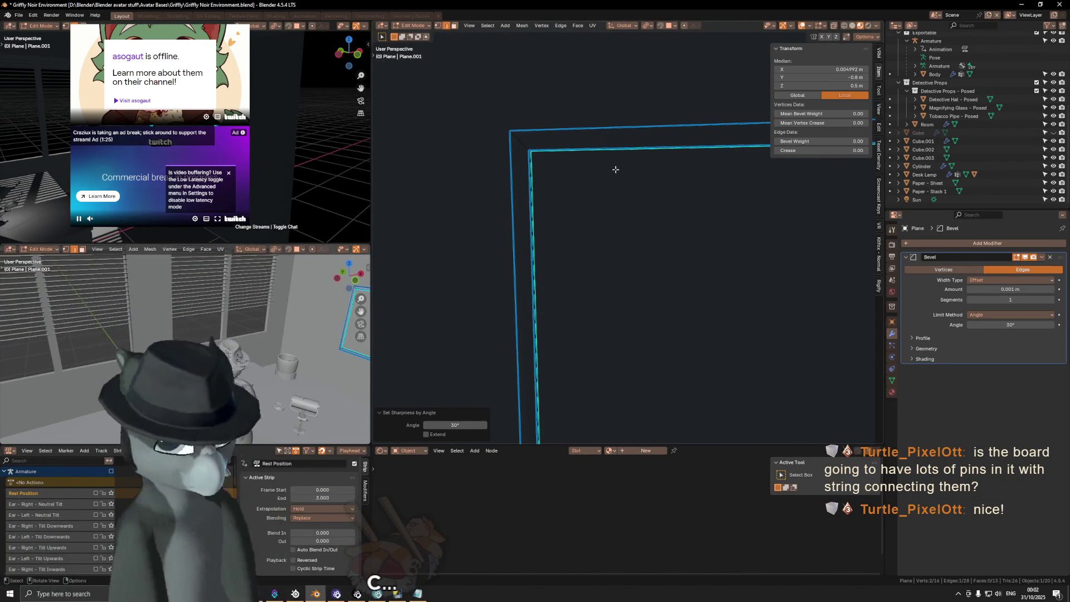
{"action": "mouse_move", "coordinate": [577, 177]}
{"action": "middle_mouse_down"}
{"action": "mouse_move", "coordinate": [568, 167]}
{"action": "mouse_move", "coordinate": [568, 212]}
{"action": "middle_mouse_up"}
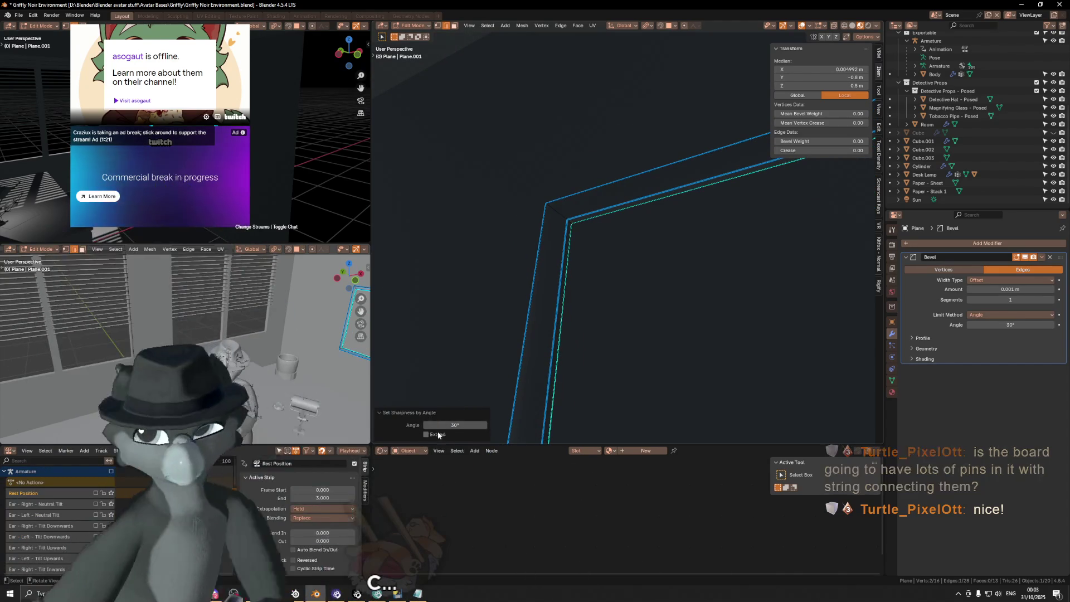
{"action": "left_click_drag", "start_coordinate": [454, 425], "coordinate": [484, 425]}
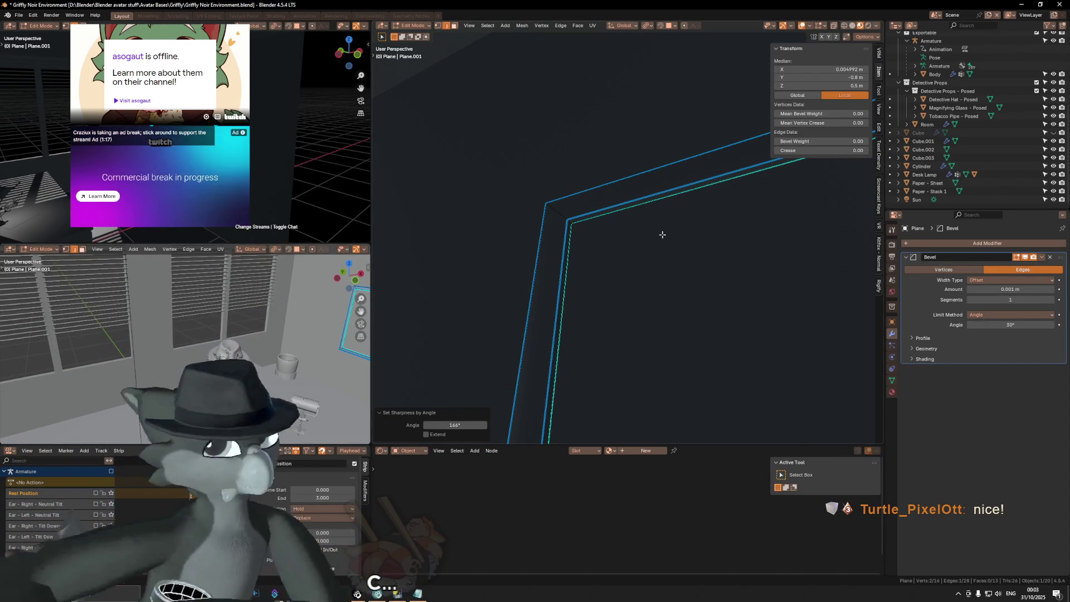
Apply Set Sharpness by Angle to the whole mesh with a 67° angle.
{"action": "key", "text": "a"}
{"action": "key", "text": "F3"}
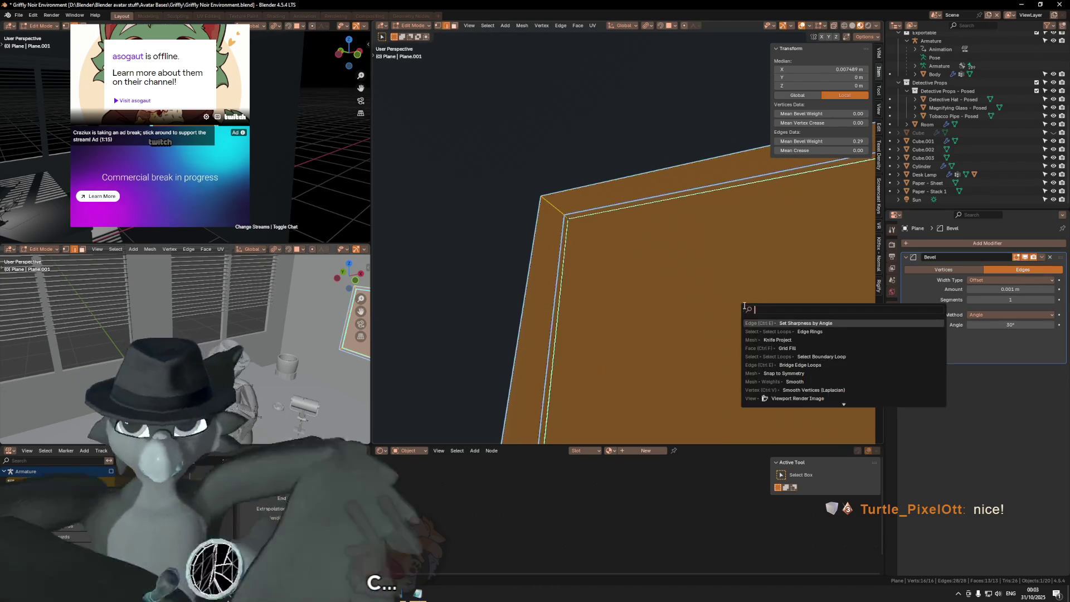
{"action": "left_click", "coordinate": [812, 322]}
{"action": "left_click_drag", "start_coordinate": [442, 425], "coordinate": [424, 426]}
{"action": "middle_click_drag", "start_coordinate": [697, 334], "coordinate": [799, 334]}
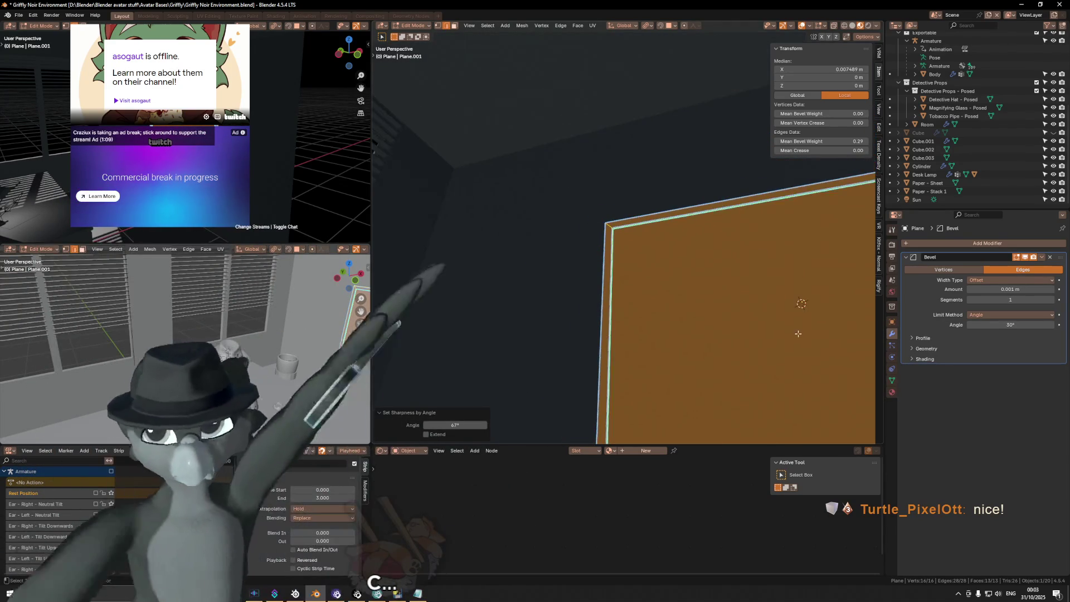
{"action": "scroll", "coordinate": [799, 334], "scroll_direction": "down", "scroll_amount": 5}
{"action": "middle_click_drag", "start_coordinate": [628, 266], "coordinate": [644, 237]}
{"action": "scroll", "coordinate": [669, 300], "scroll_direction": "up", "scroll_amount": 5}
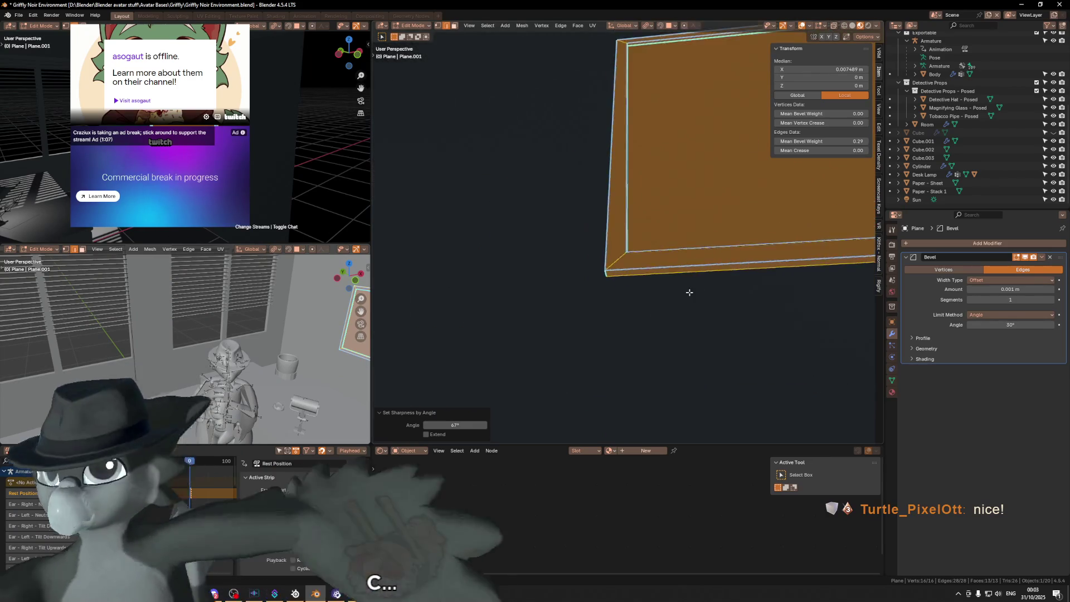
{"action": "scroll", "coordinate": [669, 301], "scroll_direction": "down", "scroll_amount": 5}
{"action": "scroll", "coordinate": [621, 323], "scroll_direction": "up", "scroll_amount": 5}
{"action": "middle_click_drag", "start_coordinate": [621, 322], "coordinate": [755, 262]}
{"action": "key", "text": "ctrl+Tab"}
Return to Object Mode and save the Griffly Noir Environment file.
{"action": "left_click", "coordinate": [632, 259]}
{"action": "scroll", "coordinate": [661, 250], "scroll_direction": "down", "scroll_amount": 3}
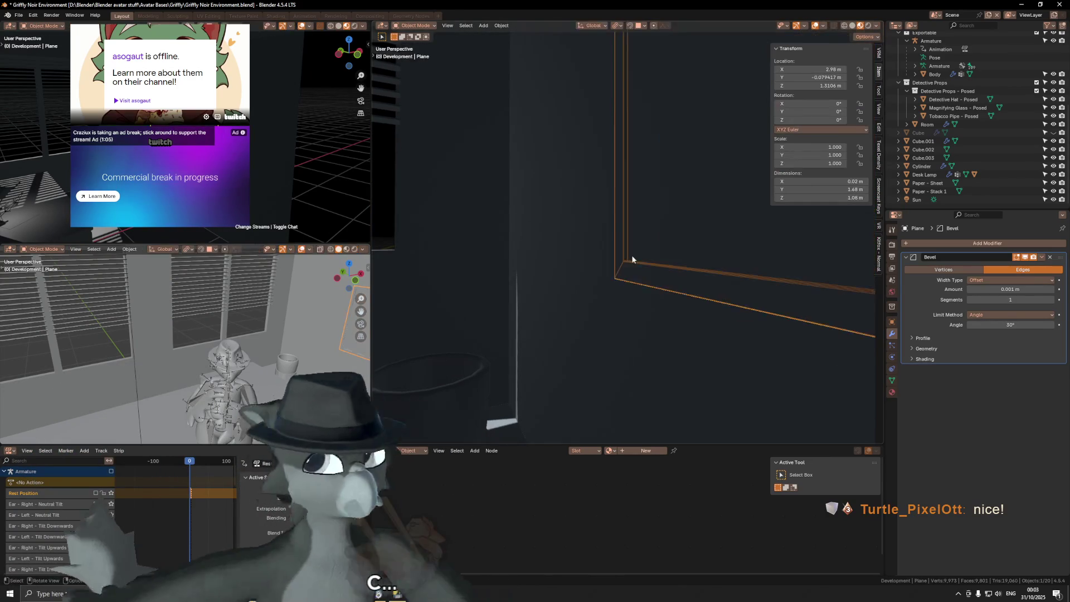
{"action": "mouse_move", "coordinate": [661, 250]}
{"action": "middle_mouse_down"}
{"action": "mouse_move", "coordinate": [717, 226]}
{"action": "mouse_move", "coordinate": [640, 302]}
{"action": "mouse_move", "coordinate": [622, 256]}
{"action": "mouse_move", "coordinate": [631, 263]}
{"action": "mouse_move", "coordinate": [616, 260]}
{"action": "middle_mouse_up"}
{"action": "scroll", "coordinate": [615, 260], "scroll_direction": "down", "scroll_amount": 4}
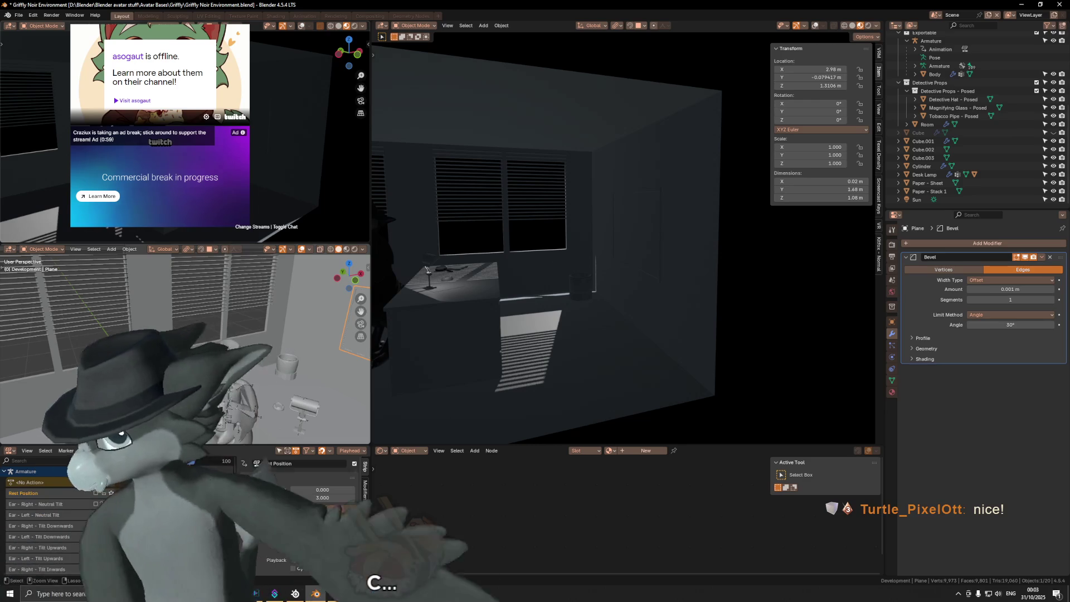
{"action": "key", "text": "ctrl+s"}
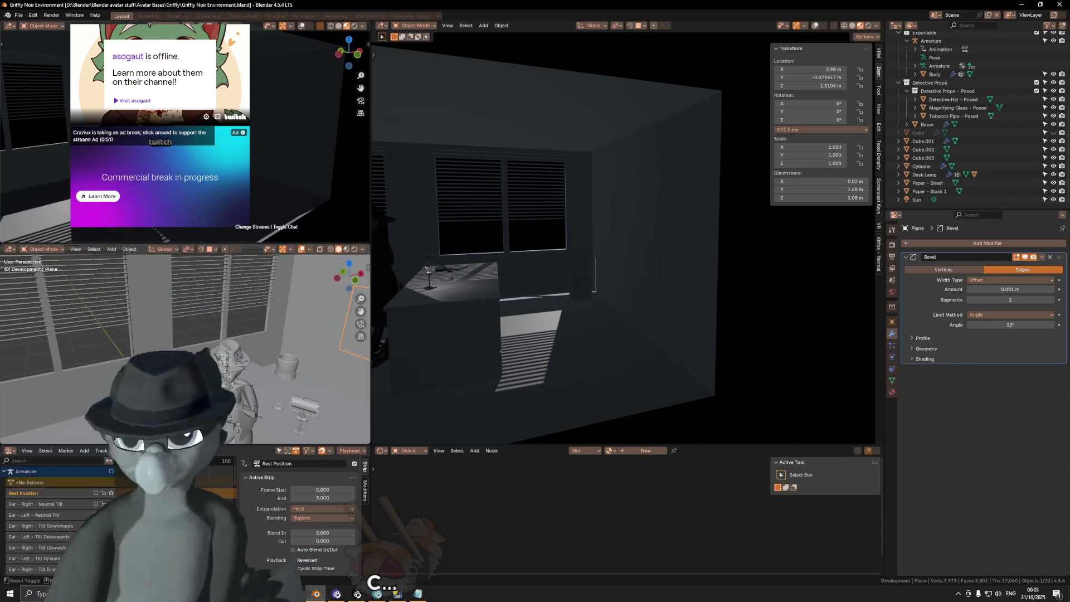
Select the Room object and review the lit room from several angles.
{"action": "middle_click_drag", "start_coordinate": [167, 139], "coordinate": [178, 139]}
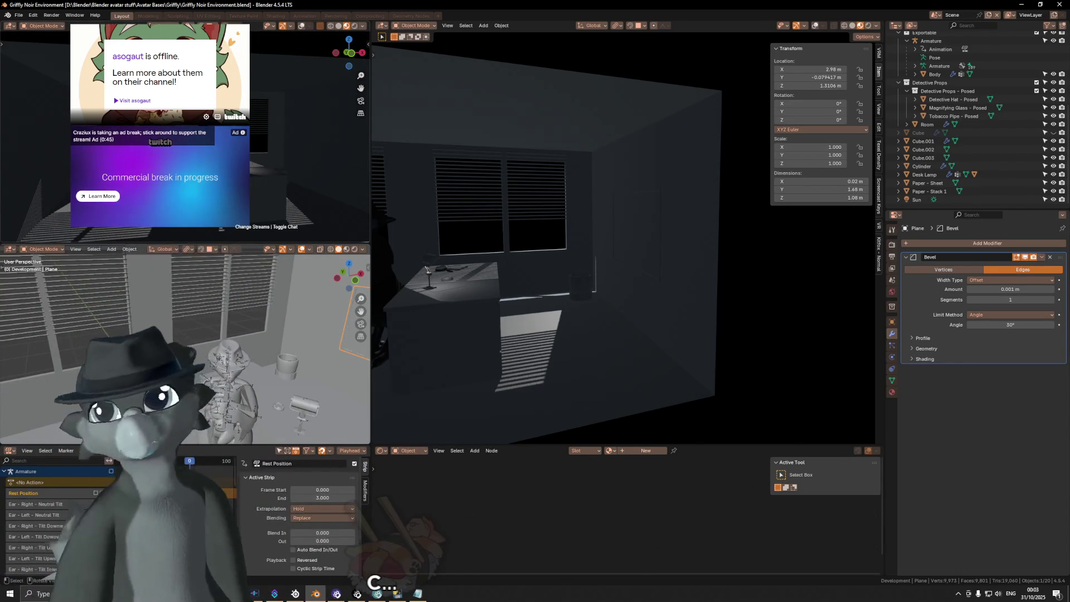
{"action": "left_click", "coordinate": [336, 132]}
{"action": "mouse_move", "coordinate": [336, 132]}
{"action": "middle_mouse_down", "text": "shift"}
{"action": "mouse_move", "coordinate": [317, 189]}
{"action": "mouse_move", "coordinate": [277, 115]}
{"action": "mouse_move", "coordinate": [293, 132]}
{"action": "mouse_move", "coordinate": [276, 123]}
{"action": "middle_mouse_up", "text": "shift"}
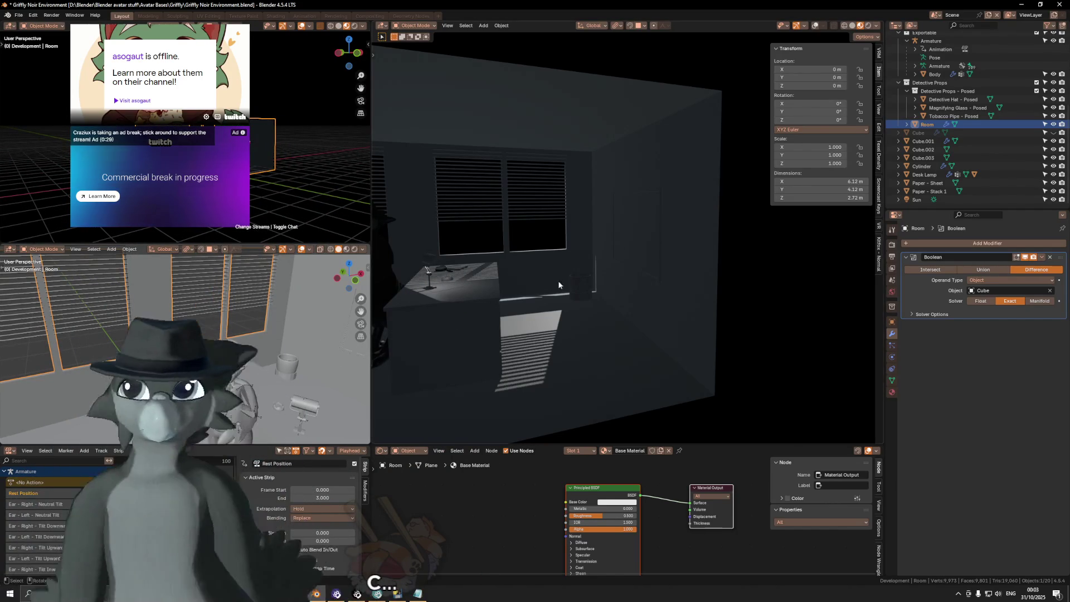
{"action": "mouse_move", "coordinate": [675, 264]}
{"action": "middle_mouse_down"}
{"action": "mouse_move", "coordinate": [623, 287]}
{"action": "mouse_move", "coordinate": [730, 332]}
{"action": "mouse_move", "coordinate": [640, 270]}
{"action": "mouse_move", "coordinate": [670, 276]}
{"action": "mouse_move", "coordinate": [660, 260]}
{"action": "middle_mouse_up"}
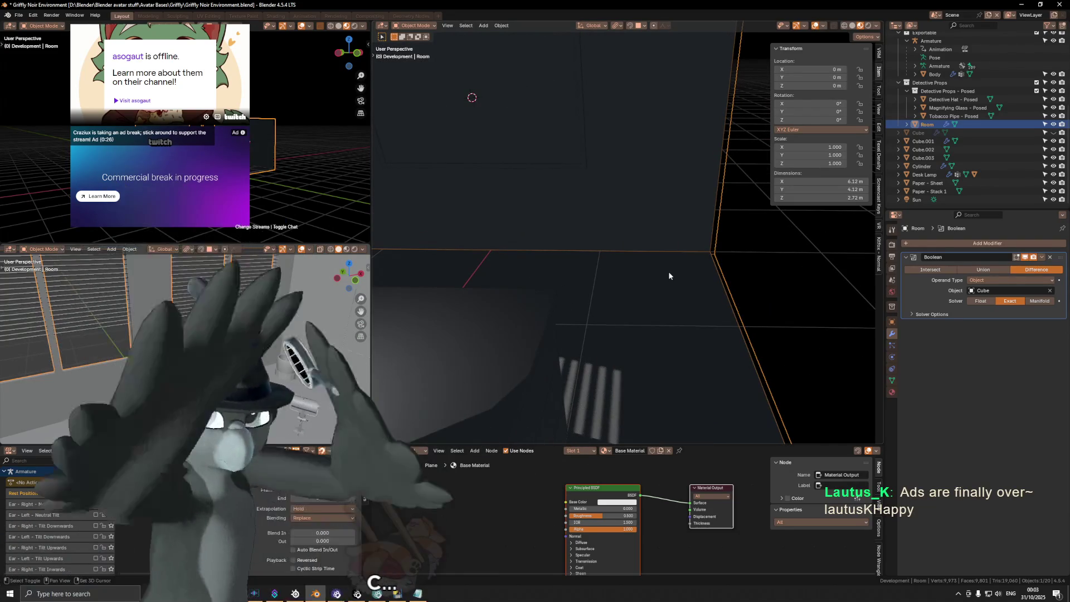
Add a 0.6 m cube at the wall corner.
{"action": "right_click", "coordinate": [669, 272], "text": "shift"}
{"action": "key", "text": "shift+a"}
{"action": "mouse_move", "coordinate": [769, 266]}
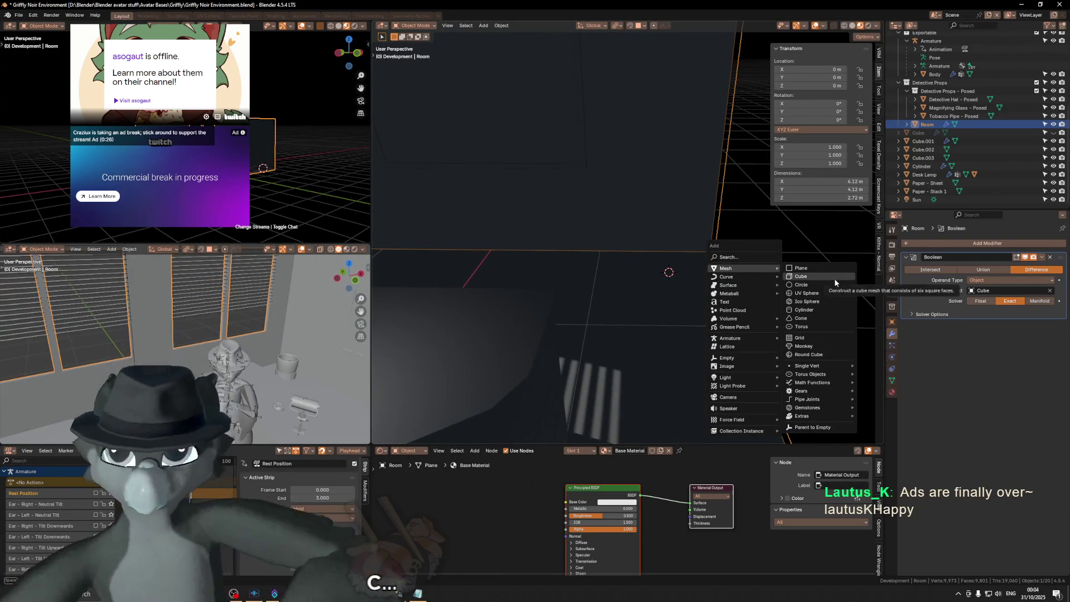
{"action": "left_click", "coordinate": [834, 278]}
{"action": "scroll", "coordinate": [795, 284], "scroll_direction": "down", "scroll_amount": 3}
{"action": "left_click", "coordinate": [463, 364]}
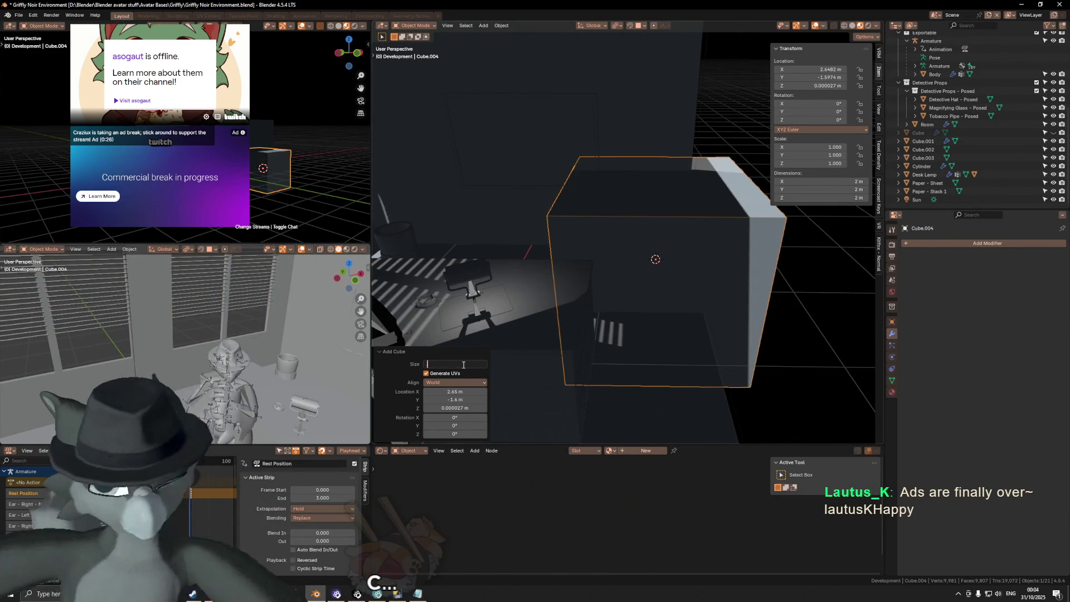
{"action": "type", "text": "40"}
{"action": "key", "text": "Return"}
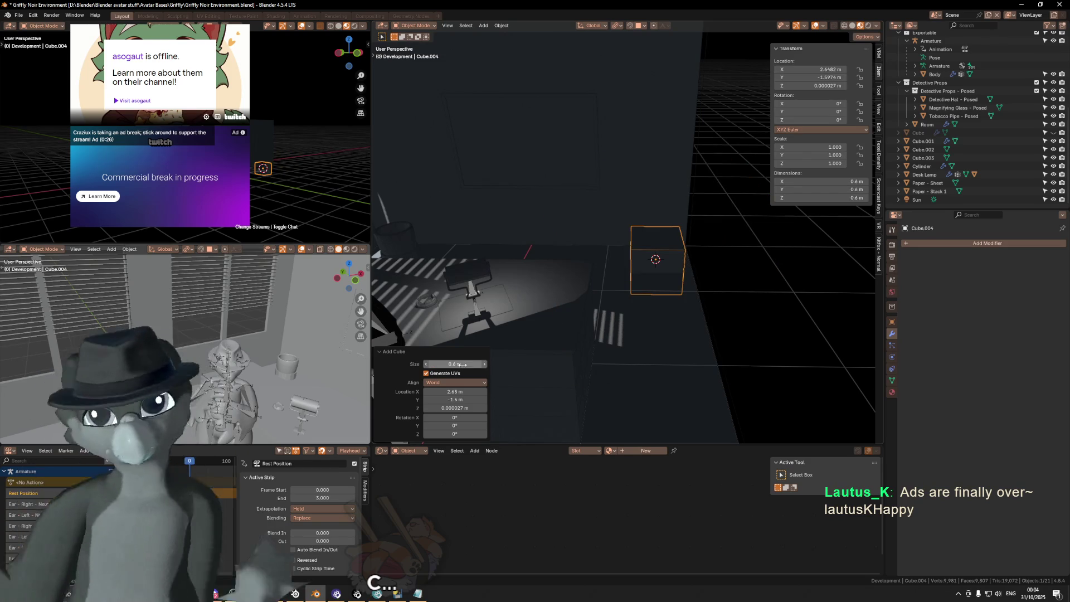
Stretch the cube's depth by a factor of 1.6.
{"action": "mouse_move", "coordinate": [711, 269]}
{"action": "middle_mouse_down"}
{"action": "mouse_move", "coordinate": [679, 282]}
{"action": "mouse_move", "coordinate": [683, 275]}
{"action": "middle_mouse_up"}
{"action": "key", "text": "s"}
{"action": "key", "text": "x"}
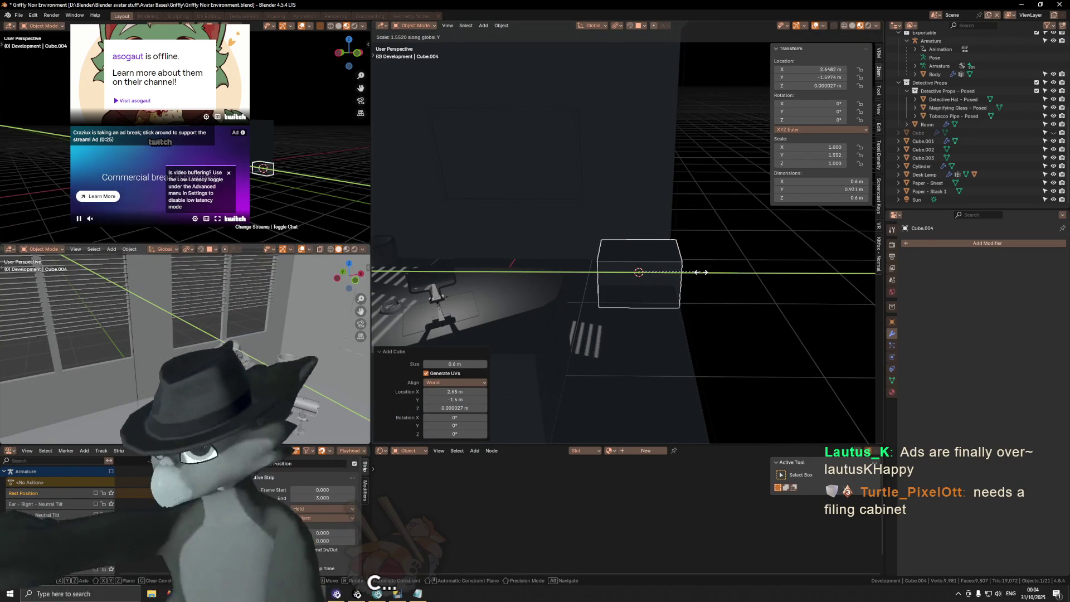
{"action": "type", "text": "2"}
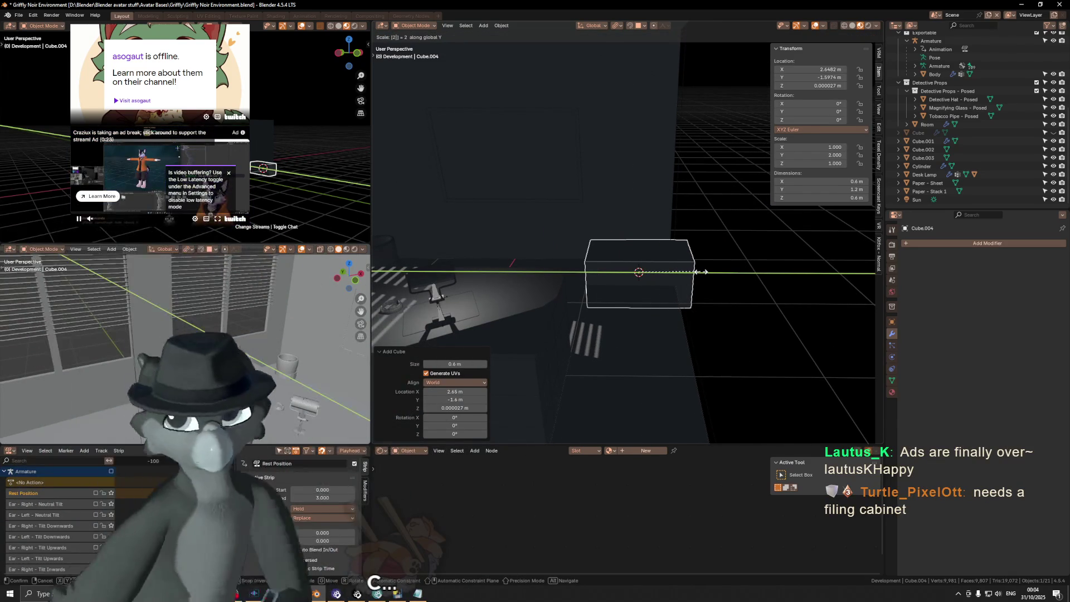
{"action": "key", "text": "BackSpace"}
{"action": "type", "text": "1.6"}
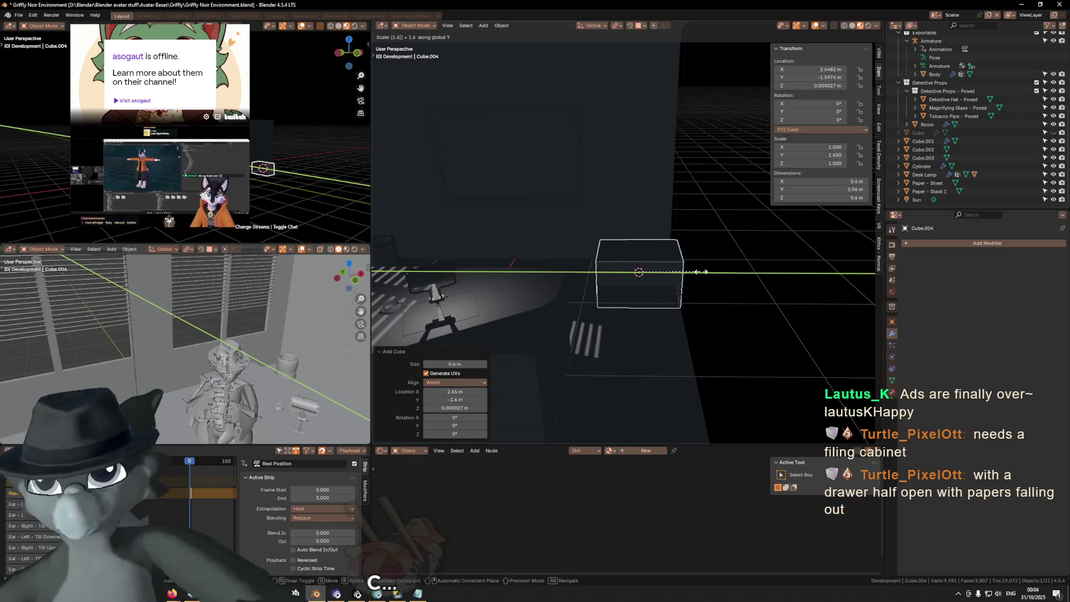
{"action": "key", "text": "Return"}
Set the box's depth dimension to exactly 1 m.
{"action": "middle_click_drag", "start_coordinate": [670, 235], "coordinate": [717, 268]}
{"action": "key", "text": "ctrl+a"}
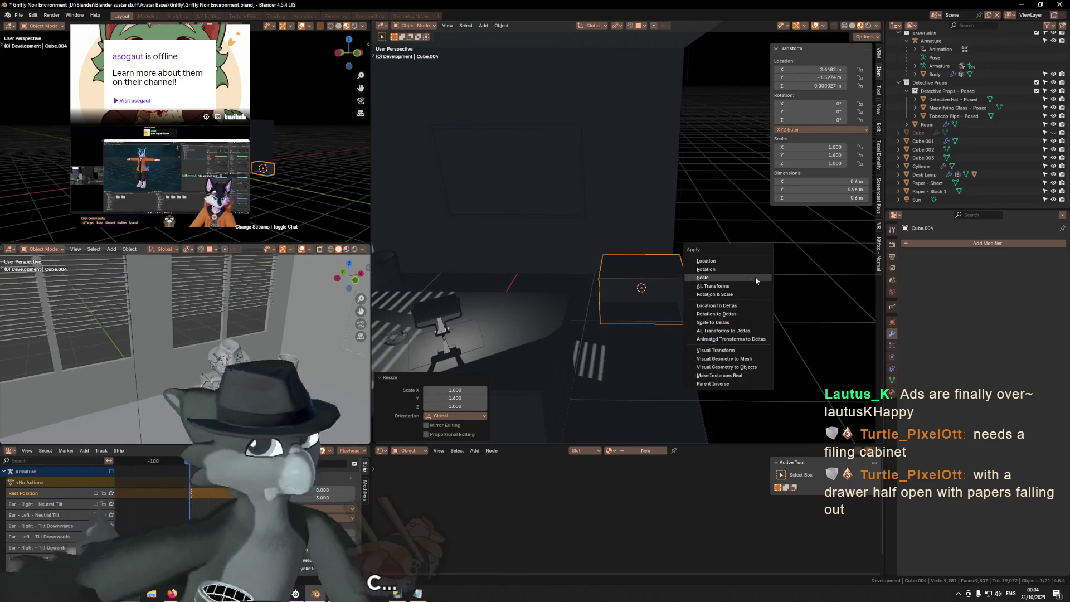
{"action": "left_click", "coordinate": [859, 190]}
{"action": "type", "text": "1"}
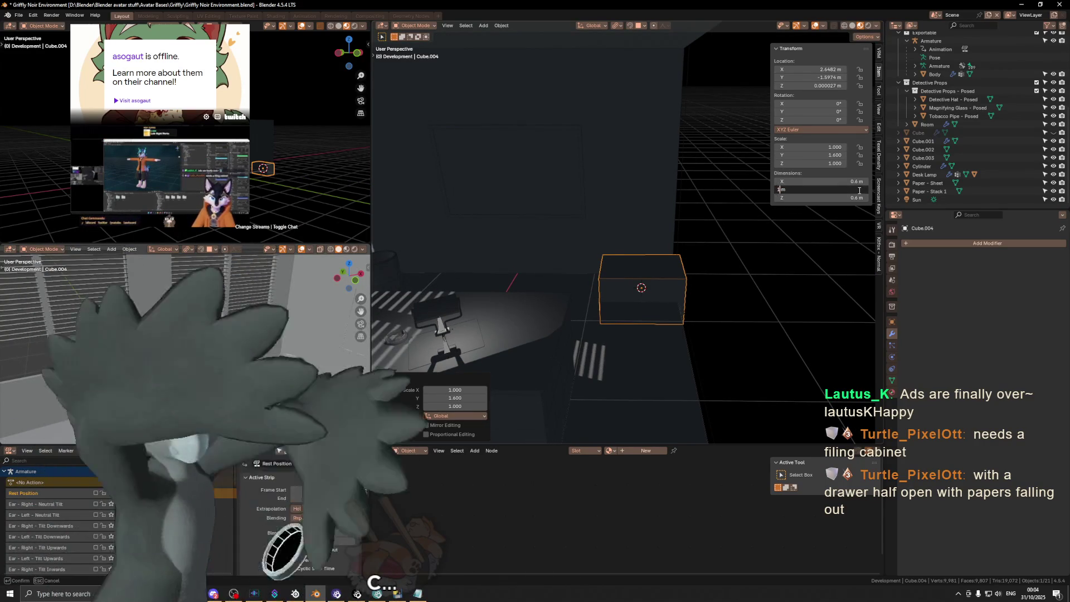
{"action": "key", "text": "Return"}
{"action": "mouse_move", "coordinate": [791, 290]}
{"action": "middle_mouse_down"}
{"action": "mouse_move", "coordinate": [764, 308]}
{"action": "mouse_move", "coordinate": [720, 293]}
{"action": "middle_mouse_up"}
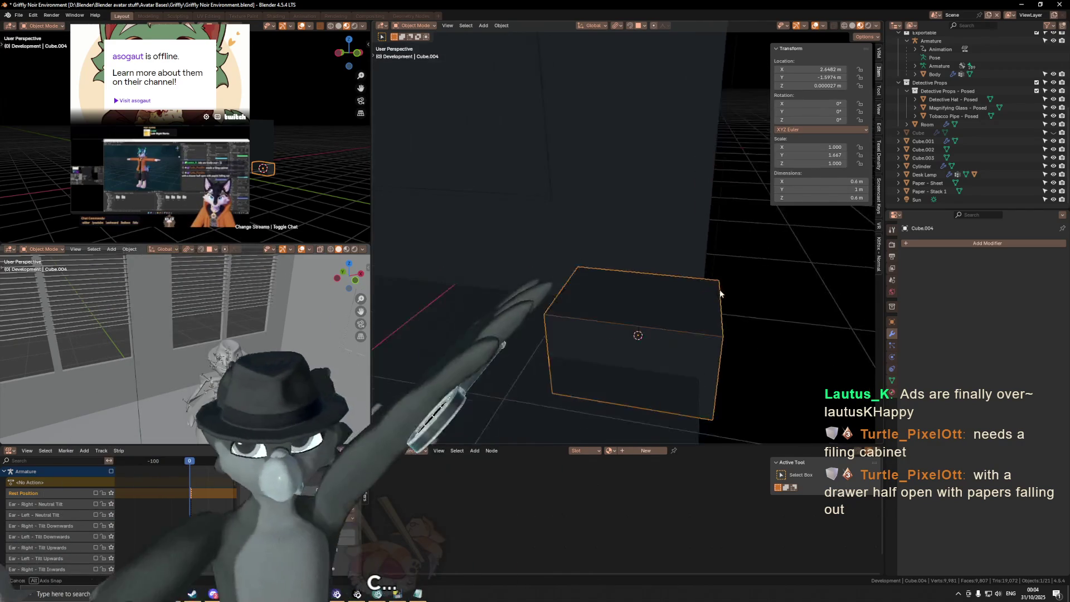
Nudge the cabinet box along the Y axis.
{"action": "key", "text": "g"}
{"action": "key", "text": "y"}
{"action": "left_click", "coordinate": [703, 295]}
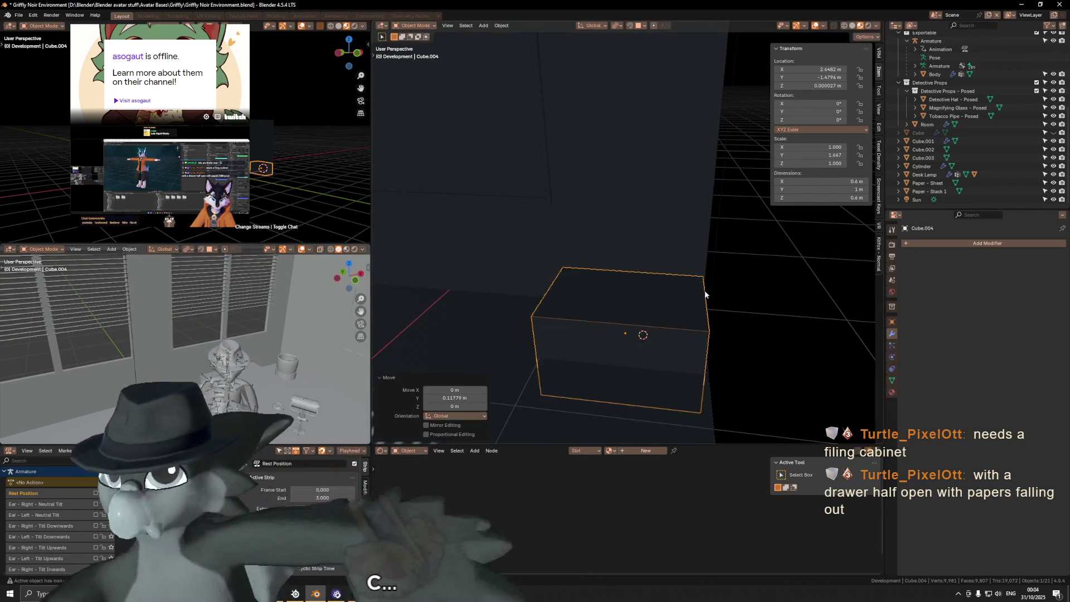
{"action": "scroll", "coordinate": [699, 293], "scroll_direction": "down", "scroll_amount": 4}
{"action": "mouse_move", "coordinate": [677, 334]}
{"action": "middle_mouse_down"}
{"action": "mouse_move", "coordinate": [661, 284]}
{"action": "mouse_move", "coordinate": [677, 243]}
{"action": "mouse_move", "coordinate": [640, 298]}
{"action": "mouse_move", "coordinate": [669, 269]}
{"action": "mouse_move", "coordinate": [641, 291]}
{"action": "mouse_move", "coordinate": [652, 258]}
{"action": "mouse_move", "coordinate": [706, 282]}
{"action": "middle_mouse_up"}
Set the box's origin to the 3D cursor and raise it along Z.
{"action": "key", "text": "q"}
{"action": "left_click", "coordinate": [671, 307]}
{"action": "key", "text": "g"}
{"action": "key", "text": "z"}
{"action": "left_click", "coordinate": [644, 260]}
{"action": "scroll", "coordinate": [656, 292], "scroll_direction": "up", "scroll_amount": 3}
{"action": "key", "text": "Tab"}
Move the cabinet box down to zero height.
{"action": "left_click", "coordinate": [709, 293]}
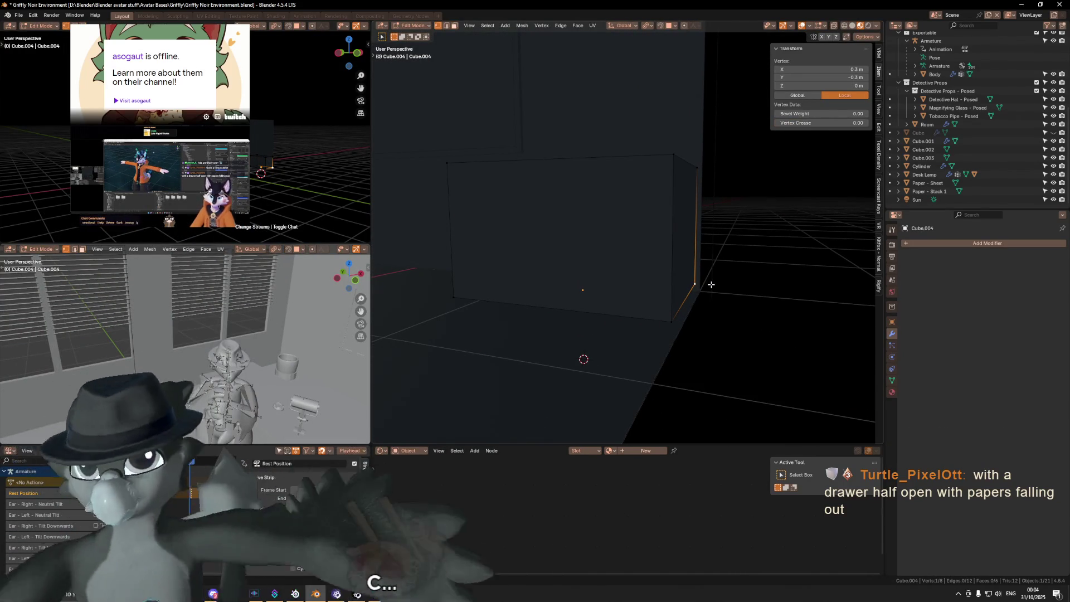
{"action": "key", "text": "l"}
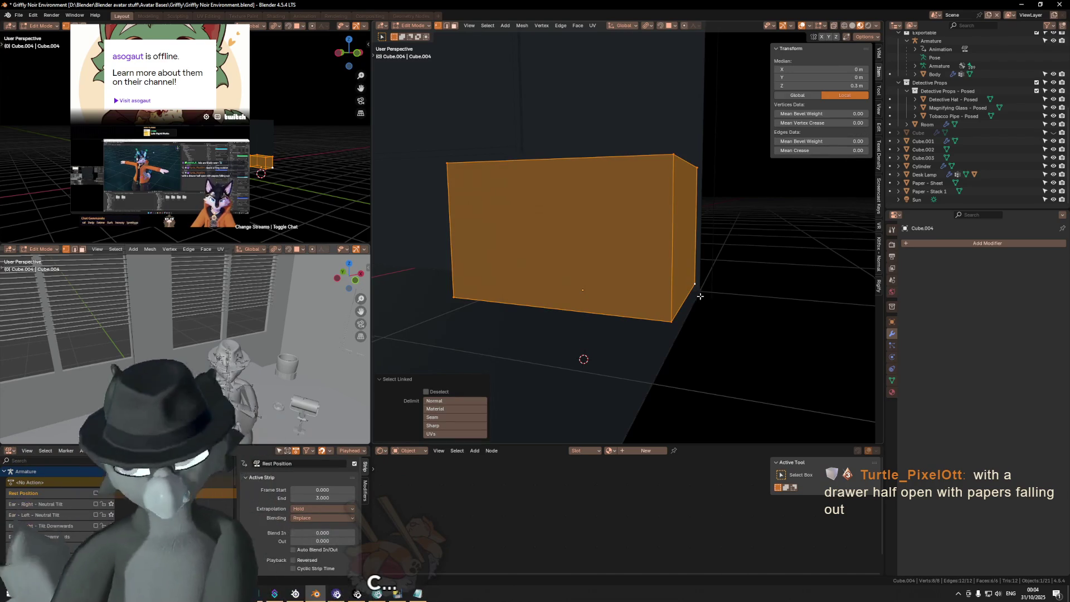
{"action": "left_click", "coordinate": [671, 26]}
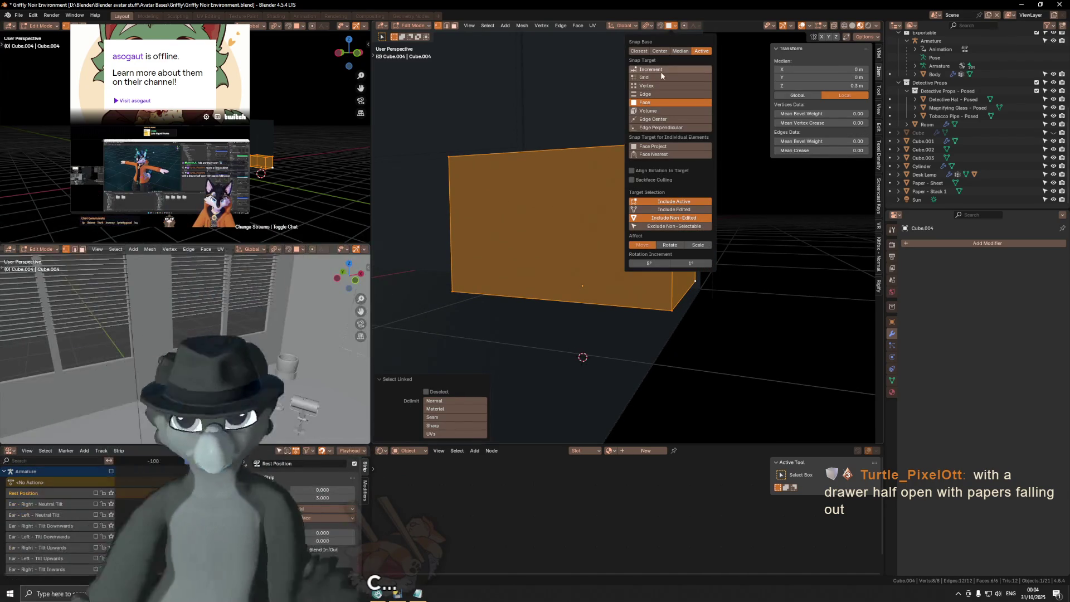
{"action": "mouse_move", "coordinate": [600, 220]}
{"action": "middle_mouse_down"}
{"action": "mouse_move", "coordinate": [582, 218]}
{"action": "mouse_move", "coordinate": [596, 229]}
{"action": "mouse_move", "coordinate": [580, 259]}
{"action": "mouse_move", "coordinate": [602, 231]}
{"action": "mouse_move", "coordinate": [562, 262]}
{"action": "mouse_move", "coordinate": [642, 277]}
{"action": "mouse_move", "coordinate": [625, 313]}
{"action": "mouse_move", "coordinate": [636, 214]}
{"action": "middle_mouse_up"}
{"action": "key", "text": "Tab"}
{"action": "key", "text": "g"}
{"action": "key", "text": "z"}
{"action": "left_click", "coordinate": [625, 298]}
Raise the box's top face by 1 m.
{"action": "key", "text": "Tab"}
{"action": "left_click", "coordinate": [629, 237]}
{"action": "key", "text": "g"}
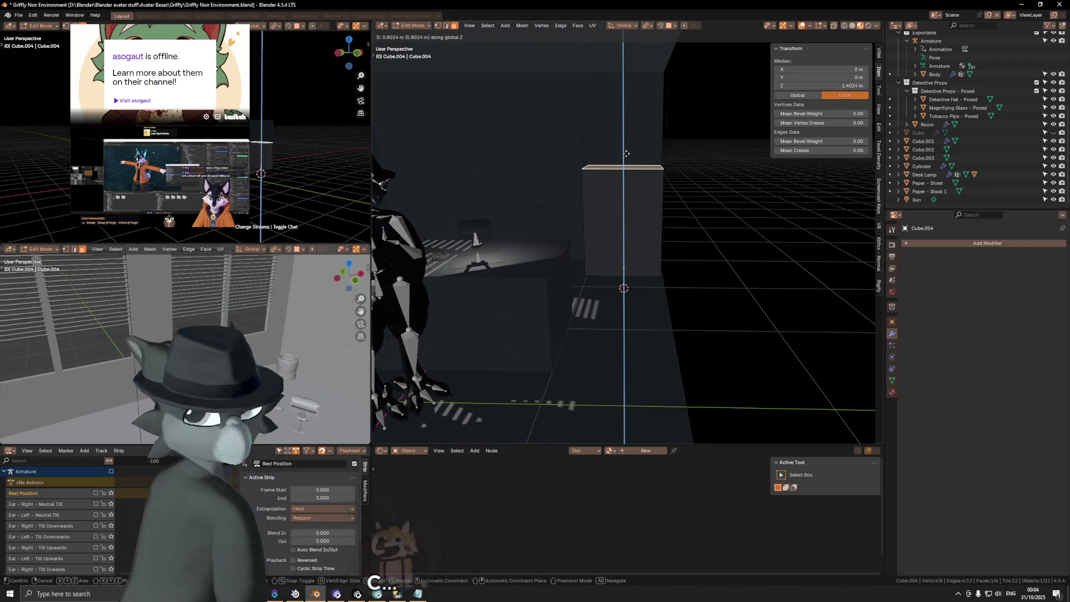
{"action": "type", "text": "6"}
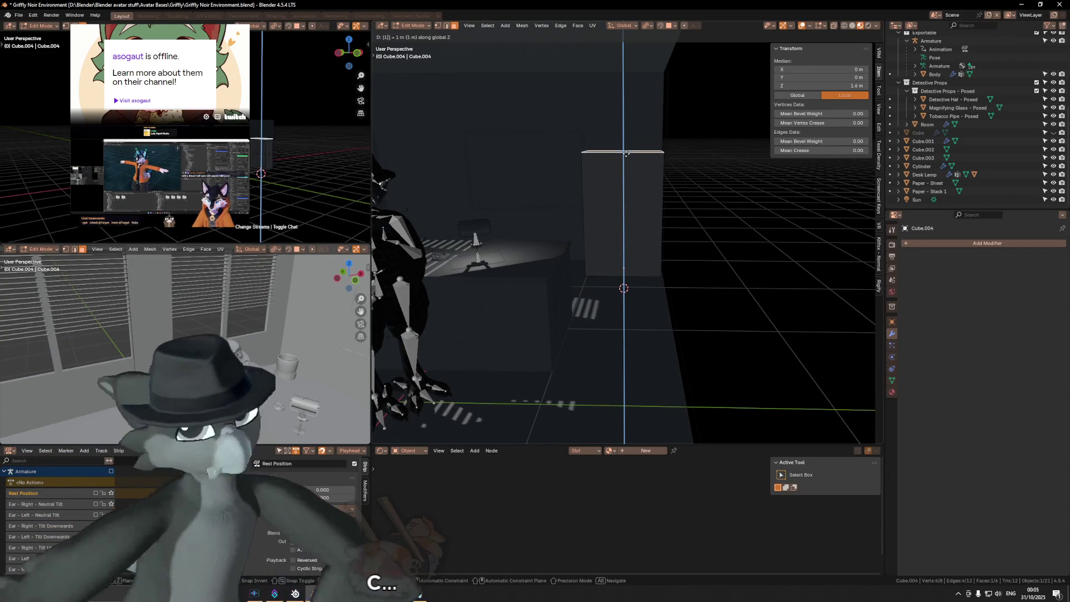
{"action": "key", "text": "Return"}
Return to Object Mode and select the cabinet box.
{"action": "mouse_move", "coordinate": [625, 153]}
{"action": "middle_mouse_down"}
{"action": "mouse_move", "coordinate": [592, 142]}
{"action": "mouse_move", "coordinate": [581, 261]}
{"action": "mouse_move", "coordinate": [604, 243]}
{"action": "mouse_move", "coordinate": [557, 255]}
{"action": "mouse_move", "coordinate": [595, 261]}
{"action": "middle_mouse_up"}
{"action": "key", "text": "ctrl+Tab"}
{"action": "left_click", "coordinate": [554, 261]}
{"action": "left_click", "coordinate": [643, 247]}
{"action": "mouse_move", "coordinate": [681, 249]}
{"action": "middle_mouse_down"}
{"action": "mouse_move", "coordinate": [725, 244]}
{"action": "mouse_move", "coordinate": [703, 281]}
{"action": "middle_mouse_up"}
{"action": "left_click", "coordinate": [725, 248]}
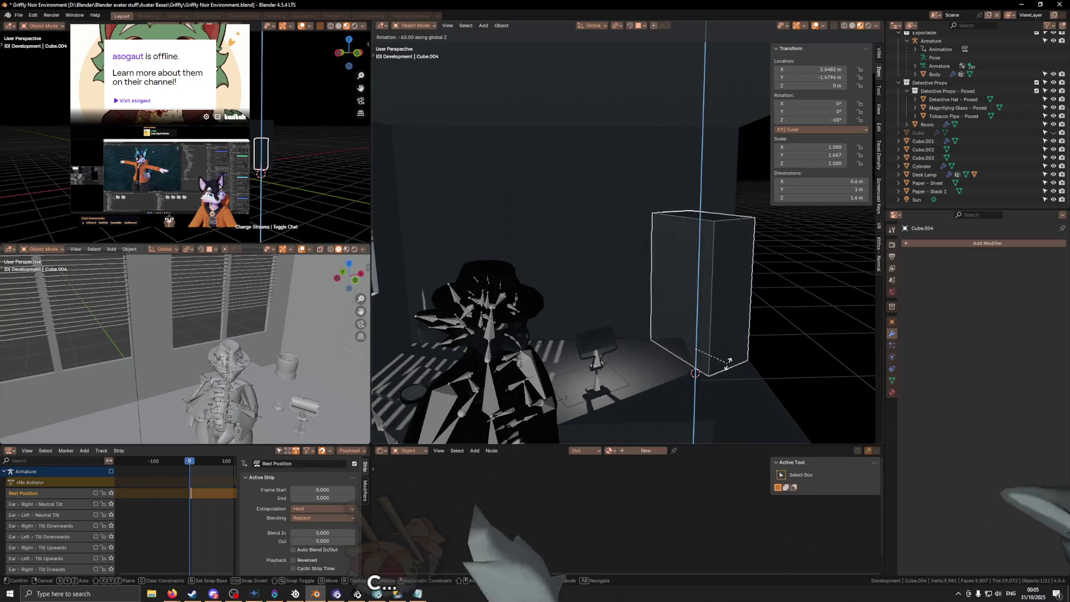
Rotate the cabinet −90° about Z and slide it about −0.2 m along Y.
{"action": "left_click", "coordinate": [713, 372]}
{"action": "middle_click_drag", "start_coordinate": [713, 372], "coordinate": [695, 349]}
{"action": "key", "text": "r"}
{"action": "key", "text": "z"}
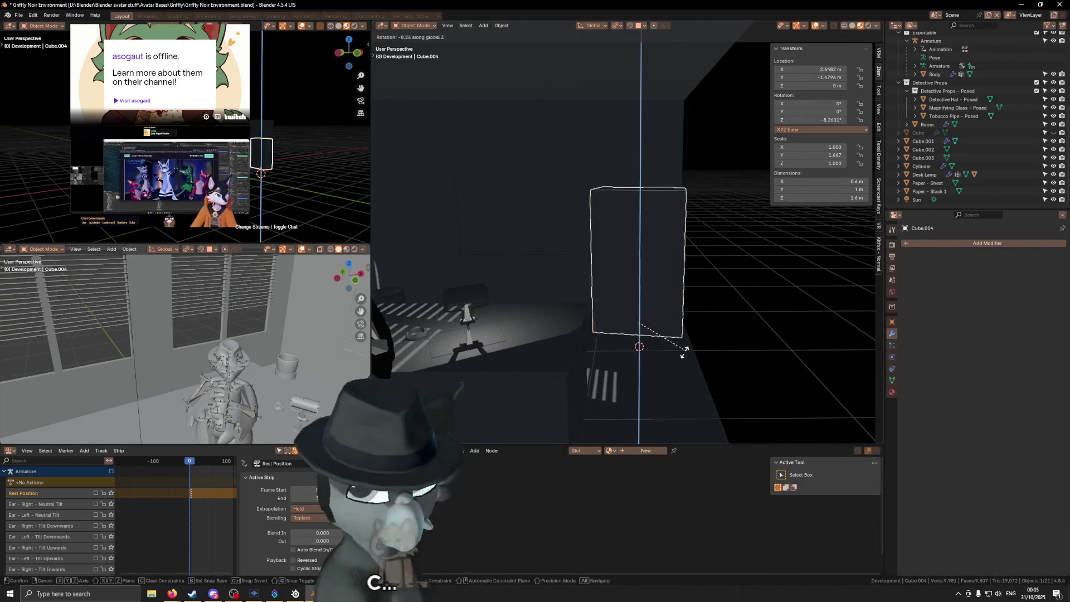
{"action": "left_click", "coordinate": [638, 360]}
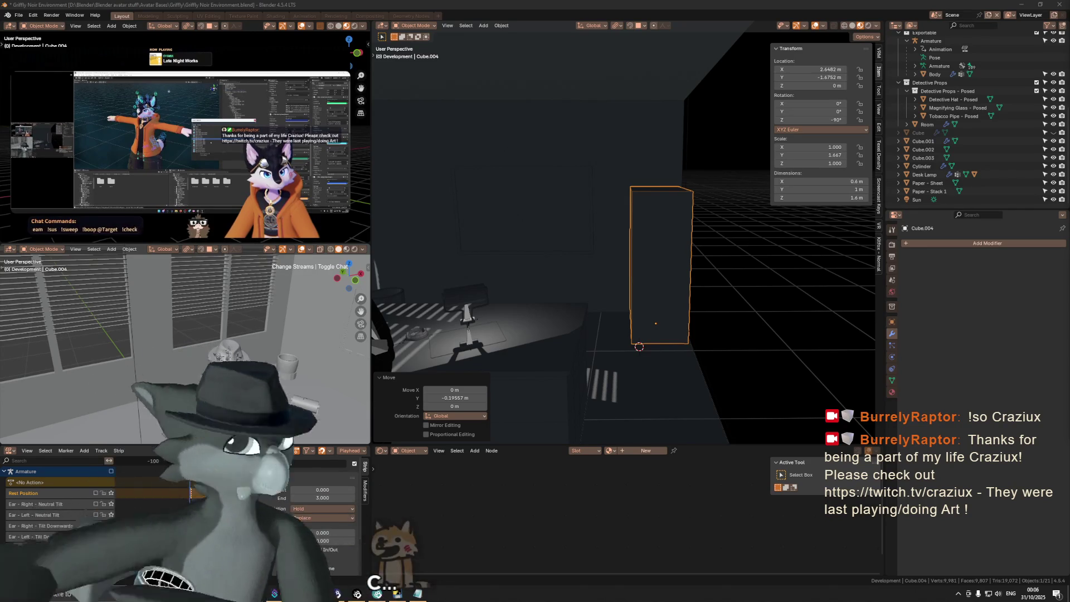
Shift Cube.004 about −0.21 m along X to X 2.4391 m, then deselect it.
{"action": "mouse_move", "coordinate": [562, 229]}
{"action": "middle_mouse_down"}
{"action": "mouse_move", "coordinate": [639, 227]}
{"action": "mouse_move", "coordinate": [680, 279]}
{"action": "mouse_move", "coordinate": [625, 266]}
{"action": "mouse_move", "coordinate": [688, 287]}
{"action": "mouse_move", "coordinate": [680, 267]}
{"action": "middle_mouse_up"}
{"action": "key", "text": "g"}
{"action": "key", "text": "x"}
{"action": "left_click", "coordinate": [694, 271]}
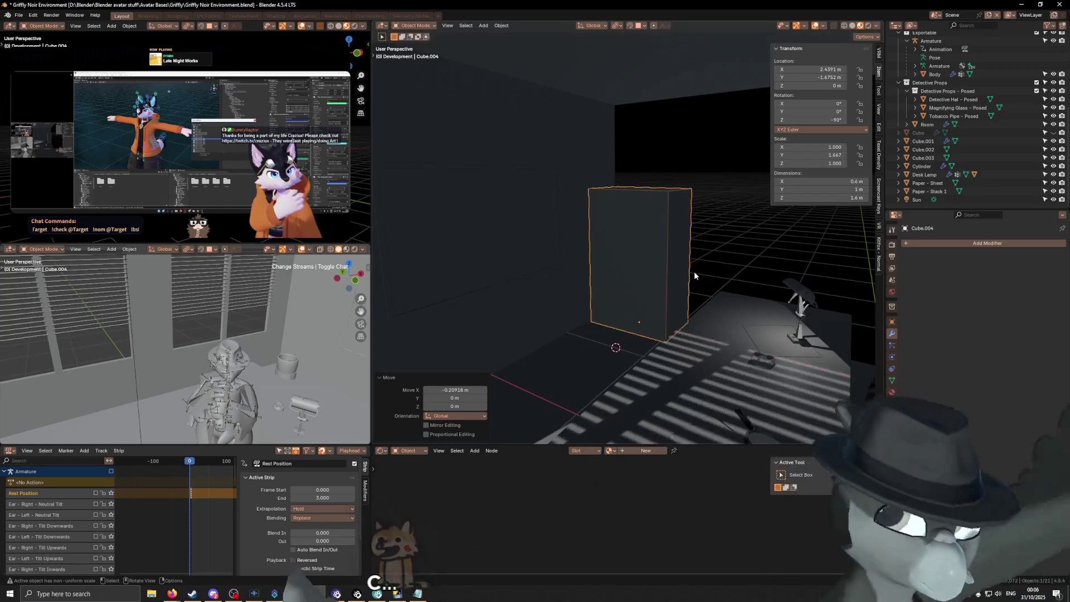
{"action": "left_click", "coordinate": [745, 288]}
{"action": "mouse_move", "coordinate": [746, 288]}
{"action": "middle_mouse_down"}
{"action": "mouse_move", "coordinate": [626, 283]}
{"action": "mouse_move", "coordinate": [662, 251]}
{"action": "mouse_move", "coordinate": [647, 255]}
{"action": "mouse_move", "coordinate": [674, 260]}
{"action": "mouse_move", "coordinate": [661, 266]}
{"action": "mouse_move", "coordinate": [666, 278]}
{"action": "middle_mouse_up"}
Place a linked copy of the wastebasket on the floor at X 1.7142 m, Y −1.782 m.
{"action": "middle_click_drag", "start_coordinate": [467, 260], "coordinate": [481, 261]}
{"action": "left_click", "coordinate": [481, 261]}
{"action": "key", "text": "g"}
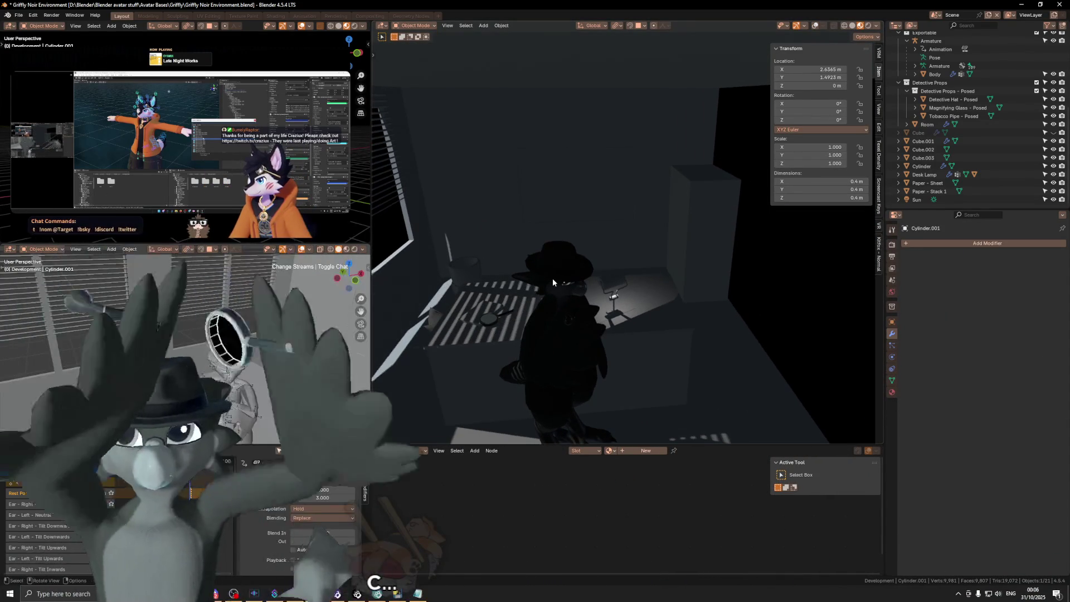
{"action": "key", "text": "shift+z"}
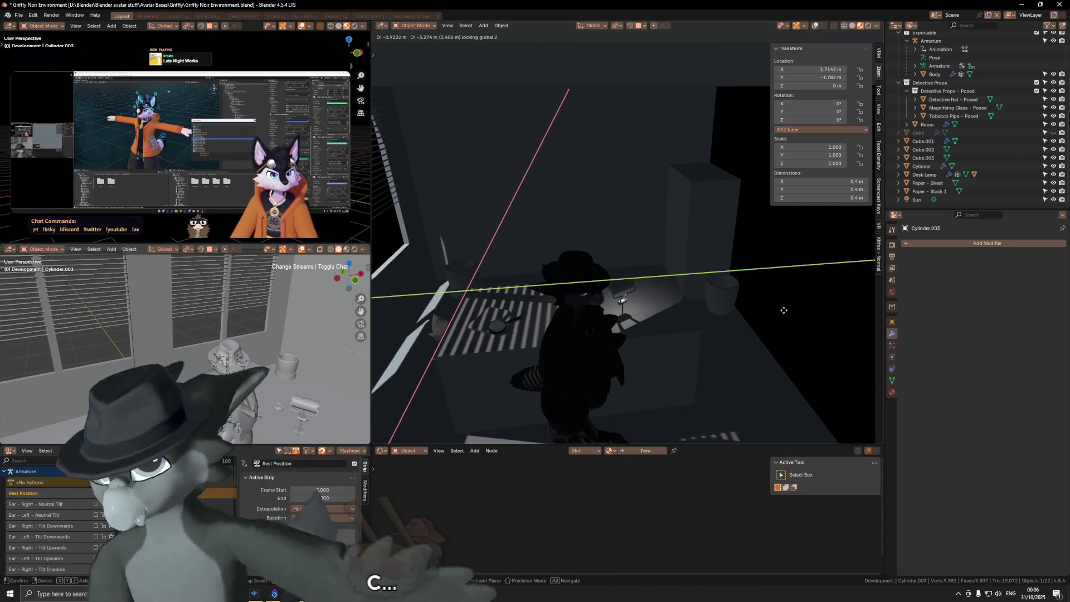
{"action": "left_click", "coordinate": [785, 298]}
Review the room through the camera and from frontal angles, restoring overlays.
{"action": "key", "text": "KP_0"}
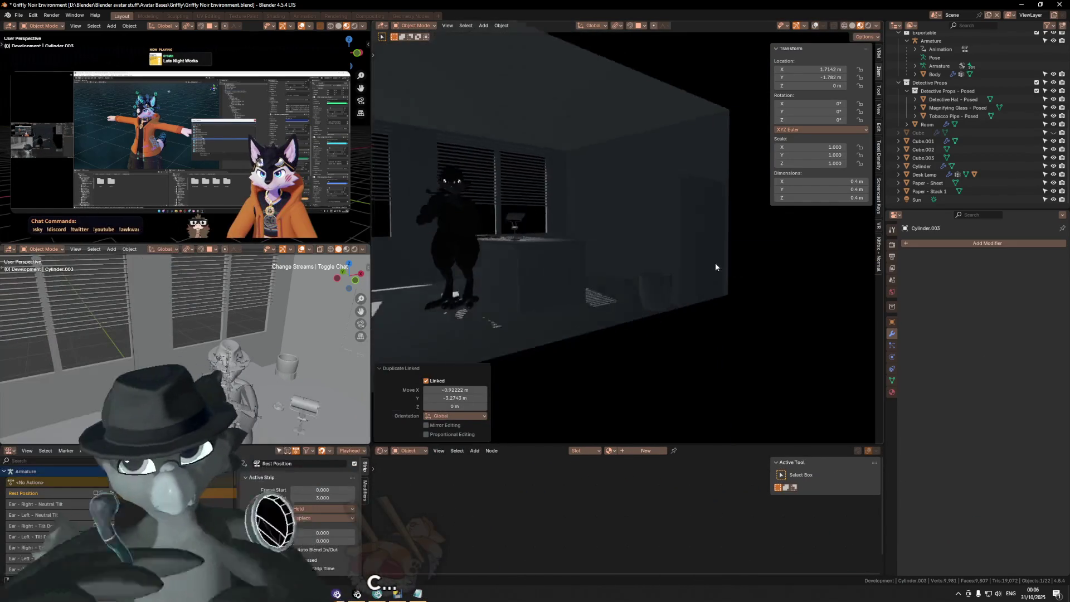
{"action": "mouse_move", "coordinate": [626, 279]}
{"action": "middle_mouse_down"}
{"action": "mouse_move", "coordinate": [553, 249]}
{"action": "mouse_move", "coordinate": [590, 255]}
{"action": "mouse_move", "coordinate": [575, 255]}
{"action": "mouse_move", "coordinate": [583, 242]}
{"action": "mouse_move", "coordinate": [566, 249]}
{"action": "mouse_move", "coordinate": [609, 241]}
{"action": "mouse_move", "coordinate": [587, 216]}
{"action": "middle_mouse_up"}
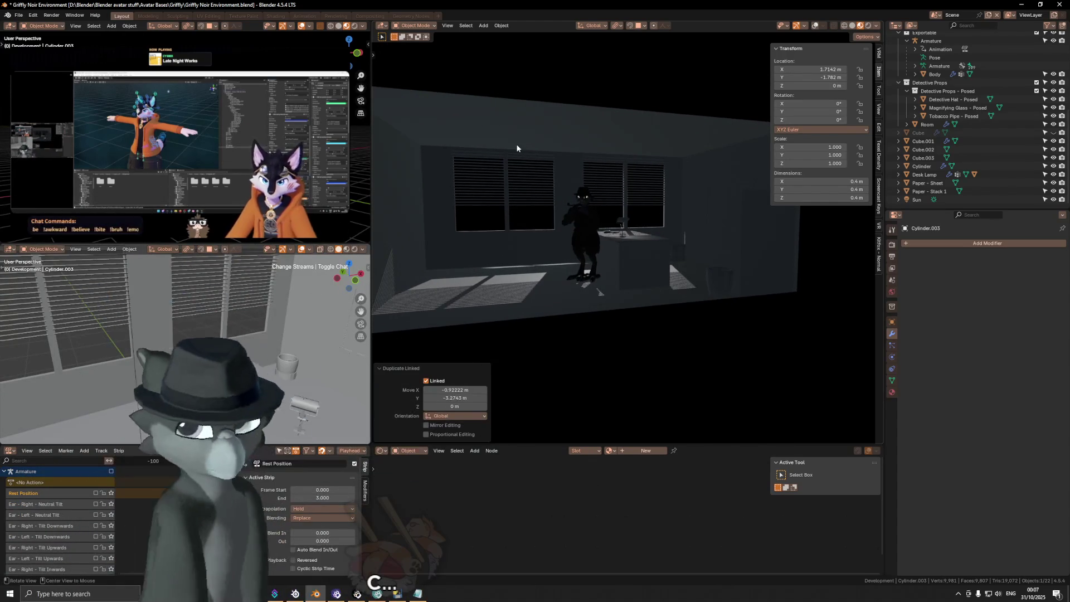
{"action": "mouse_move", "coordinate": [526, 143]}
{"action": "middle_mouse_down"}
{"action": "mouse_move", "coordinate": [644, 194]}
{"action": "mouse_move", "coordinate": [604, 186]}
{"action": "mouse_move", "coordinate": [634, 219]}
{"action": "mouse_move", "coordinate": [615, 209]}
{"action": "middle_mouse_up"}
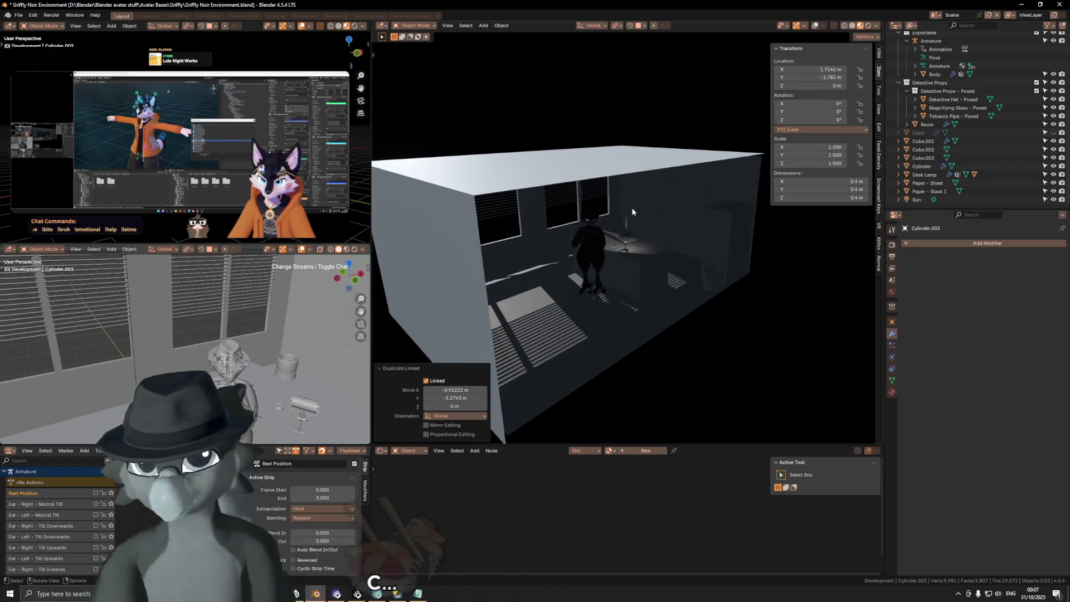
{"action": "mouse_move", "coordinate": [632, 229]}
{"action": "middle_mouse_down"}
{"action": "mouse_move", "coordinate": [611, 254]}
{"action": "mouse_move", "coordinate": [610, 242]}
{"action": "middle_mouse_up"}
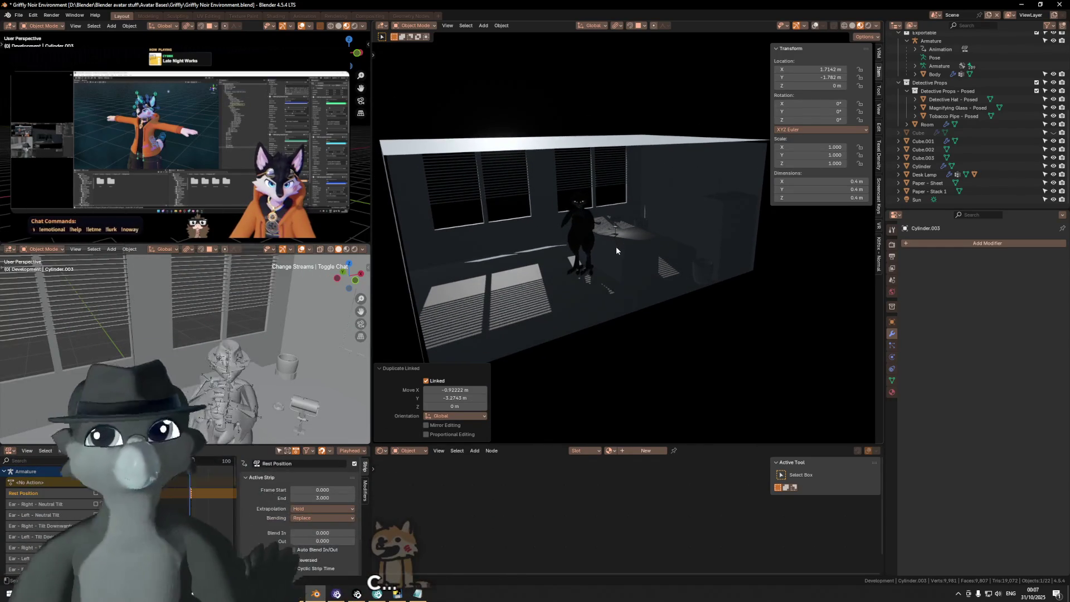
{"action": "scroll", "coordinate": [616, 247], "scroll_direction": "up", "scroll_amount": 6}
{"action": "mouse_move", "coordinate": [604, 244]}
{"action": "middle_mouse_down"}
{"action": "mouse_move", "coordinate": [613, 223]}
{"action": "mouse_move", "coordinate": [587, 221]}
{"action": "mouse_move", "coordinate": [595, 218]}
{"action": "middle_mouse_up"}
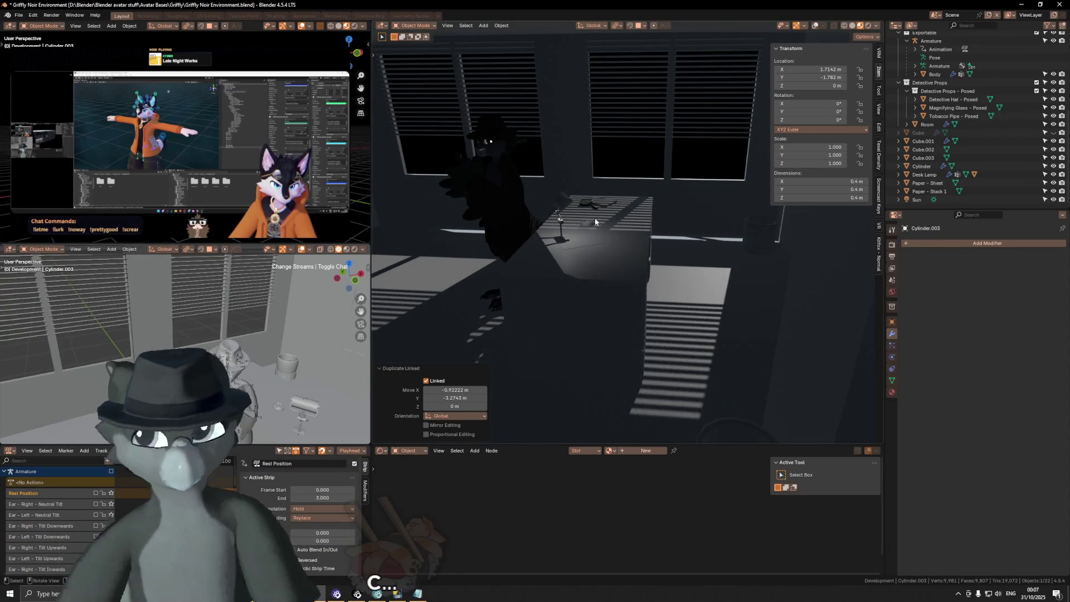
{"action": "mouse_move", "coordinate": [585, 235]}
{"action": "middle_mouse_down"}
{"action": "mouse_move", "coordinate": [577, 230]}
{"action": "mouse_move", "coordinate": [642, 241]}
{"action": "mouse_move", "coordinate": [571, 236]}
{"action": "mouse_move", "coordinate": [607, 245]}
{"action": "middle_mouse_up"}
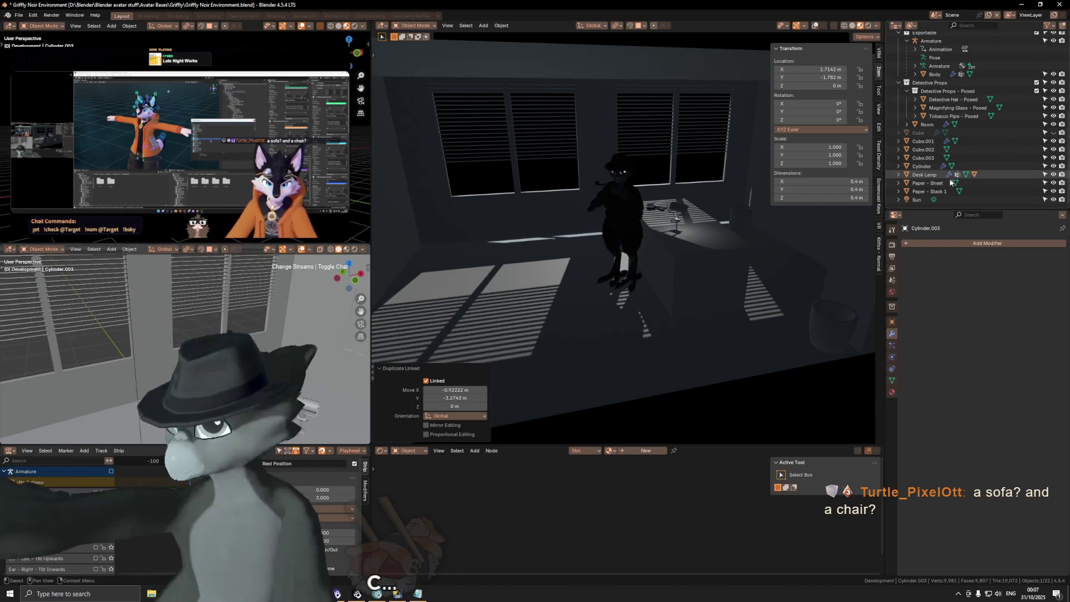
{"action": "key", "text": "shift+alt+z"}
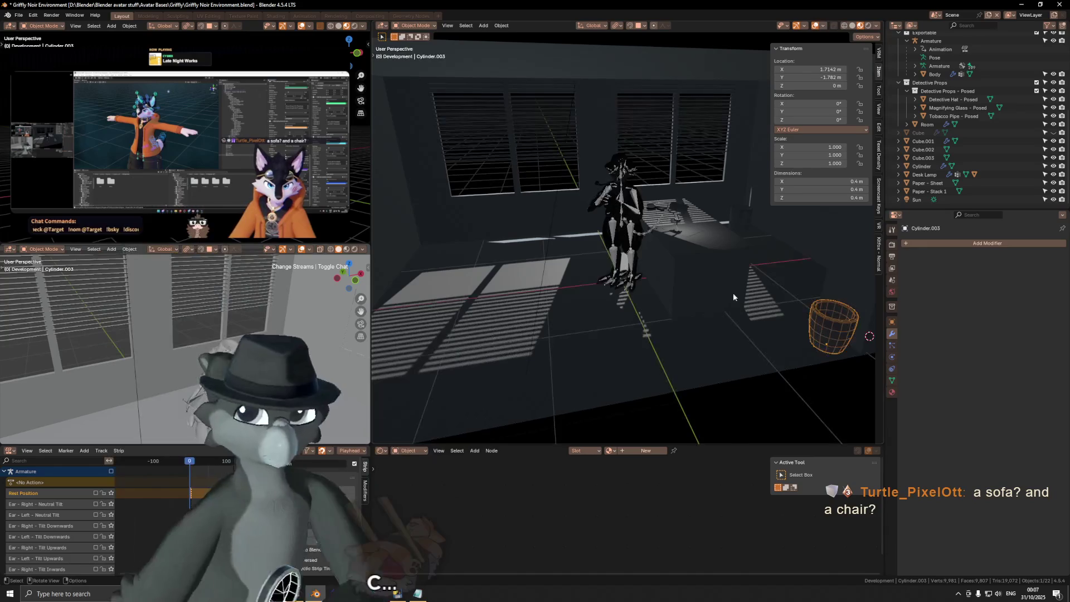
Rename the pot object Cylinder.001 to 'Plant Pot', removing the .001 suffix.
{"action": "middle_click_drag", "start_coordinate": [764, 285], "coordinate": [730, 267], "text": "shift"}
{"action": "scroll", "coordinate": [997, 127], "scroll_direction": "up", "scroll_amount": 4}
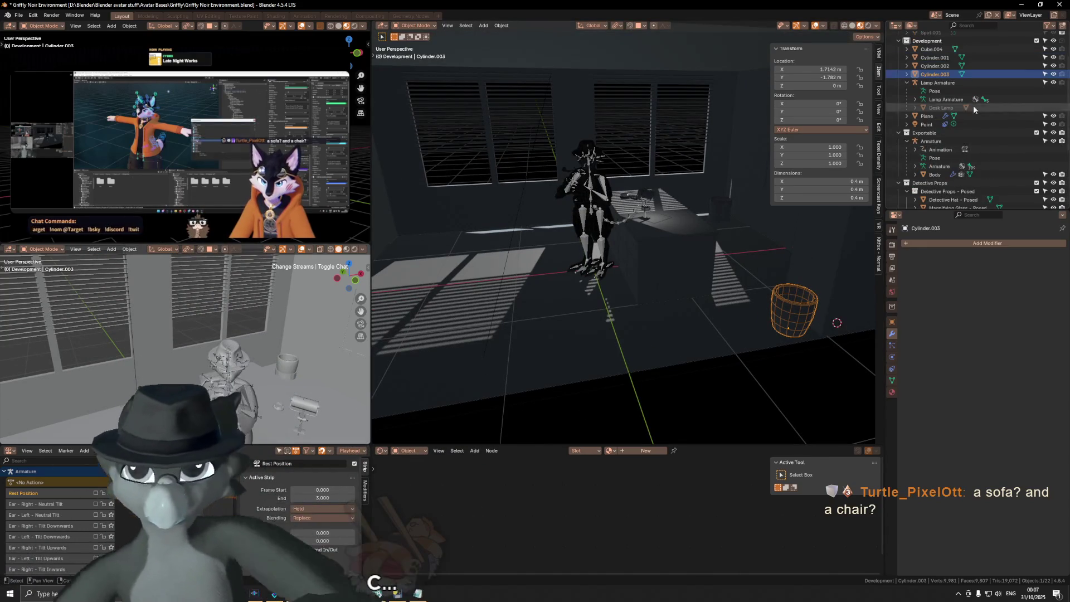
{"action": "scroll", "coordinate": [997, 127], "scroll_direction": "up", "scroll_amount": 3}
{"action": "key", "text": "F2"}
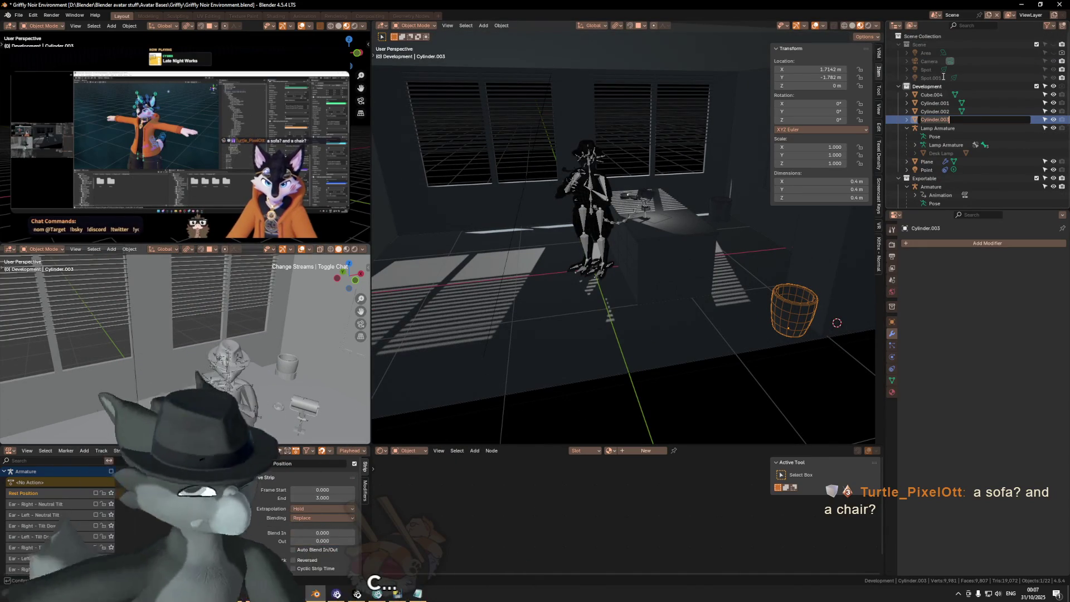
{"action": "type", "text": "PlantPot"}
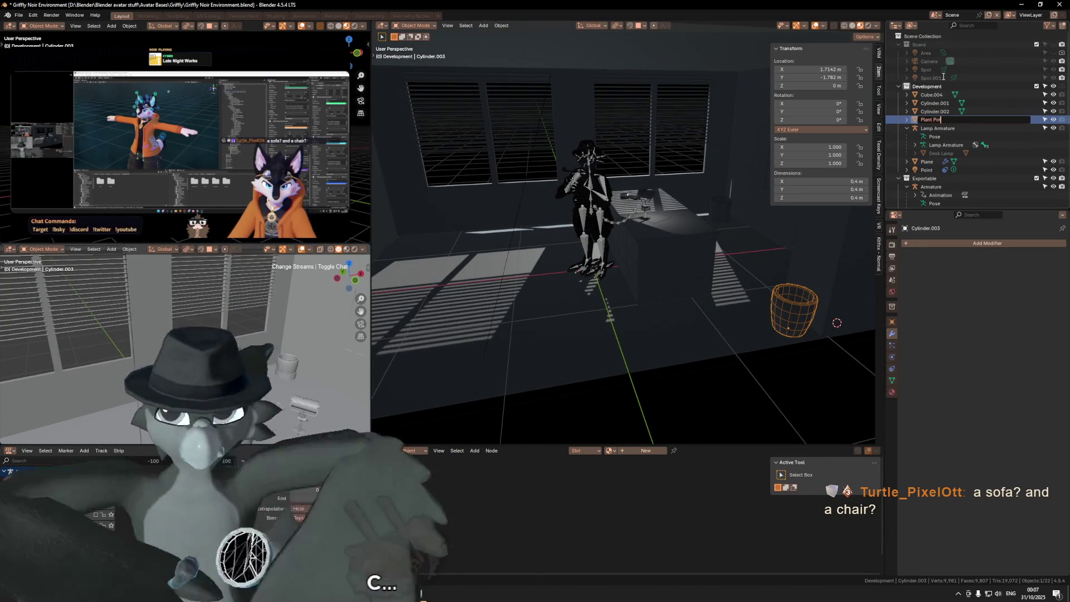
{"action": "key", "text": "Return"}
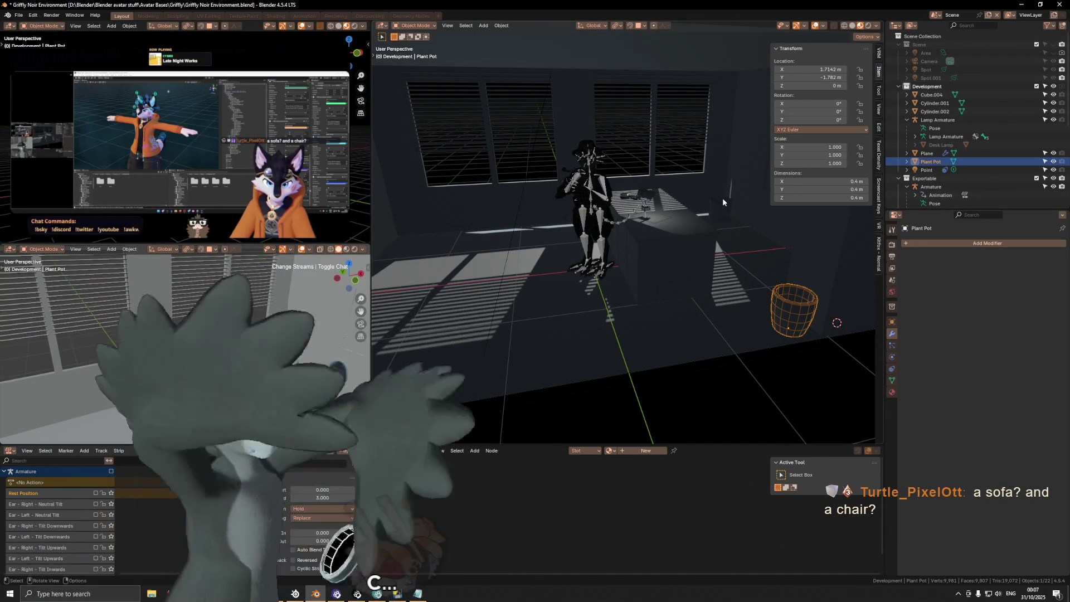
{"action": "left_click", "coordinate": [719, 210]}
{"action": "double_click", "coordinate": [935, 103]}
{"action": "type", "text": "Plant Pot"}
{"action": "key", "text": "Return"}
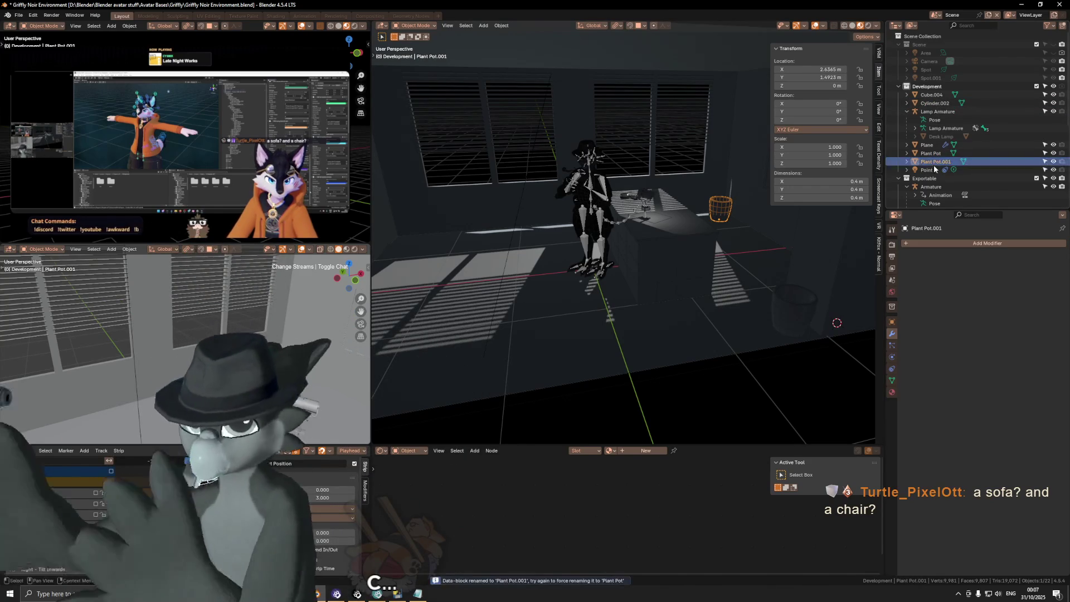
{"action": "scroll", "coordinate": [933, 160], "scroll_direction": "down", "scroll_amount": 3}
{"action": "key", "text": "F2"}
{"action": "key", "text": "BackSpace"}
{"action": "key", "text": "BackSpace"}
{"action": "key", "text": "BackSpace"}
{"action": "key", "text": "Return"}
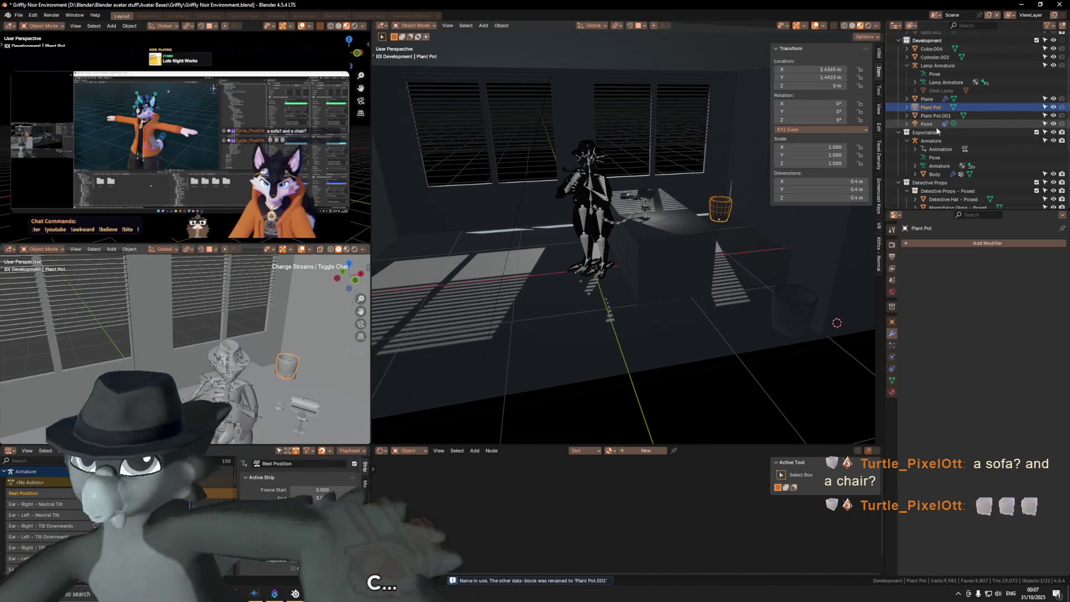
{"action": "left_click", "coordinate": [953, 107]}
Rename the tall box Cube.004 to 'Cabinet'.
{"action": "mouse_move", "coordinate": [708, 212]}
{"action": "middle_mouse_down"}
{"action": "mouse_move", "coordinate": [739, 200]}
{"action": "mouse_move", "coordinate": [855, 84]}
{"action": "middle_mouse_up"}
{"action": "left_click", "coordinate": [740, 200]}
{"action": "double_click", "coordinate": [939, 49]}
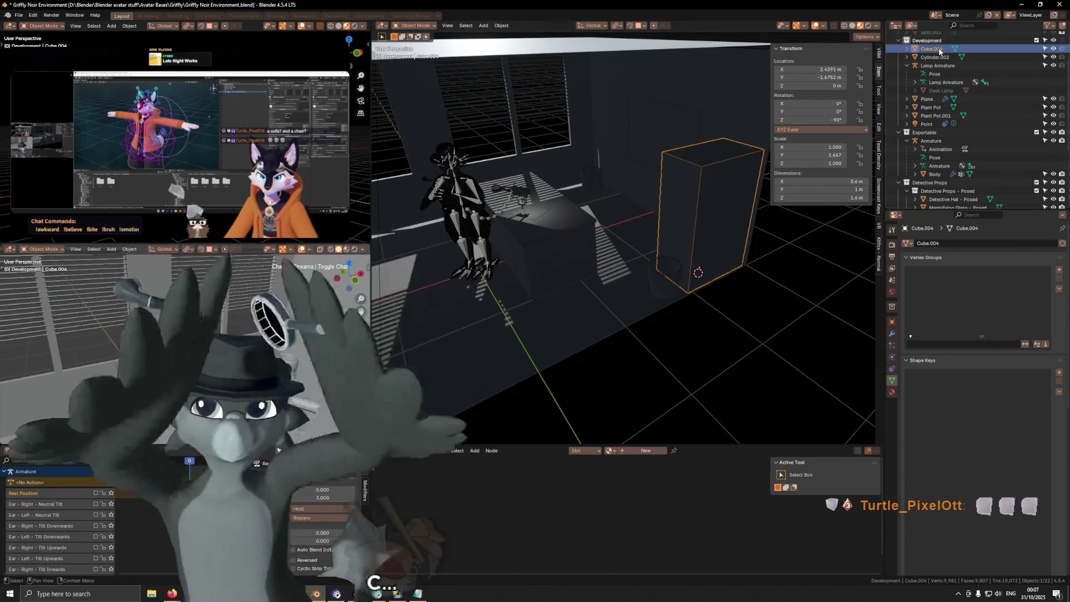
{"action": "scroll", "coordinate": [939, 49], "scroll_direction": "up", "scroll_amount": 2}
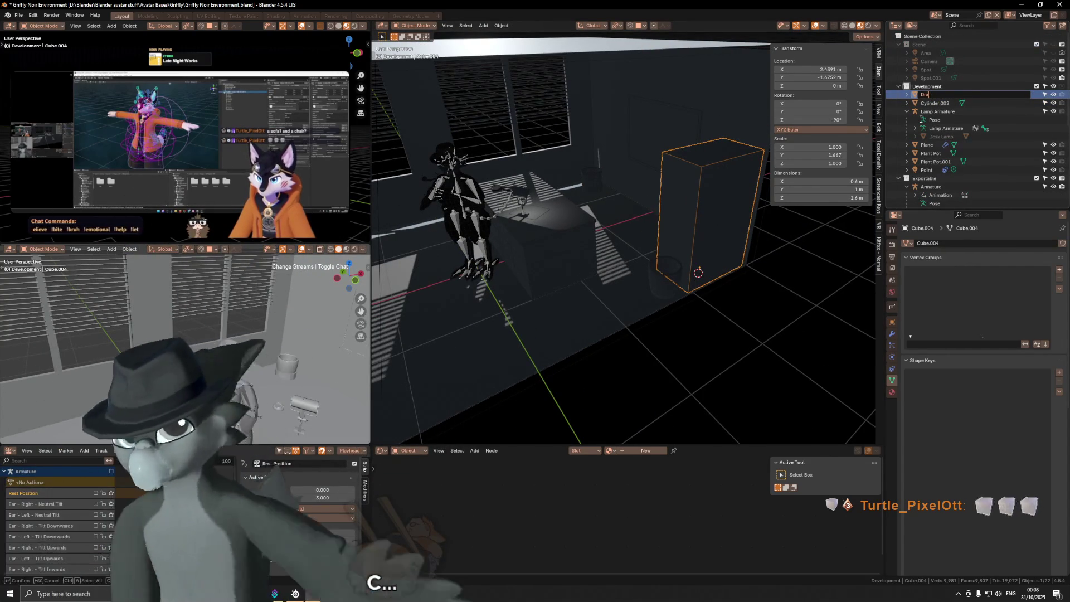
{"action": "type", "text": "Cabinet"}
{"action": "key", "text": "Return"}
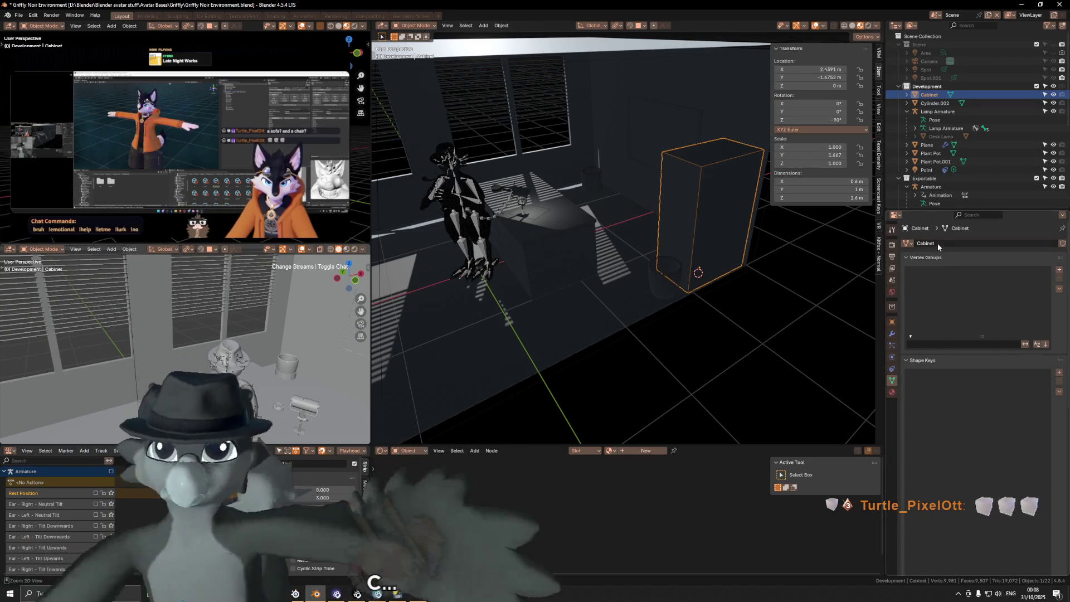
Rename the desk block Cube.002 to 'Desk'.
{"action": "left_click", "coordinate": [574, 223]}
{"action": "middle_click_drag", "start_coordinate": [703, 154], "coordinate": [708, 134]}
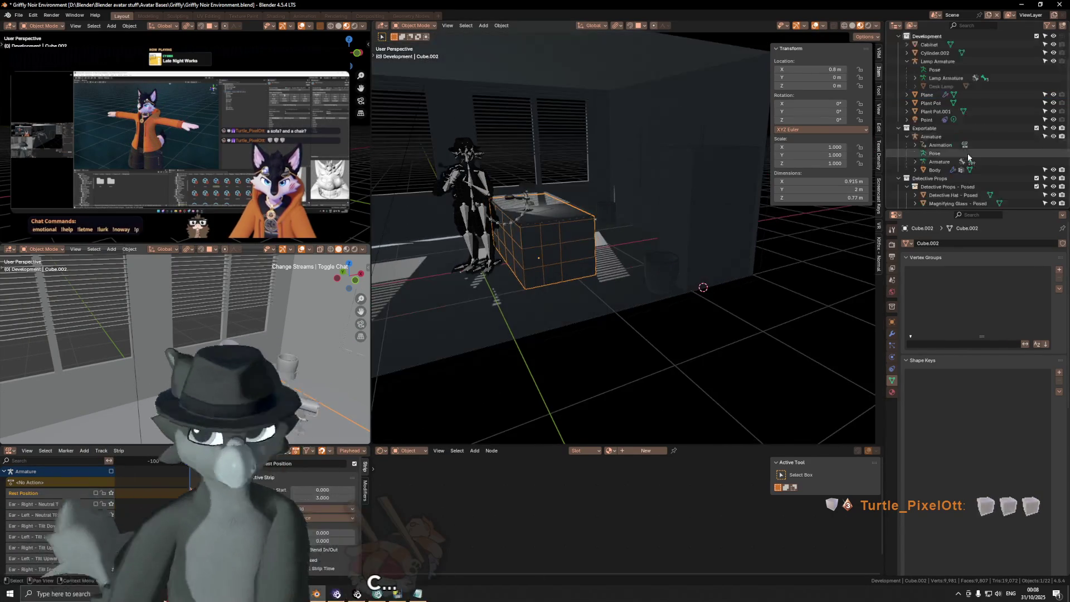
{"action": "scroll", "coordinate": [968, 157], "scroll_direction": "down", "scroll_amount": 5}
{"action": "double_click", "coordinate": [956, 150]}
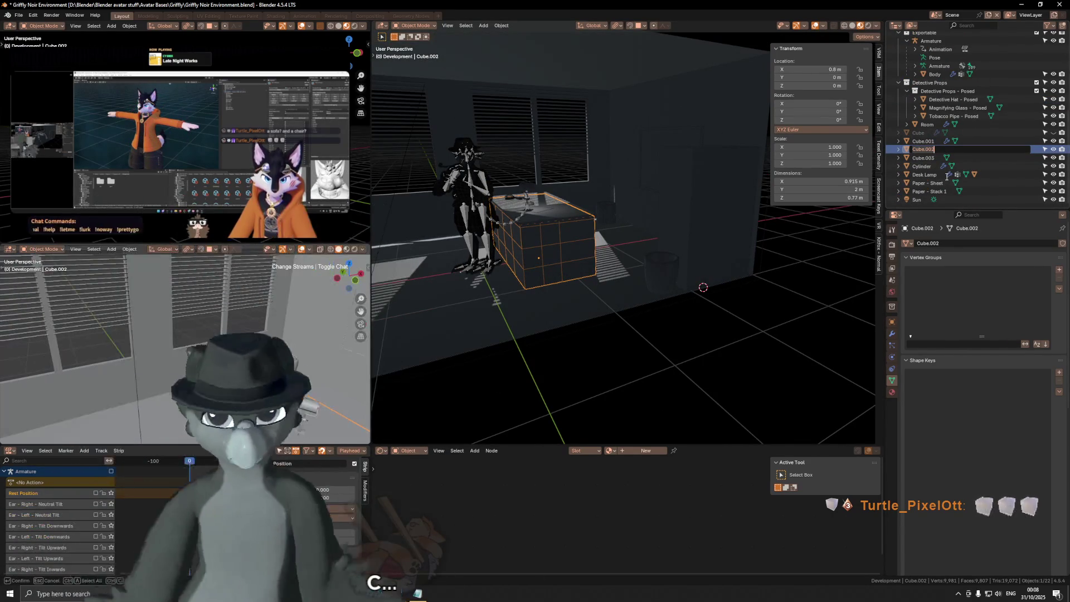
{"action": "type", "text": "Desk"}
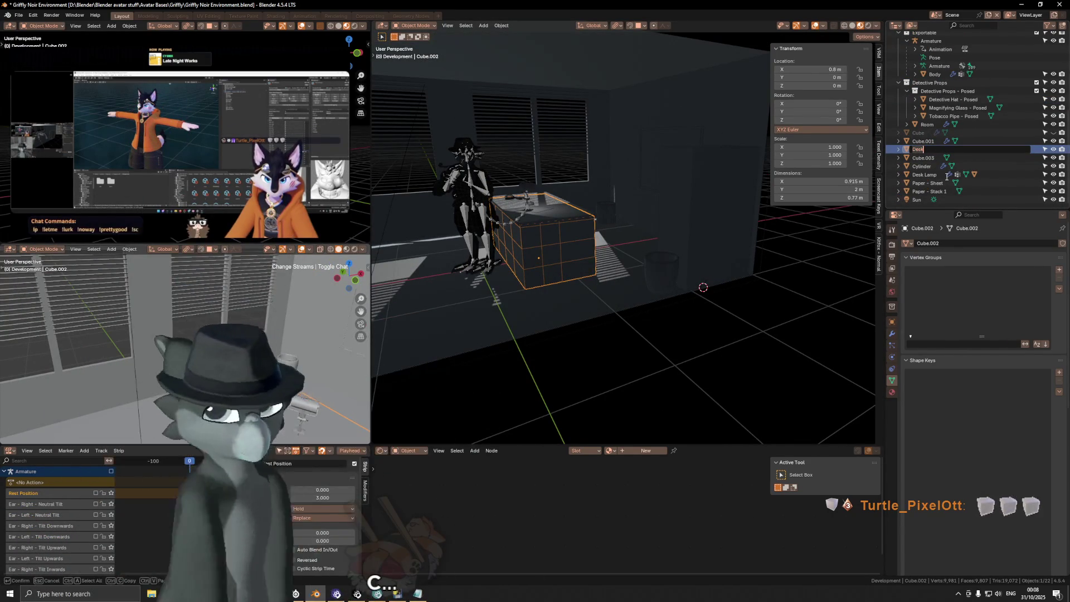
{"action": "key", "text": "Return"}
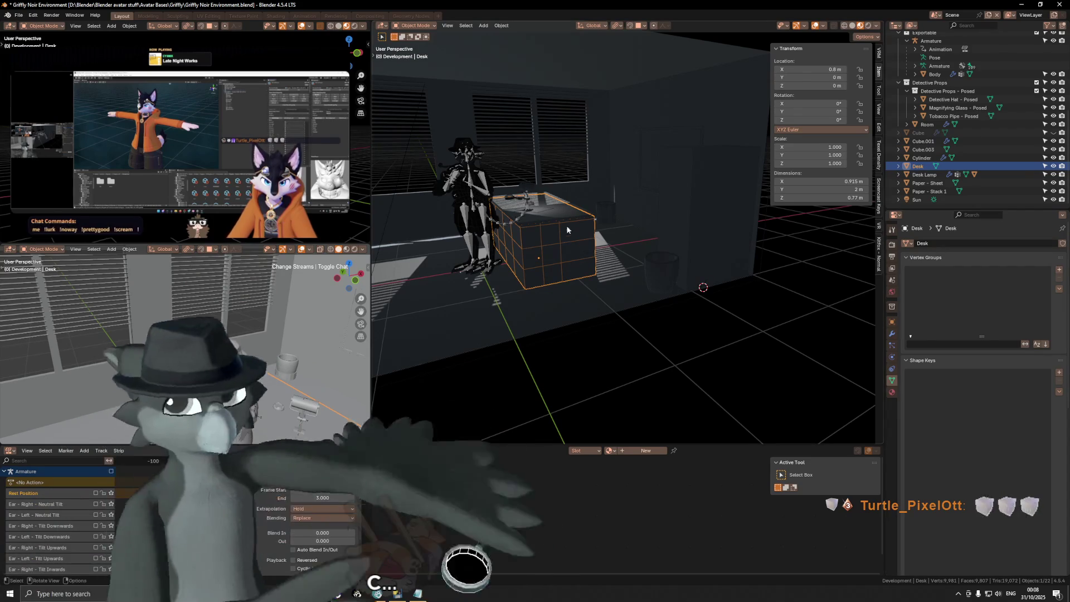
Rename the desk's top slab Cube.003 to 'Desk Top'.
{"action": "left_click", "coordinate": [929, 150]}
{"action": "double_click", "coordinate": [928, 150]}
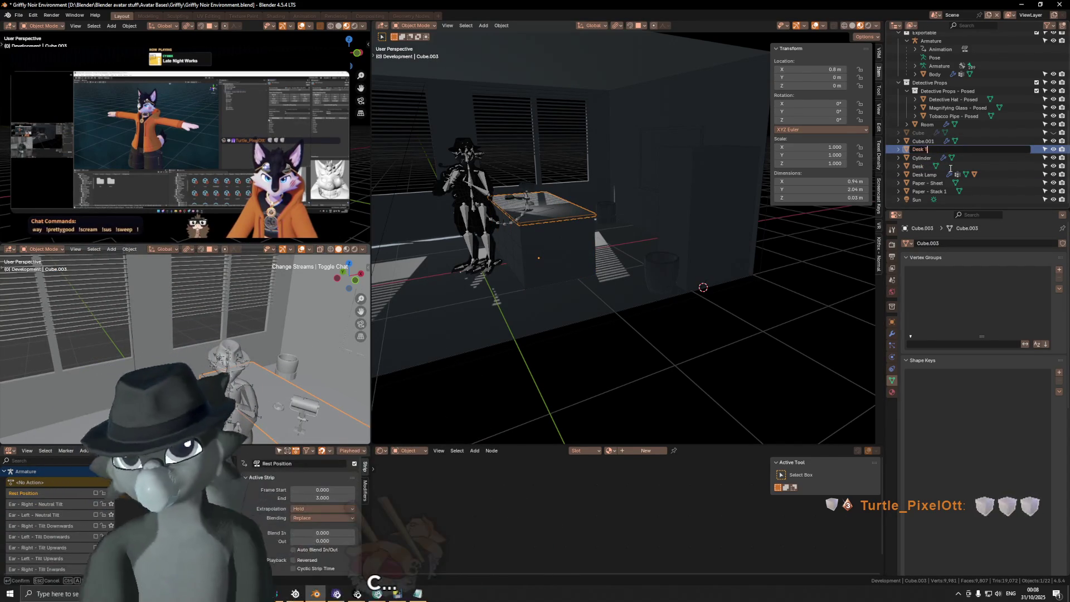
{"action": "key", "text": "Return"}
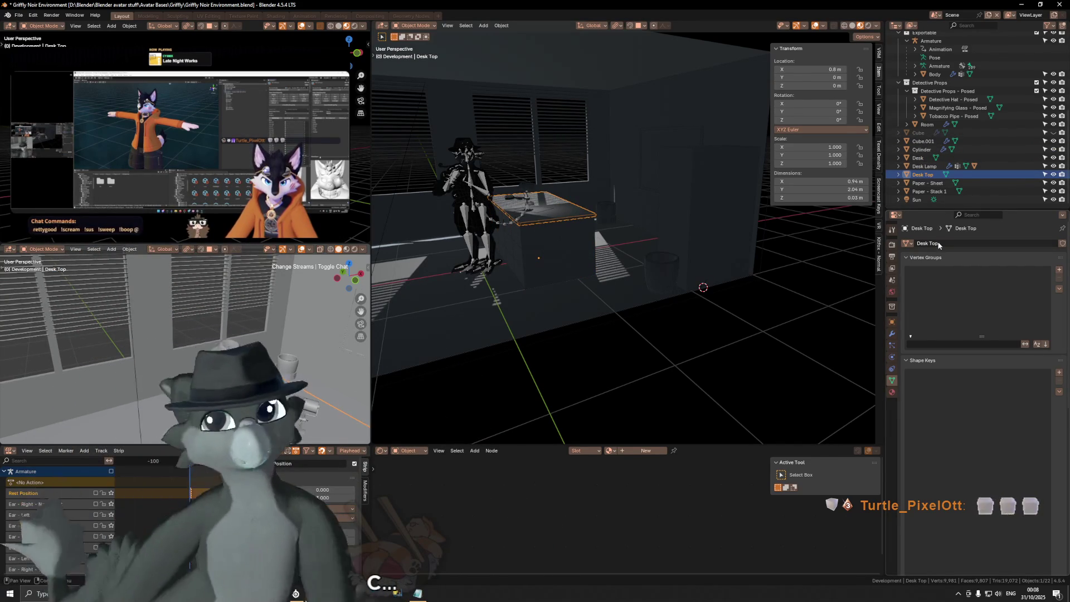
{"action": "scroll", "coordinate": [625, 266], "scroll_direction": "up", "scroll_amount": 3}
{"action": "mouse_move", "coordinate": [557, 246]}
{"action": "middle_mouse_down"}
{"action": "mouse_move", "coordinate": [563, 271]}
{"action": "mouse_move", "coordinate": [587, 248]}
{"action": "mouse_move", "coordinate": [552, 238]}
{"action": "middle_mouse_up"}
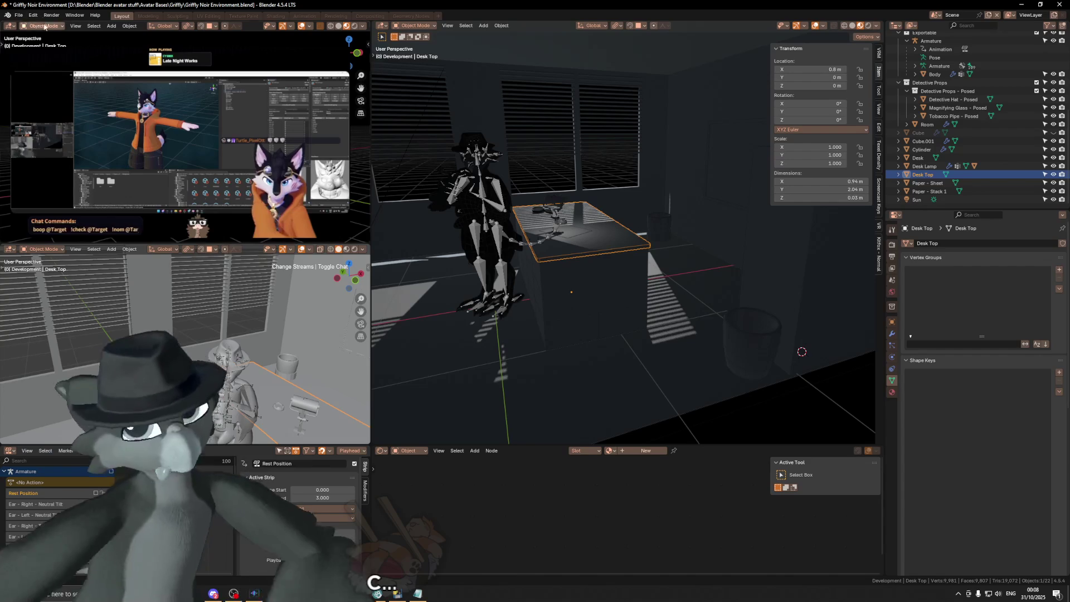
{"action": "left_click", "coordinate": [10, 249]}
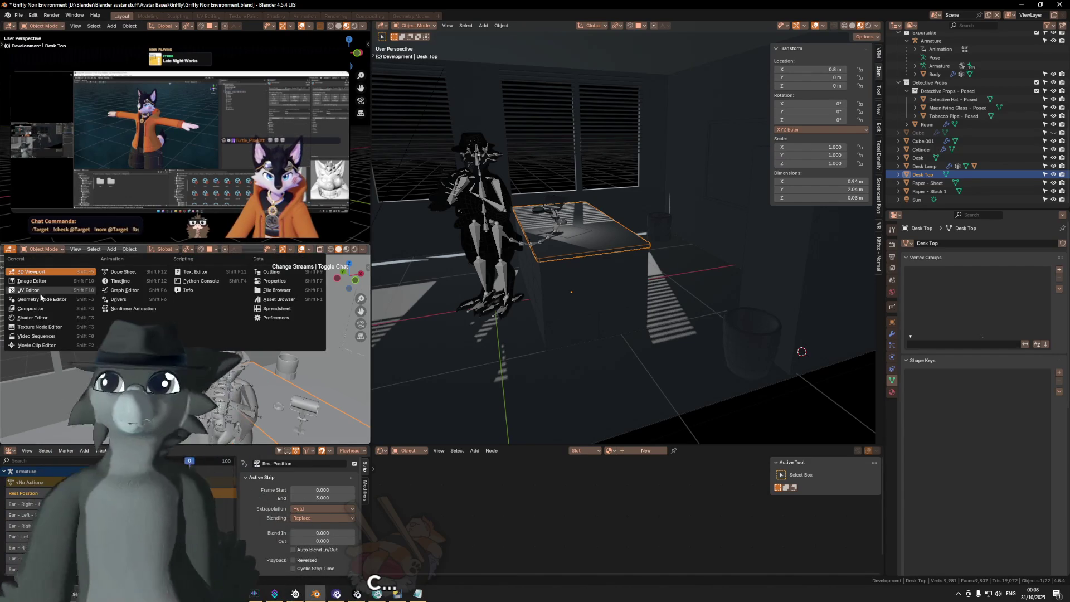
In a Text Editor view, replace the old notes with an "Items for the office" list including Chair and Typewriter.
{"action": "left_click", "coordinate": [200, 273]}
{"action": "scroll", "coordinate": [89, 312], "scroll_direction": "up", "scroll_amount": 2}
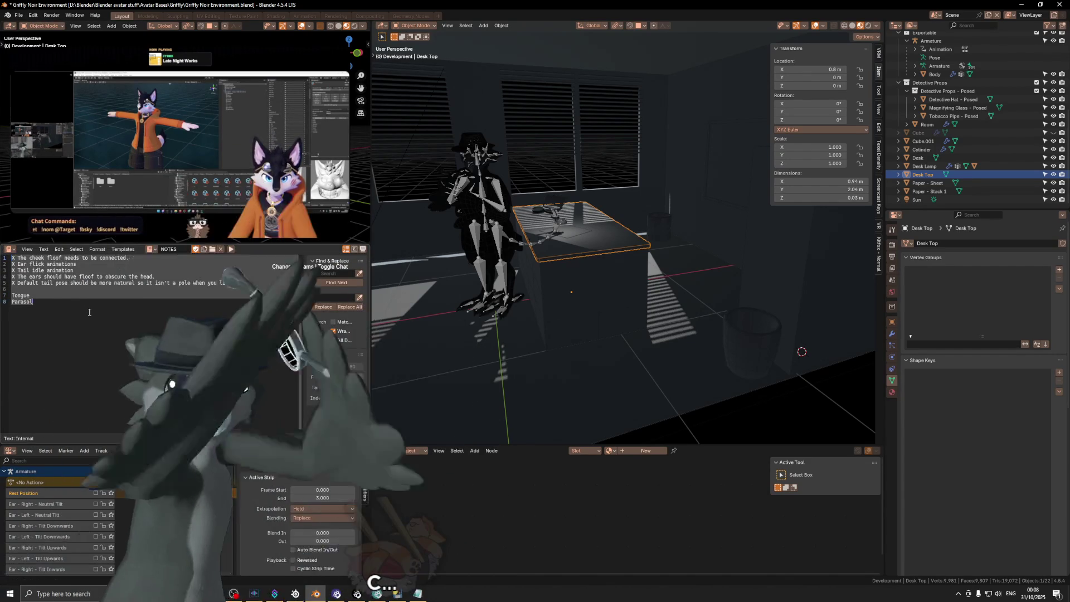
{"action": "key", "text": "ctrl+a"}
{"action": "key", "text": "Delete"}
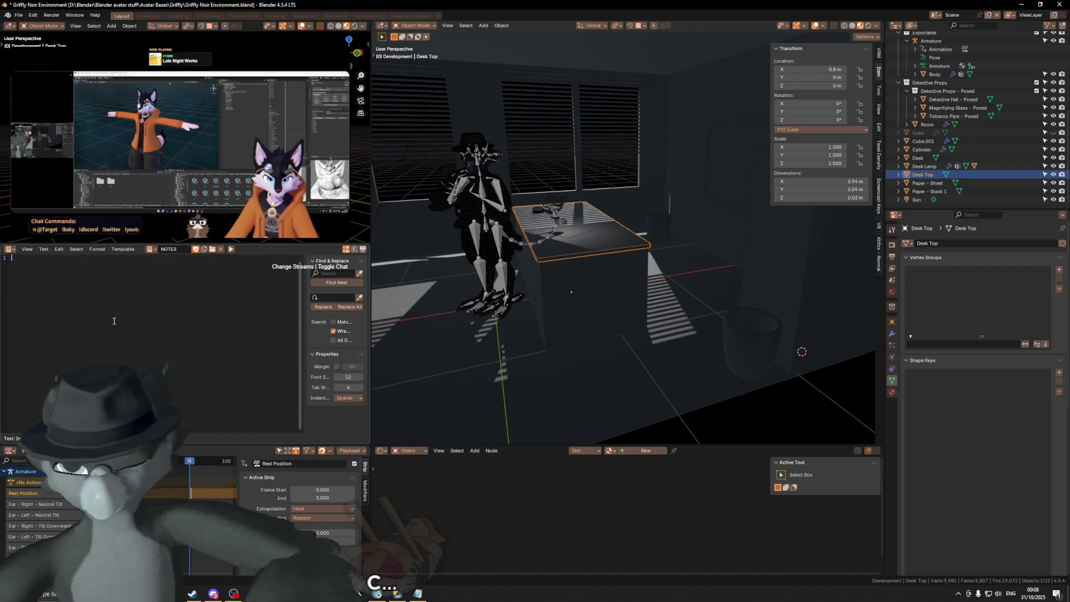
{"action": "type", "text": "Items for the office"}
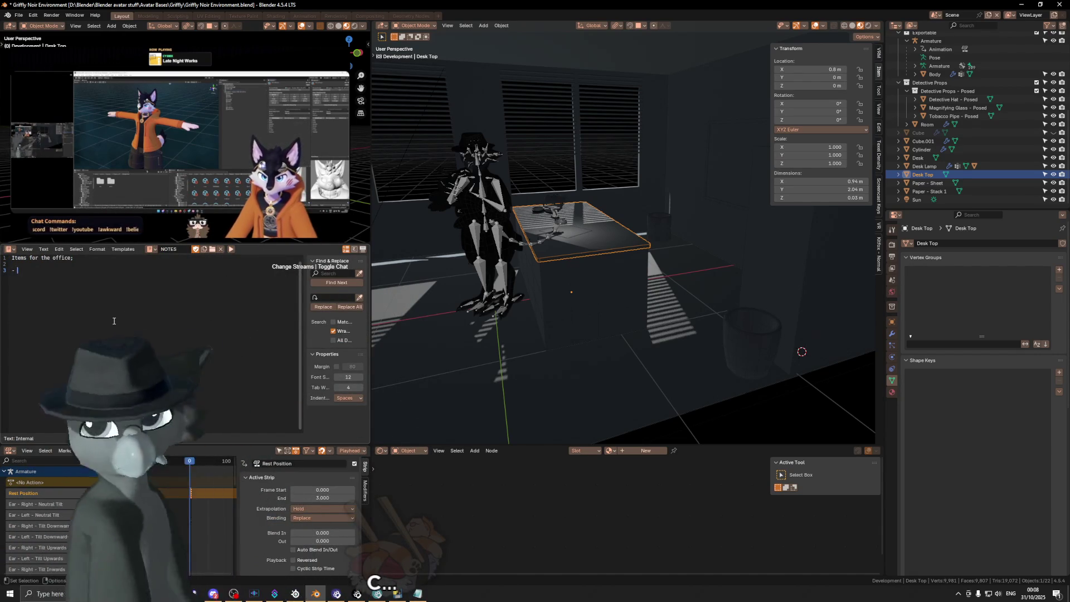
{"action": "type", "text": "Cou"}
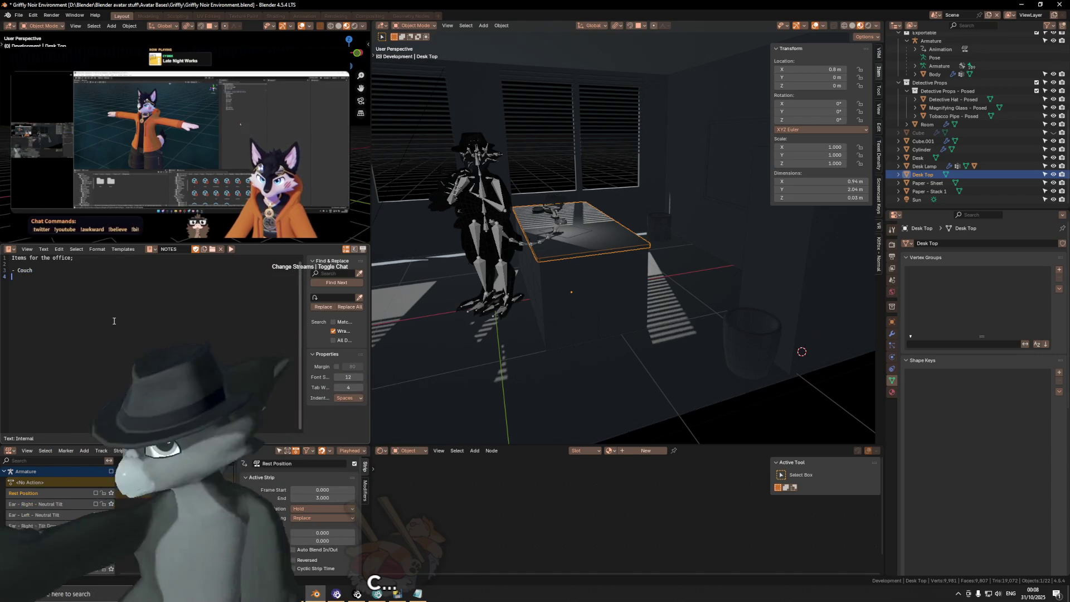
{"action": "type", "text": " Chair"}
{"action": "key", "text": "Return"}
{"action": "type", "text": "- "}
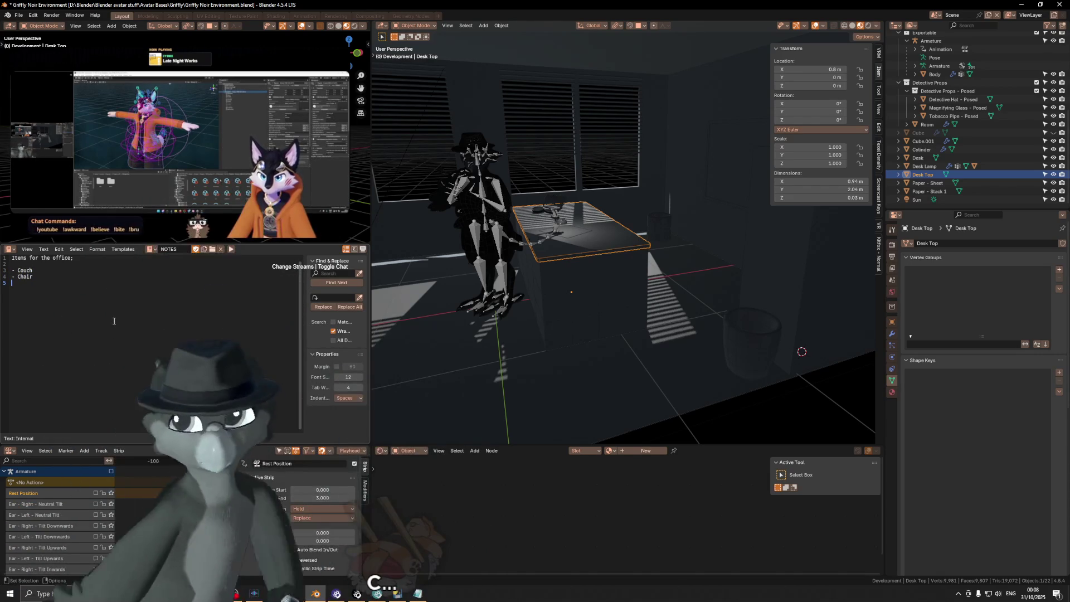
{"action": "type", "text": "Radio"}
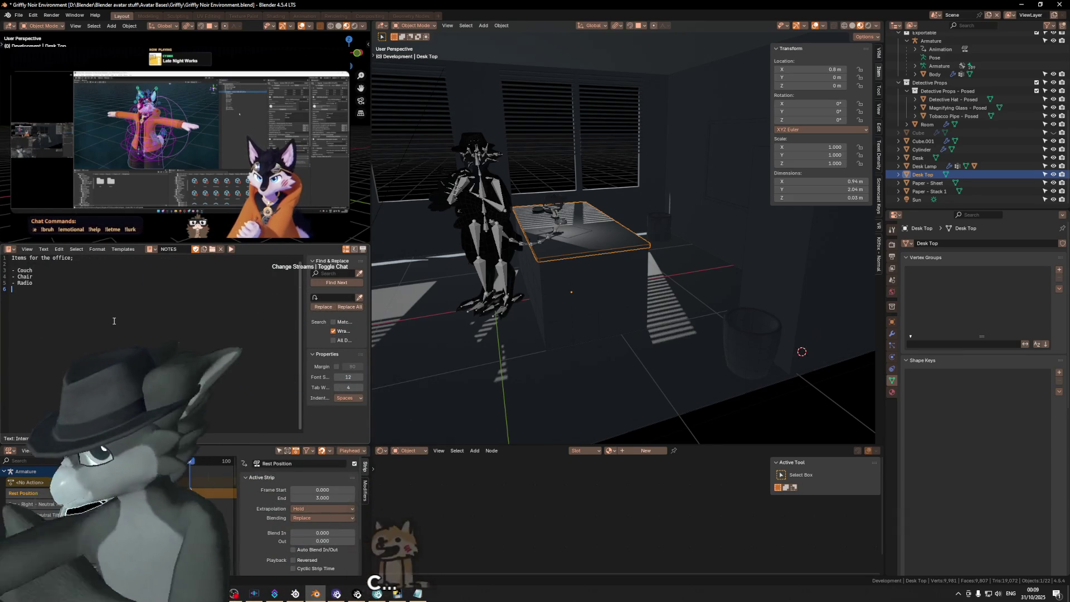
{"action": "type", "text": "- Type"}
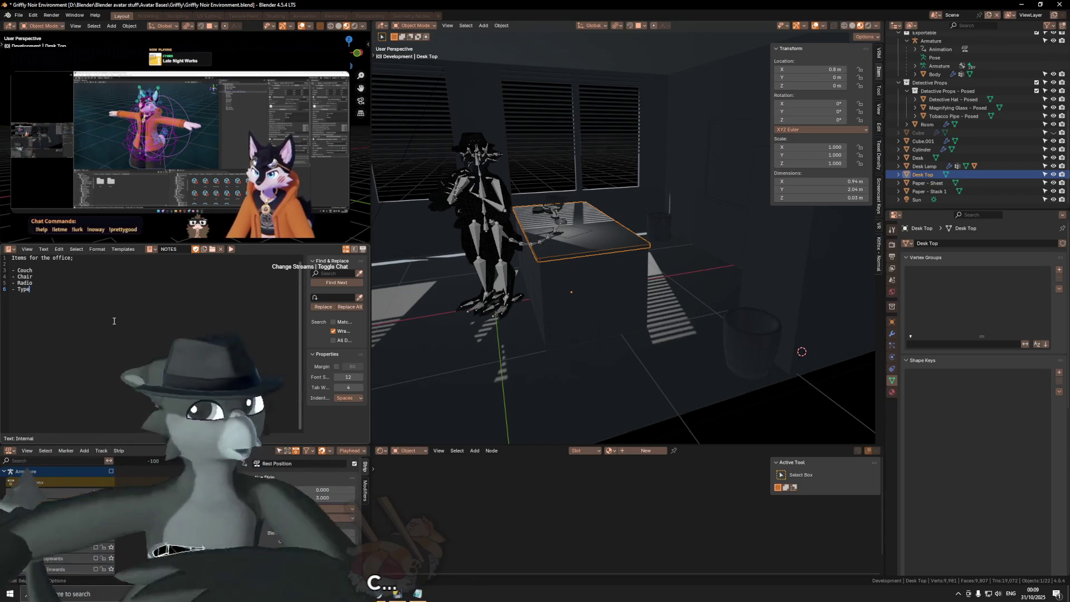
{"action": "type", "text": "writer"}
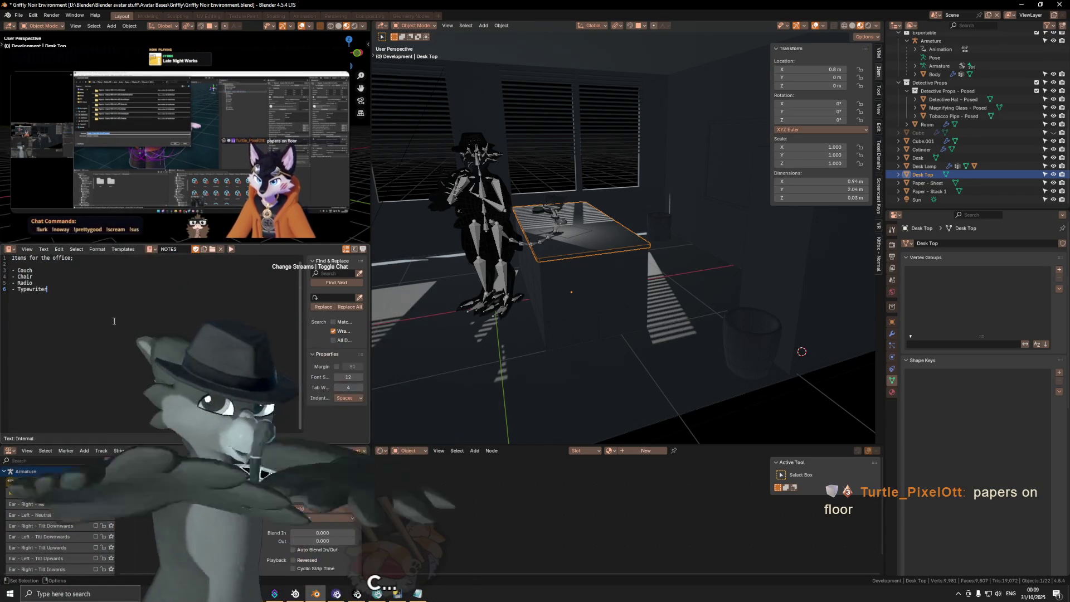
{"action": "key", "text": "Return"}
{"action": "type", "text": "-"}
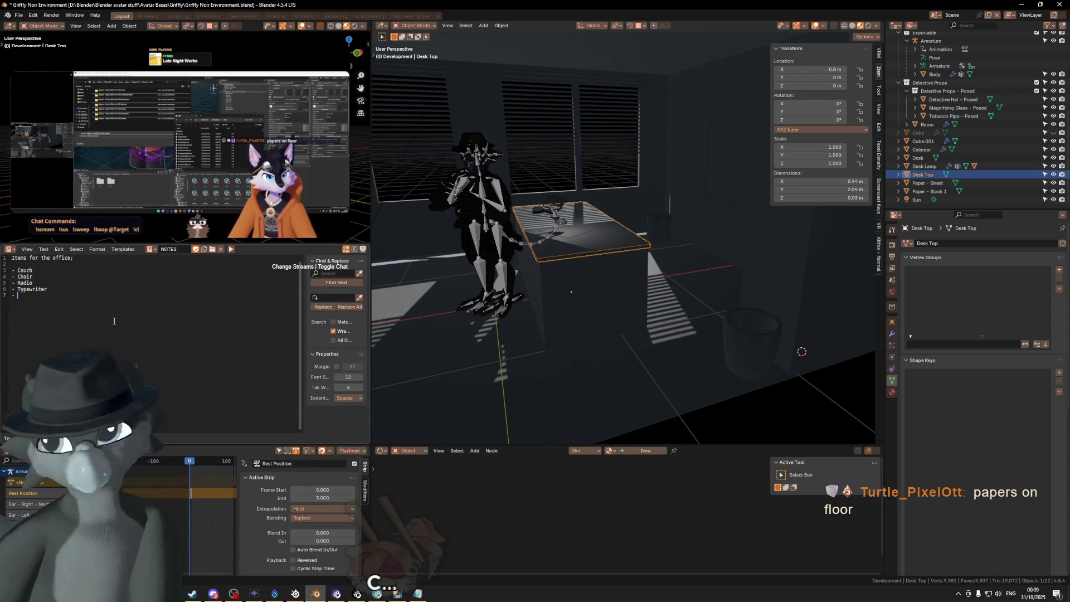
{"action": "key", "text": "Return"}
{"action": "key", "text": "Return"}
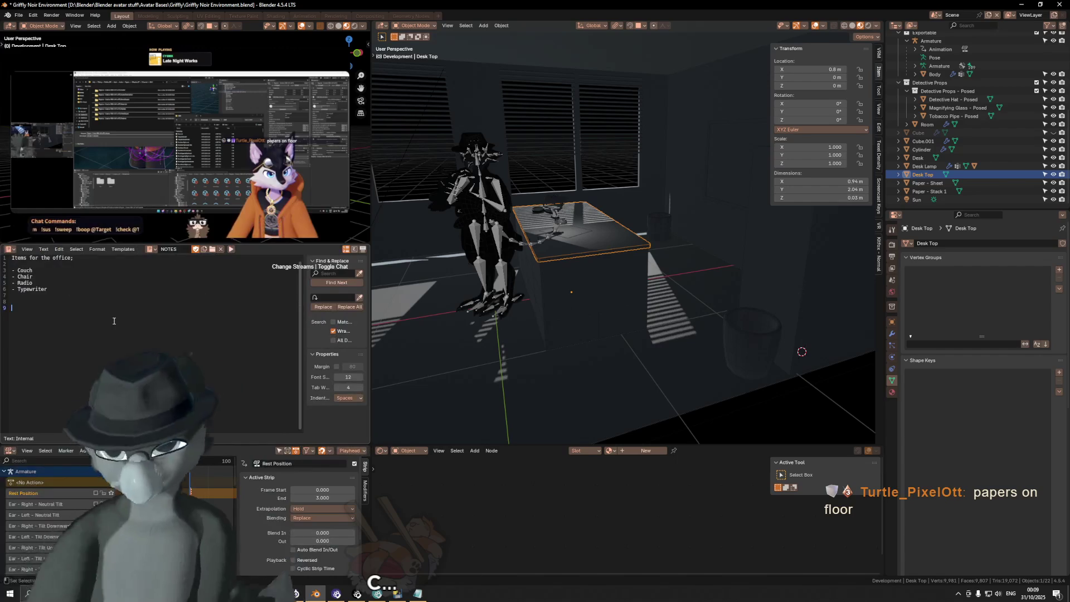
{"action": "key", "text": "Return"}
{"action": "key", "text": "Return"}
{"action": "key", "text": "Return"}
{"action": "key", "text": "Up"}
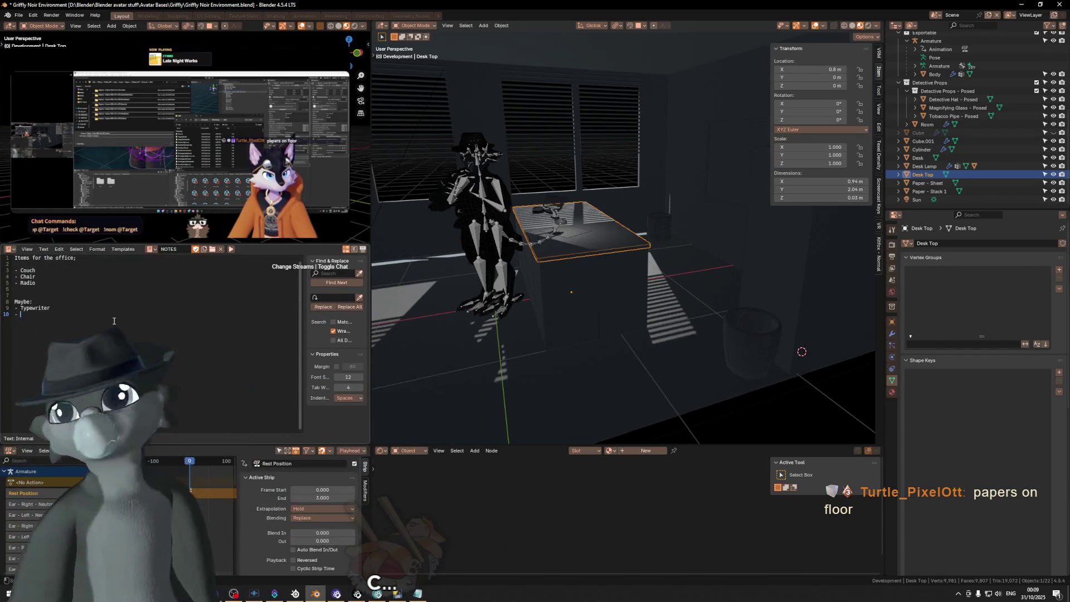
Reword the last Maybe entry from 'fags' to 'Pack of cigarets' and save the .blend file.
{"action": "type", "text": "Papers on floor"}
{"action": "type", "text": "- Pack of cigs"}
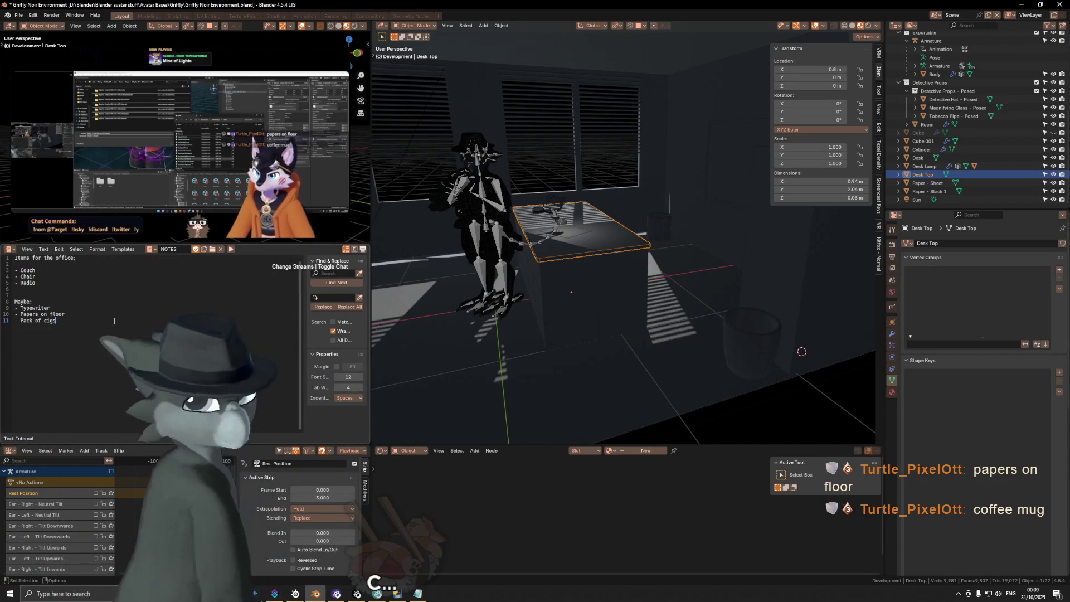
{"action": "key", "text": "BackSpace"}
{"action": "key", "text": "BackSpace"}
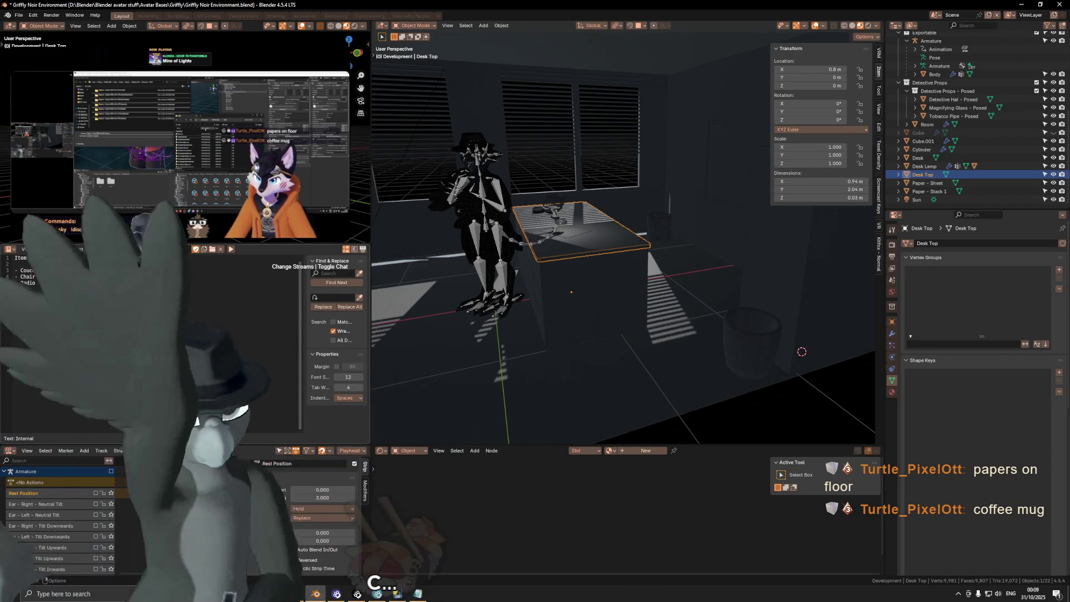
{"action": "key", "text": "BackSpace"}
{"action": "key", "text": "BackSpace"}
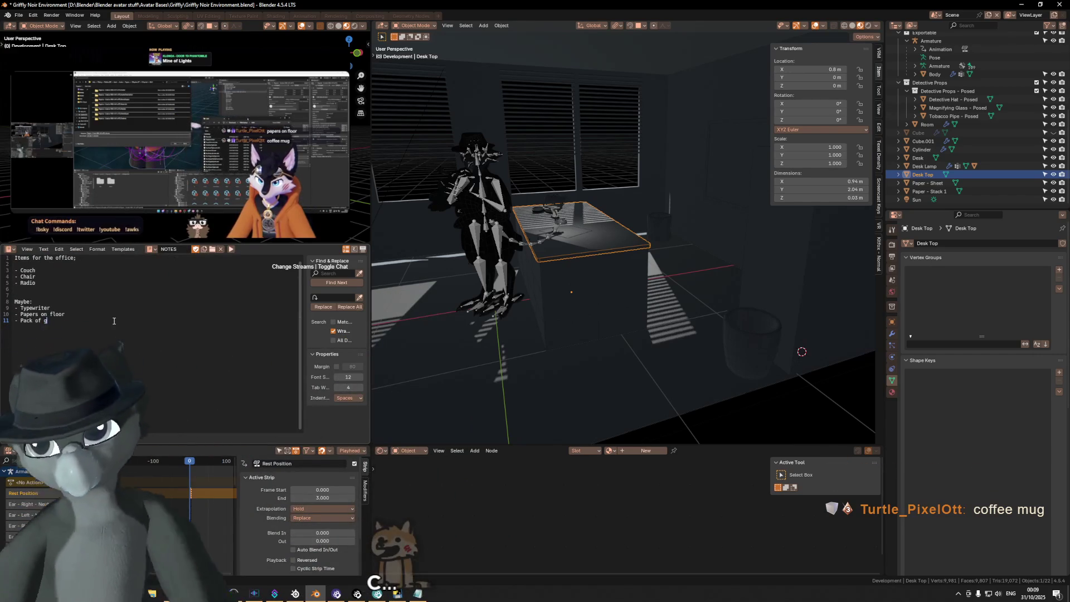
{"action": "key", "text": "BackSpace"}
{"action": "type", "text": "fags"}
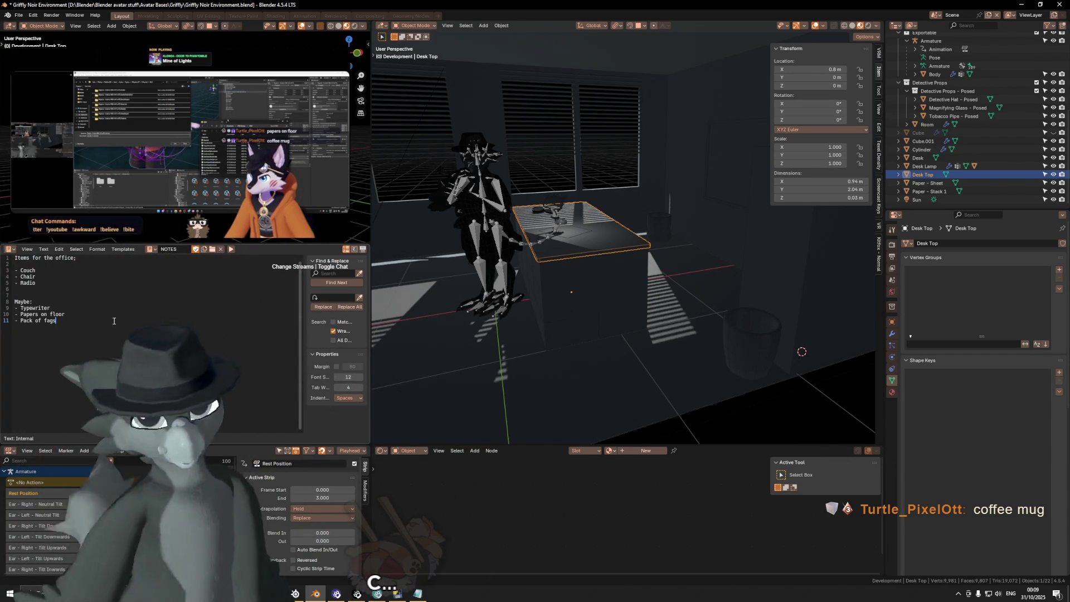
{"action": "double_click", "coordinate": [113, 321]}
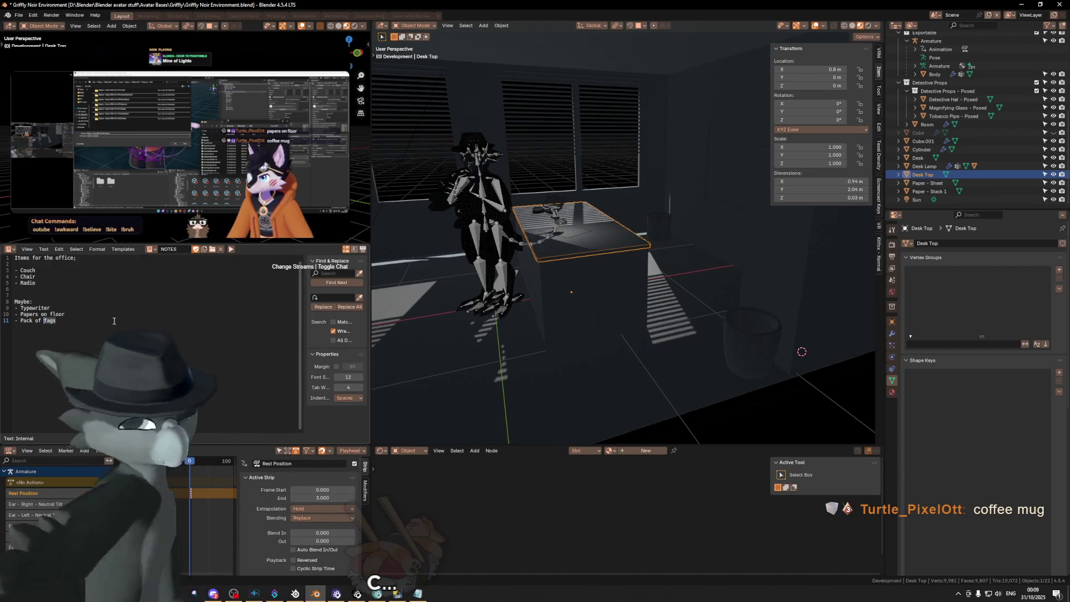
{"action": "type", "text": "cig"}
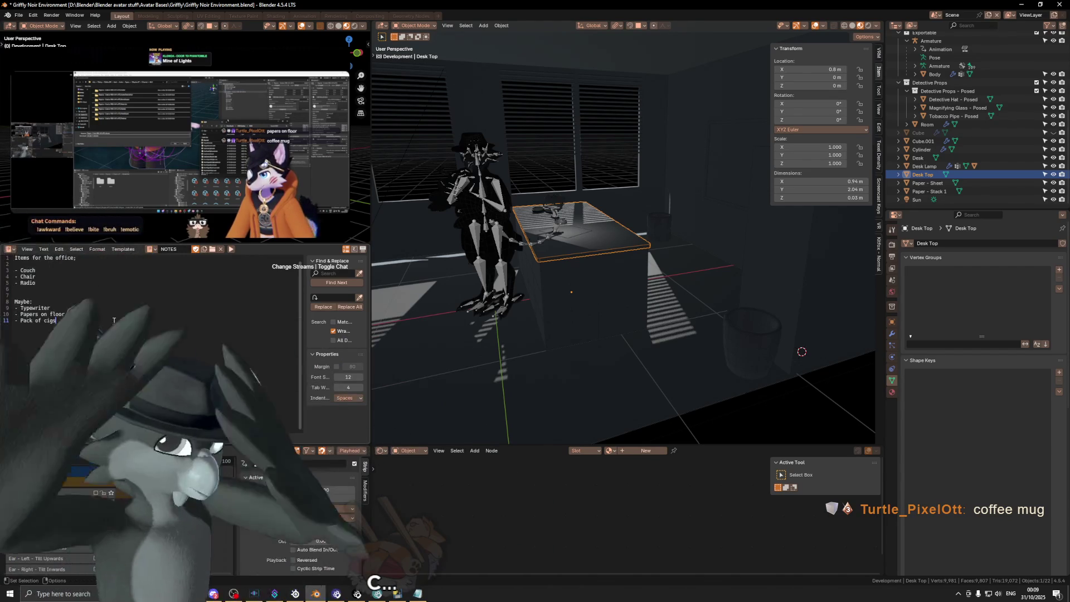
{"action": "type", "text": "s"}
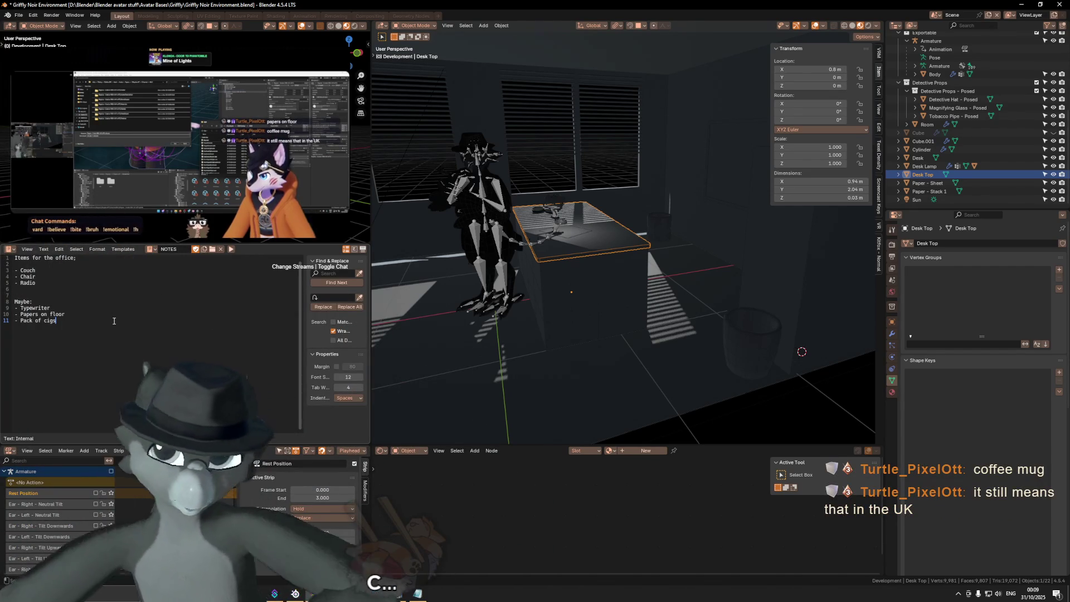
{"action": "key", "text": "BackSpace"}
{"action": "key", "text": "BackSpace"}
{"action": "key", "text": "BackSpace"}
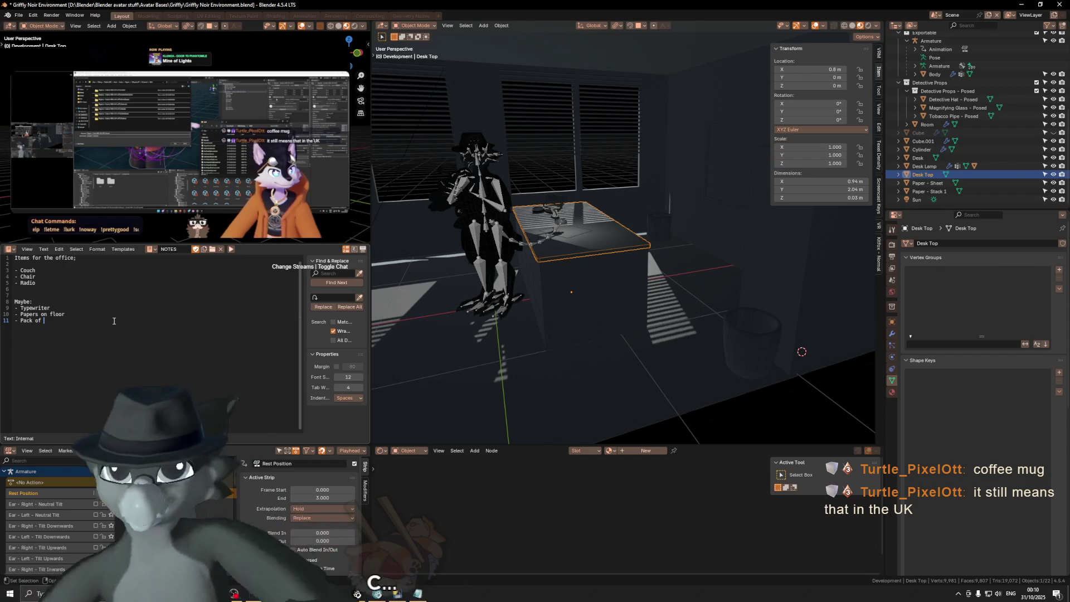
{"action": "type", "text": "fags"}
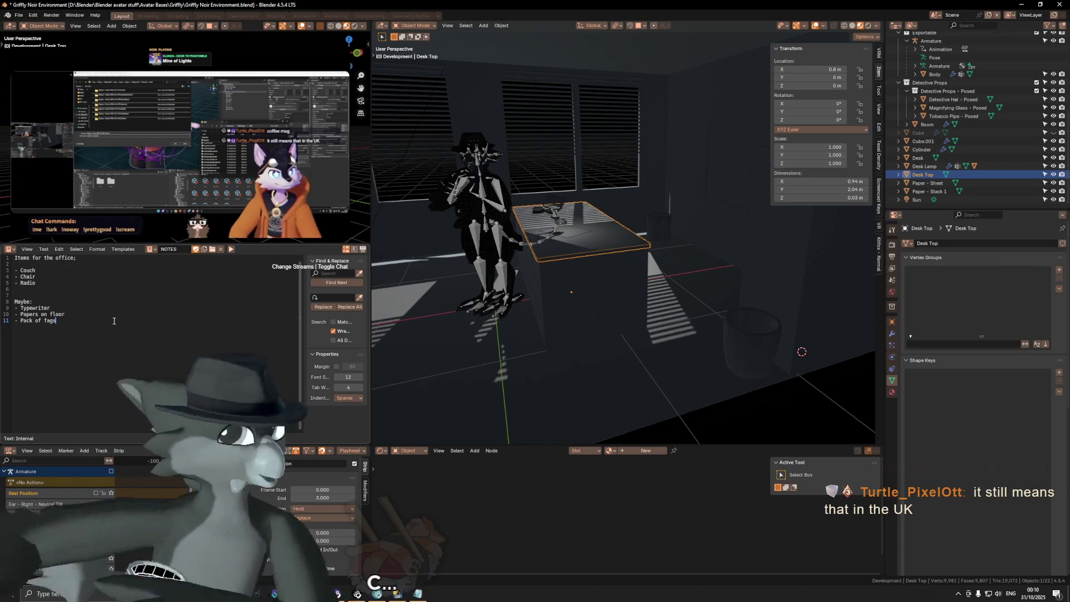
{"action": "key", "text": "Return"}
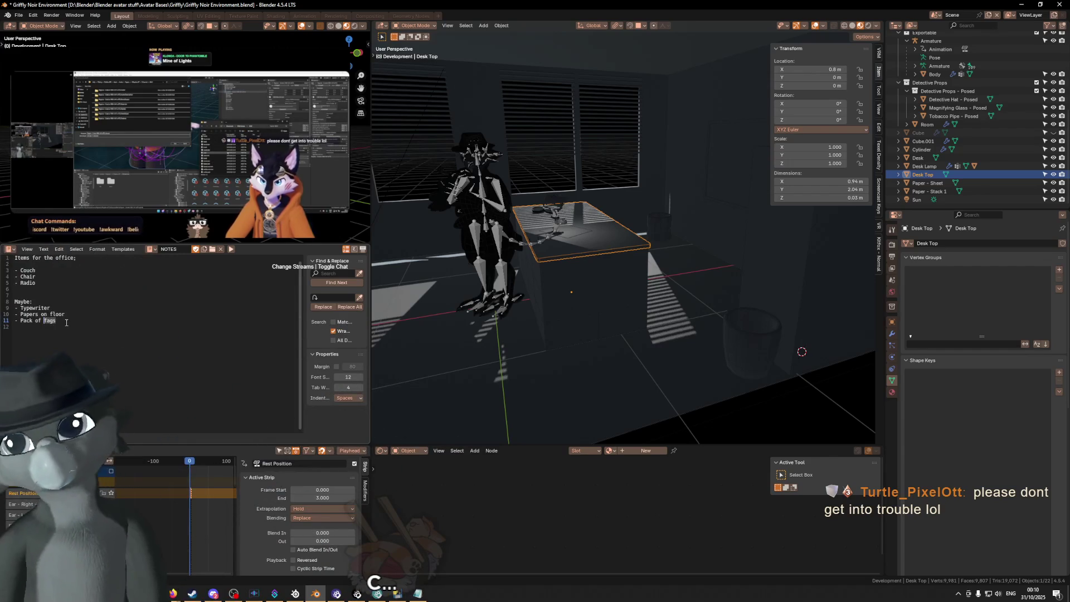
{"action": "type", "text": "cig"}
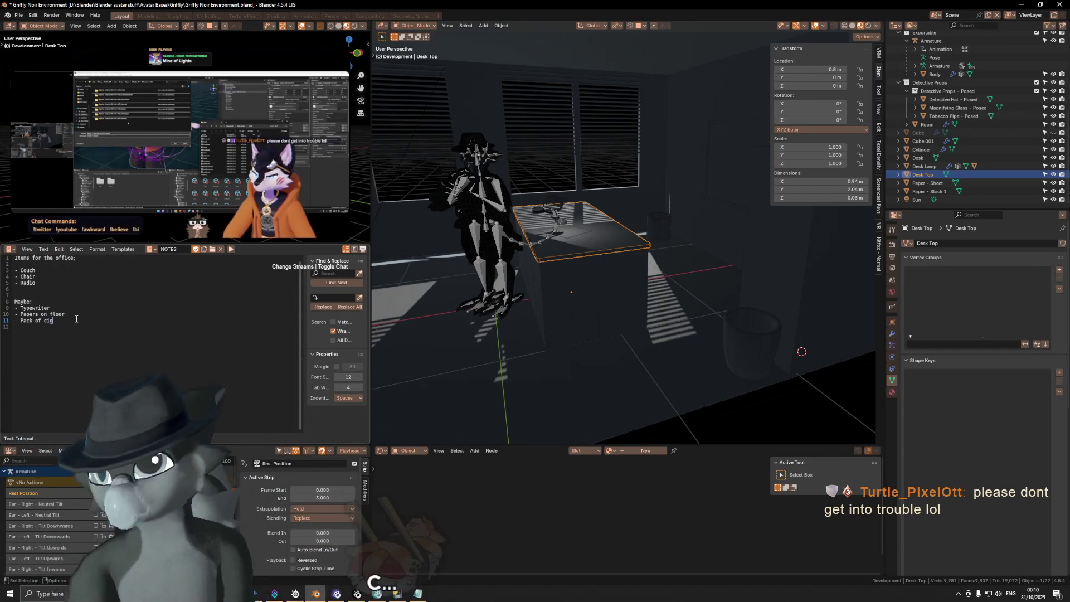
{"action": "type", "text": "arets"}
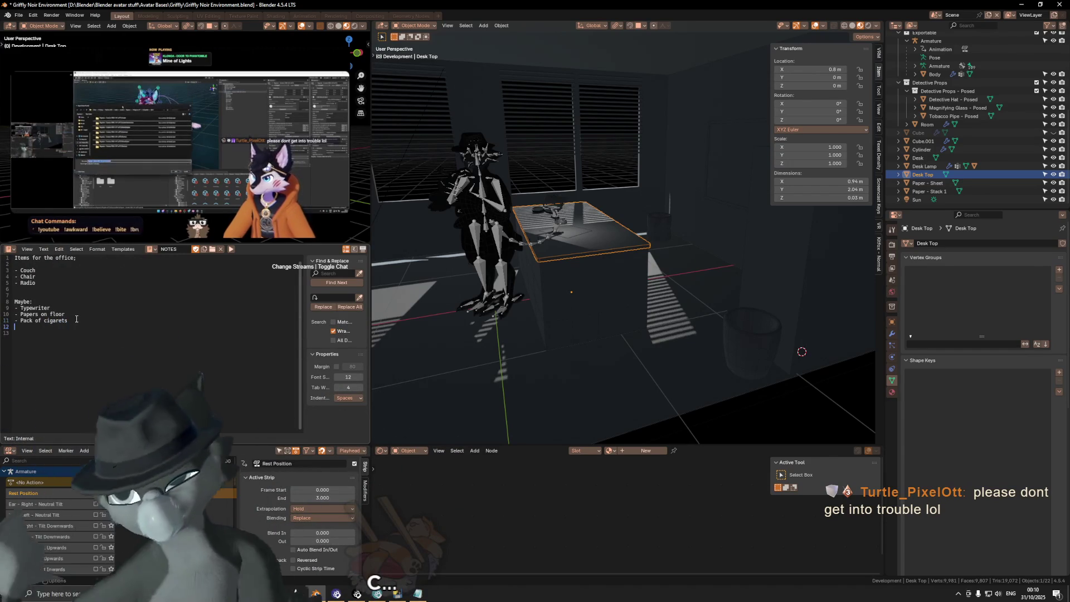
{"action": "mouse_move", "coordinate": [628, 248]}
{"action": "middle_mouse_down"}
{"action": "mouse_move", "coordinate": [580, 258]}
{"action": "mouse_move", "coordinate": [617, 255]}
{"action": "middle_mouse_up"}
{"action": "key", "text": "ctrl+s"}
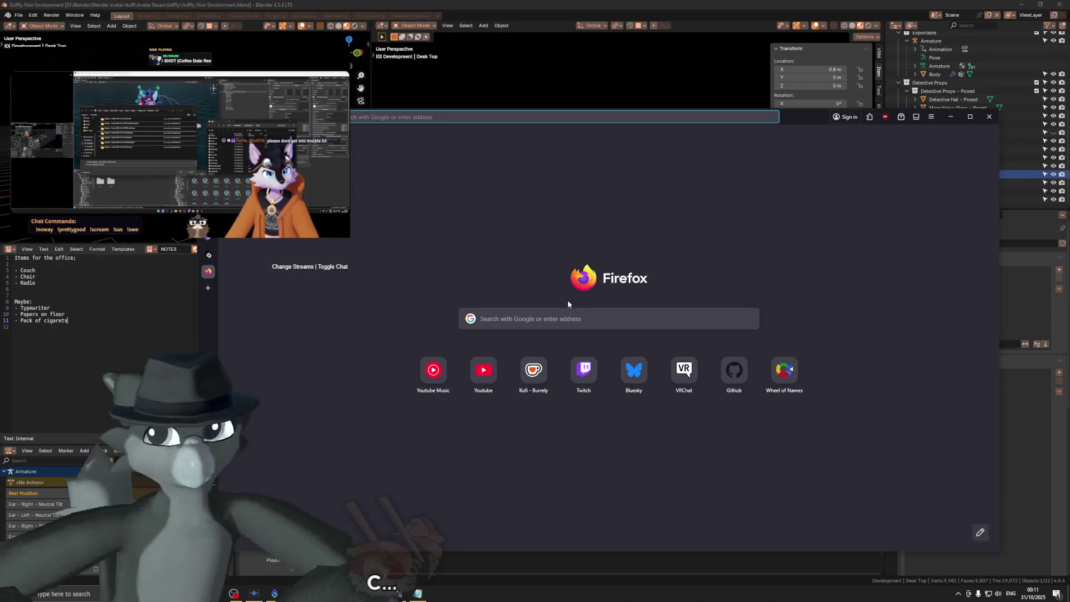
Search Firefox for 'when did ballpoint pens get invented', then switch back to Blender.
{"action": "type", "text": "when did ball"}
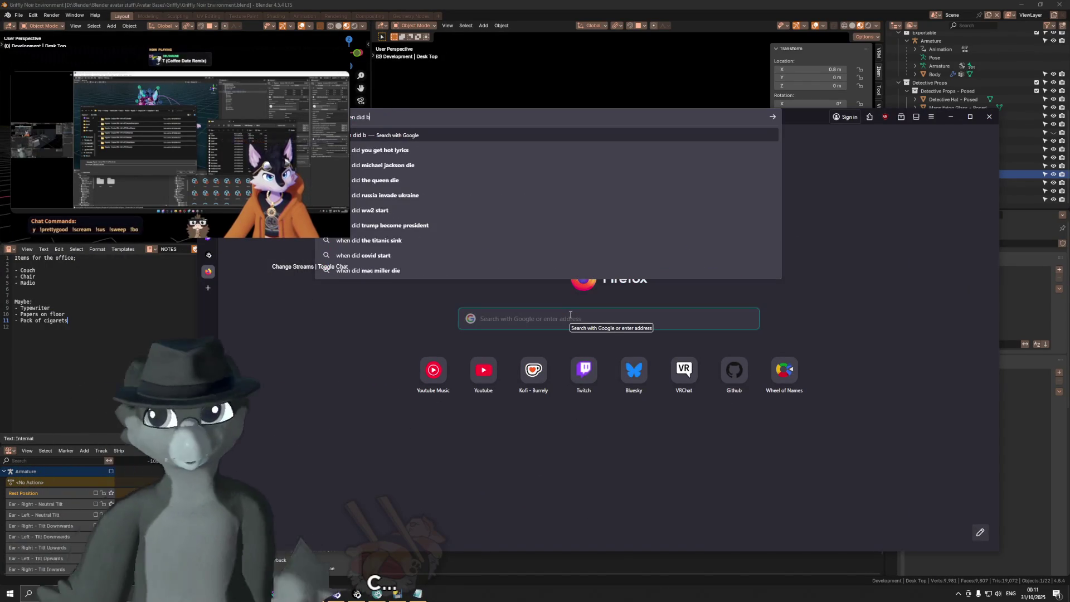
{"action": "type", "text": "poi"}
{"action": "type", "text": "pens get invented"}
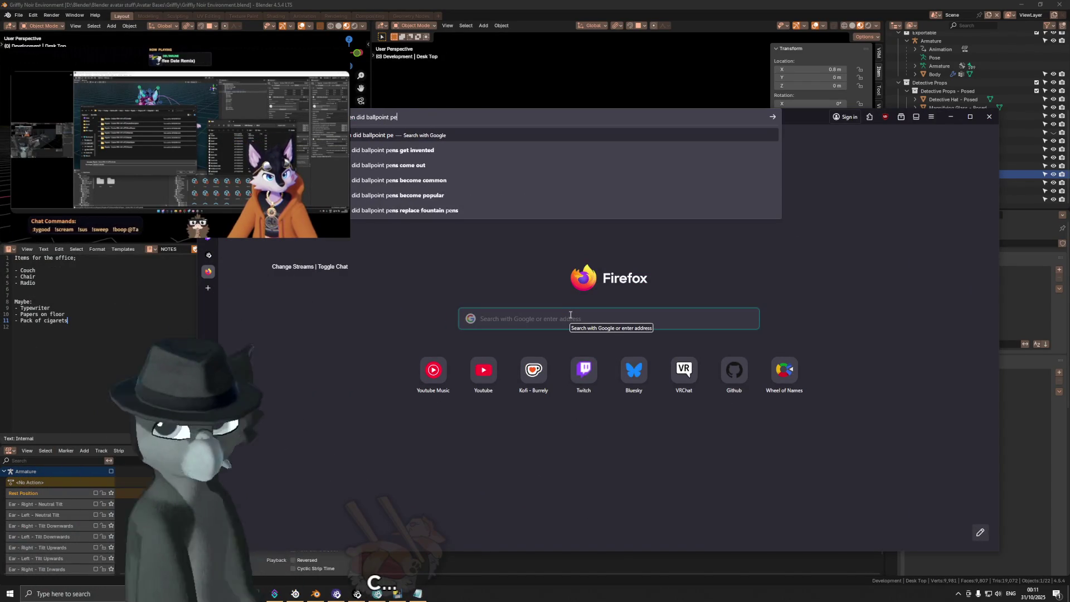
{"action": "key", "text": "Return"}
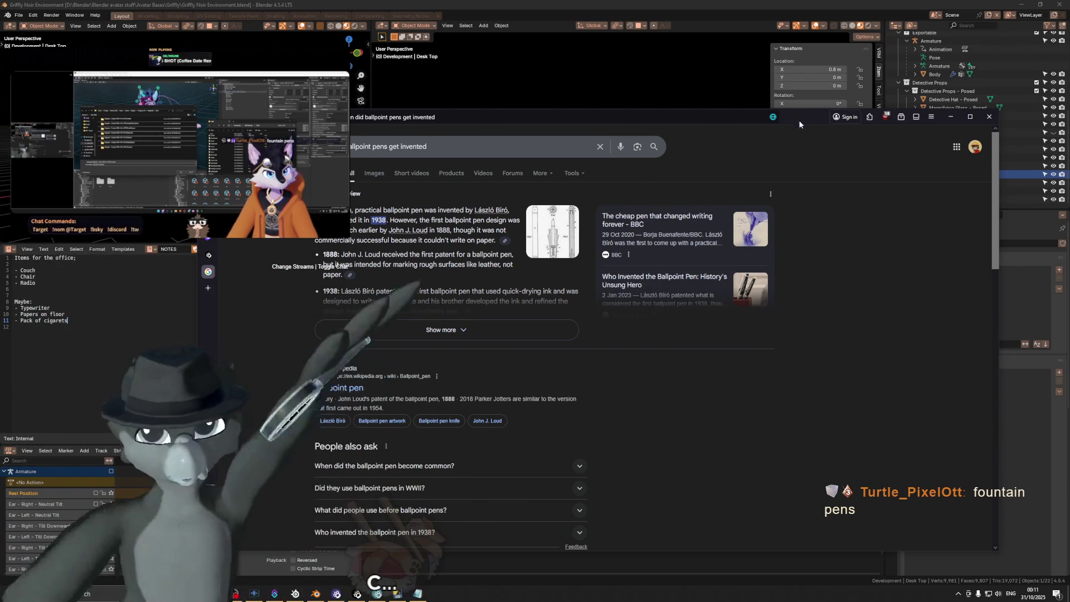
{"action": "key", "text": "alt+Tab"}
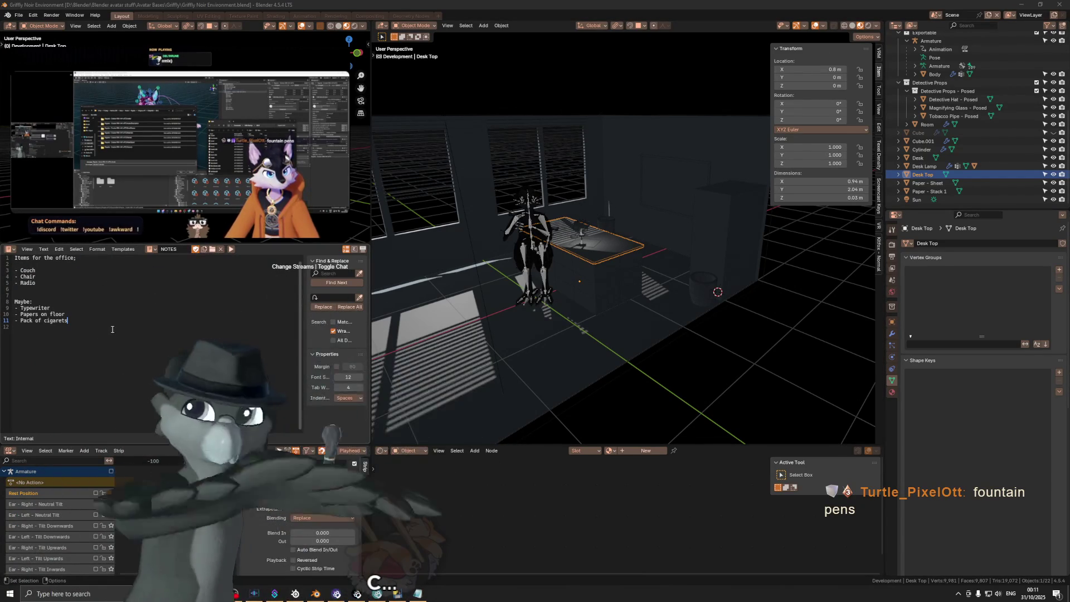
Add lines '- Pencils / Fountain Pens', '- Paperclips', '- Staplers' and '- Camera' below Pack of cigarets.
{"action": "key", "text": "Return"}
{"action": "type", "text": "- "}
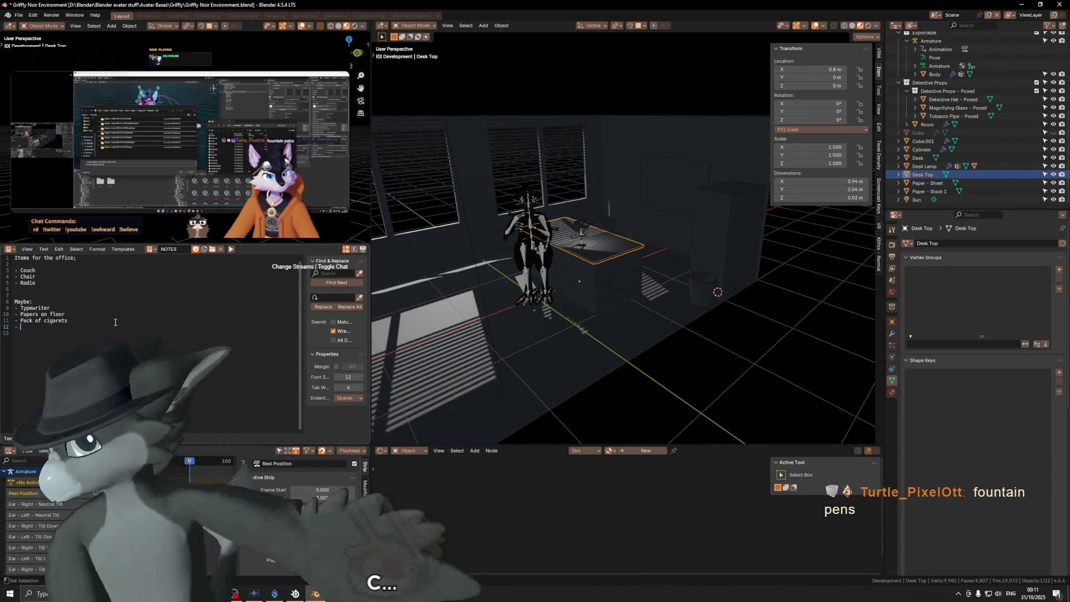
{"action": "type", "text": "Pencils"}
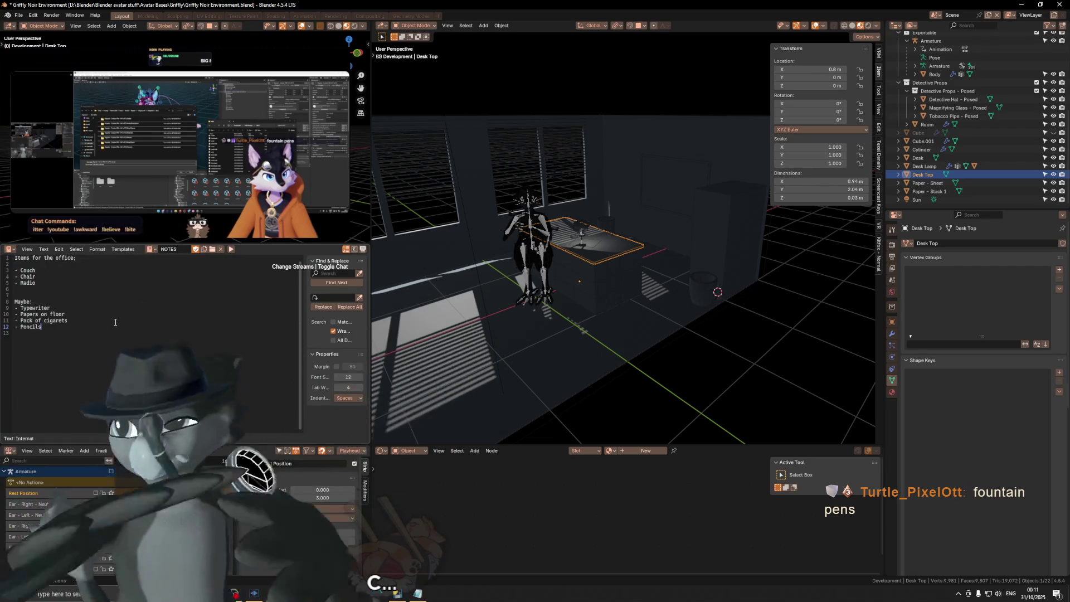
{"action": "type", "text": " / Fountain "}
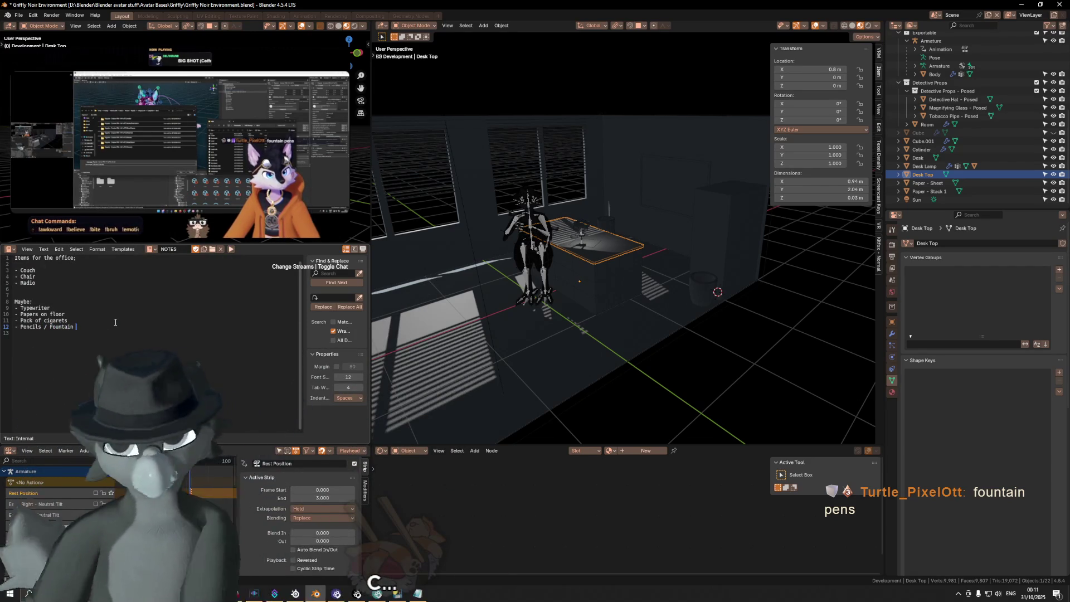
{"action": "type", "text": "Pens"}
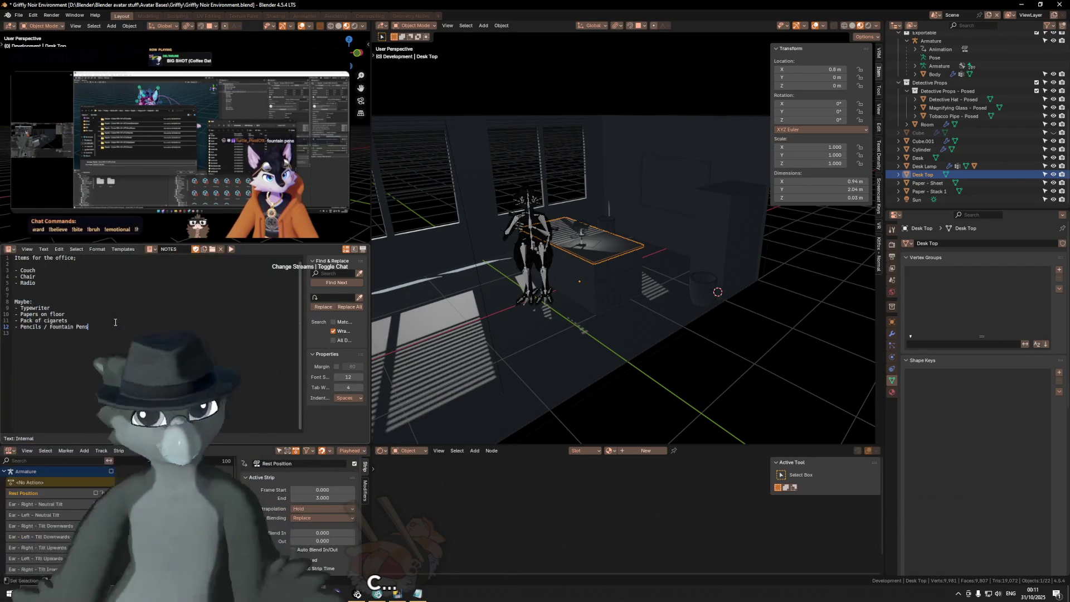
{"action": "key", "text": "Return"}
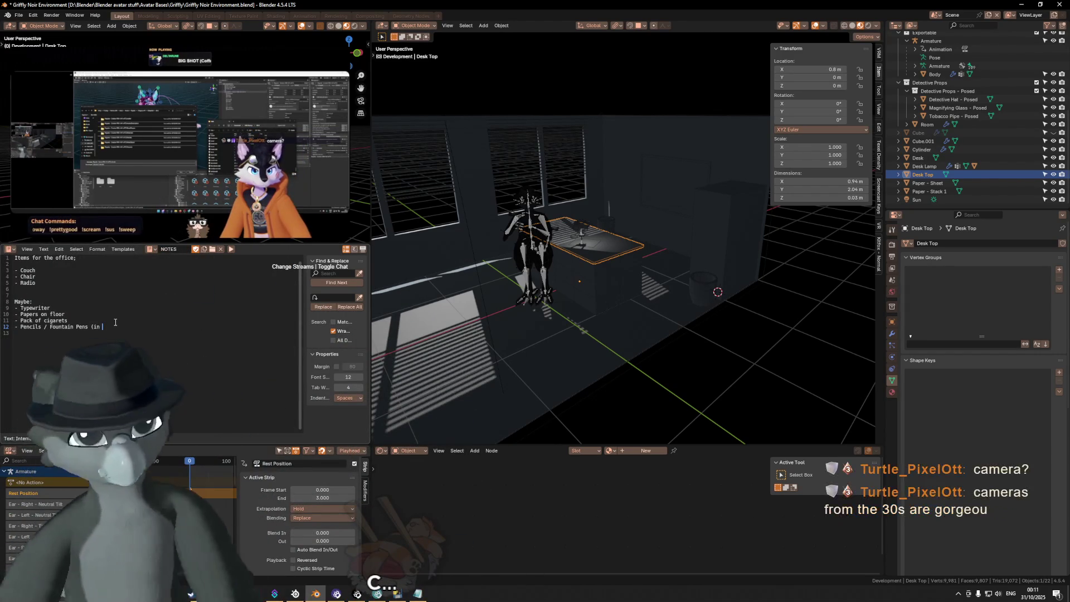
{"action": "type", "text": "- Paperd"}
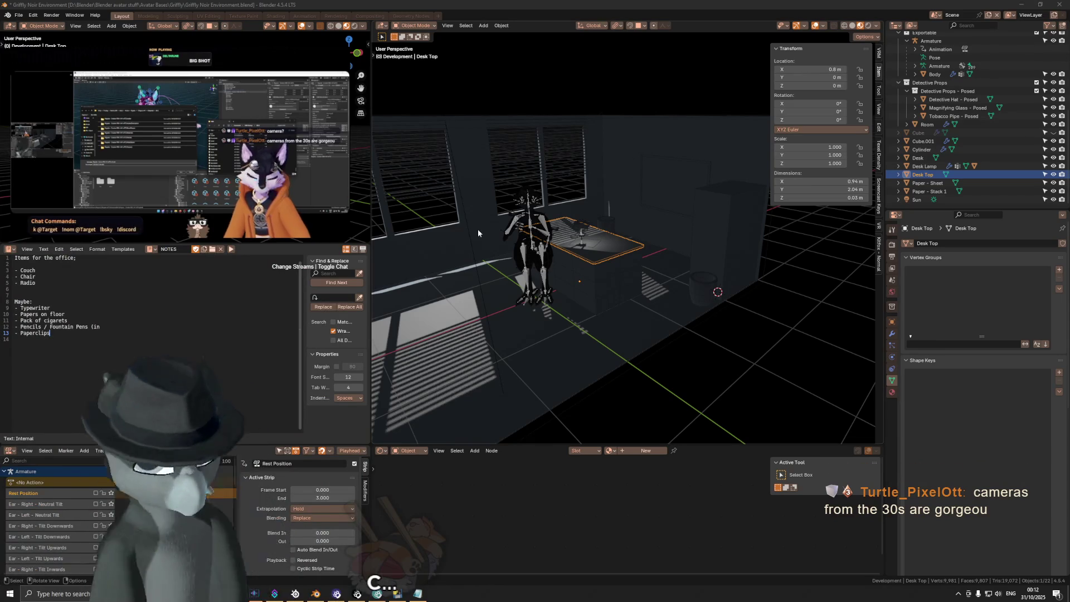
{"action": "left_click", "coordinate": [84, 338]}
{"action": "type", "text": "- Staple"}
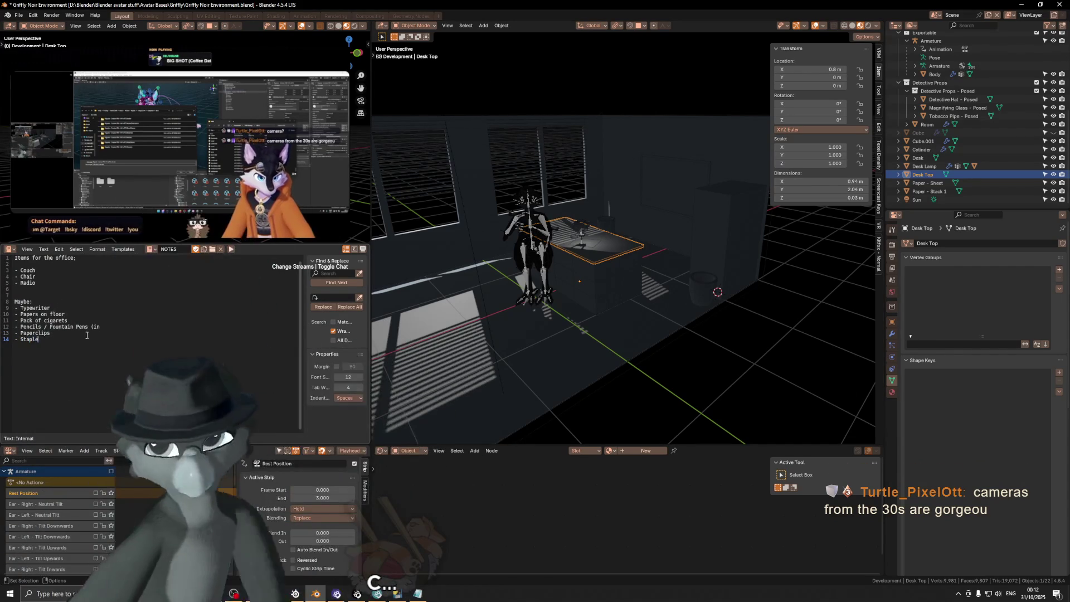
{"action": "type", "text": "rs"}
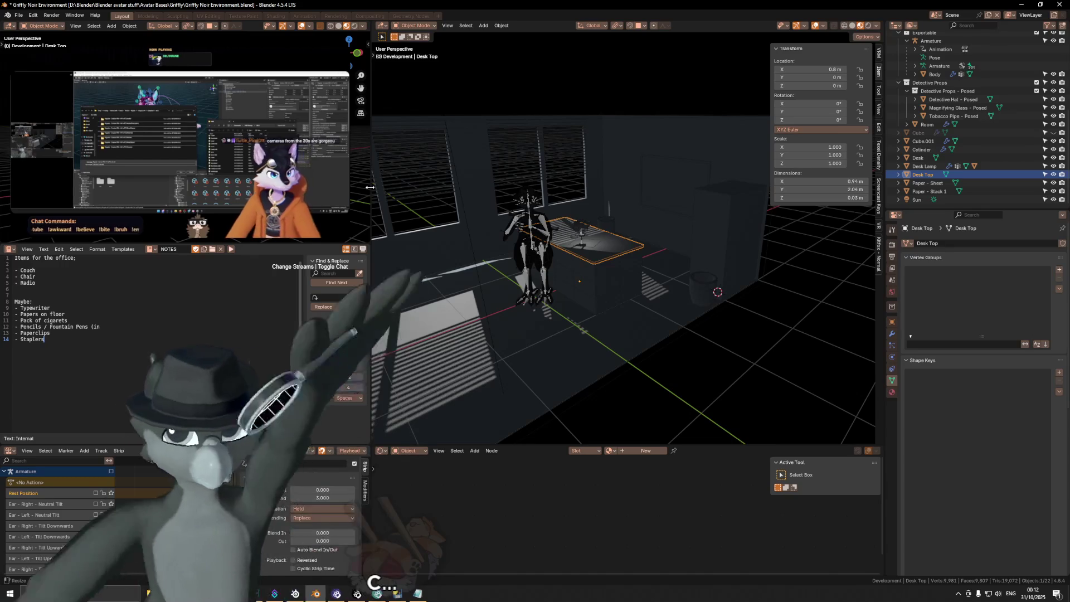
{"action": "key", "text": "Return"}
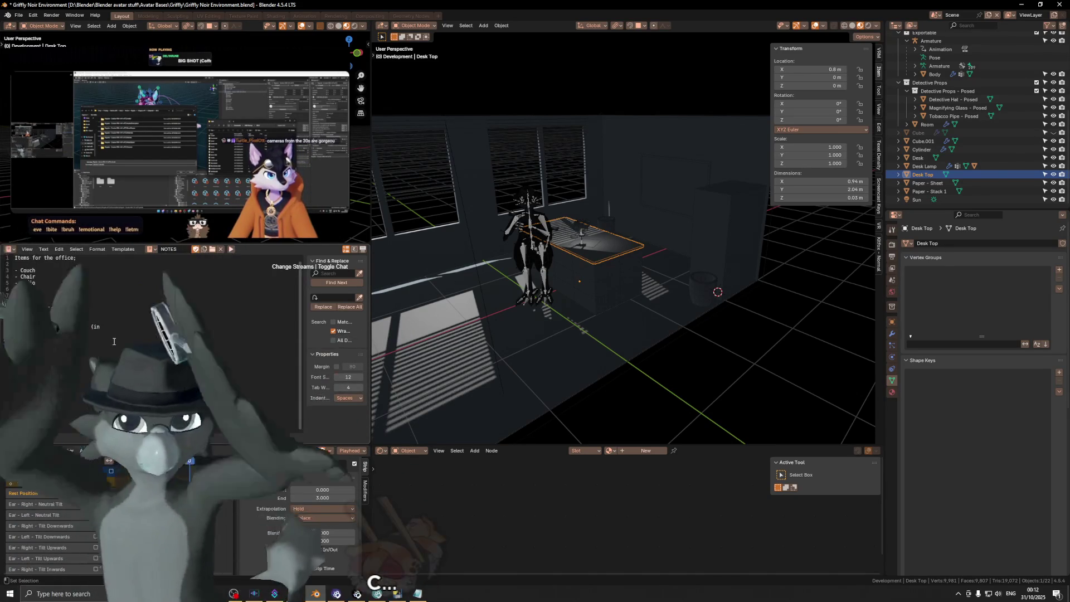
{"action": "type", "text": "Camera"}
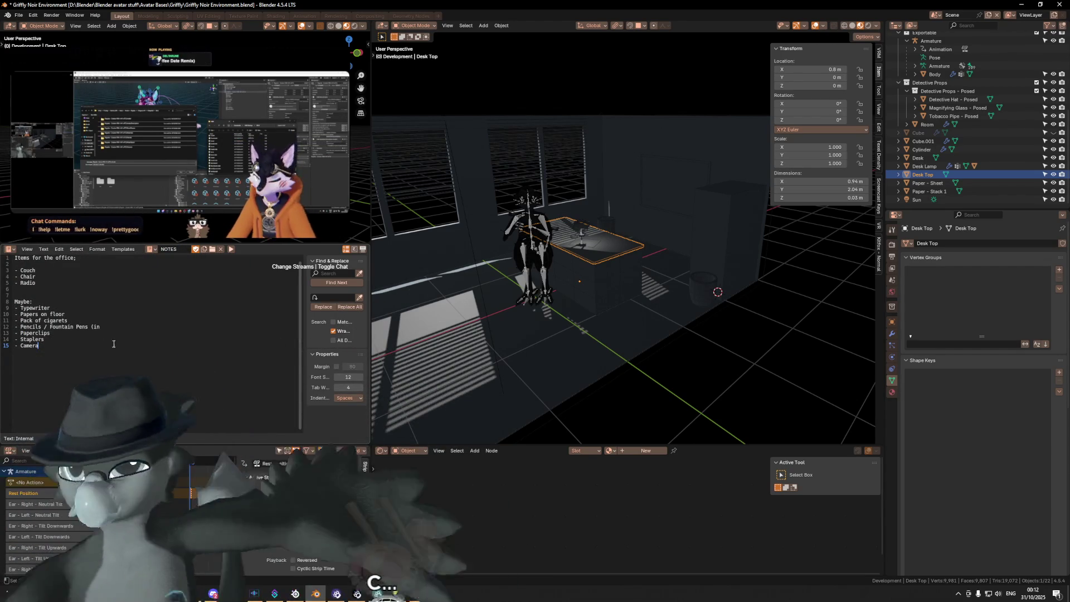
{"action": "left_click_drag", "start_coordinate": [111, 353], "coordinate": [15, 332]}
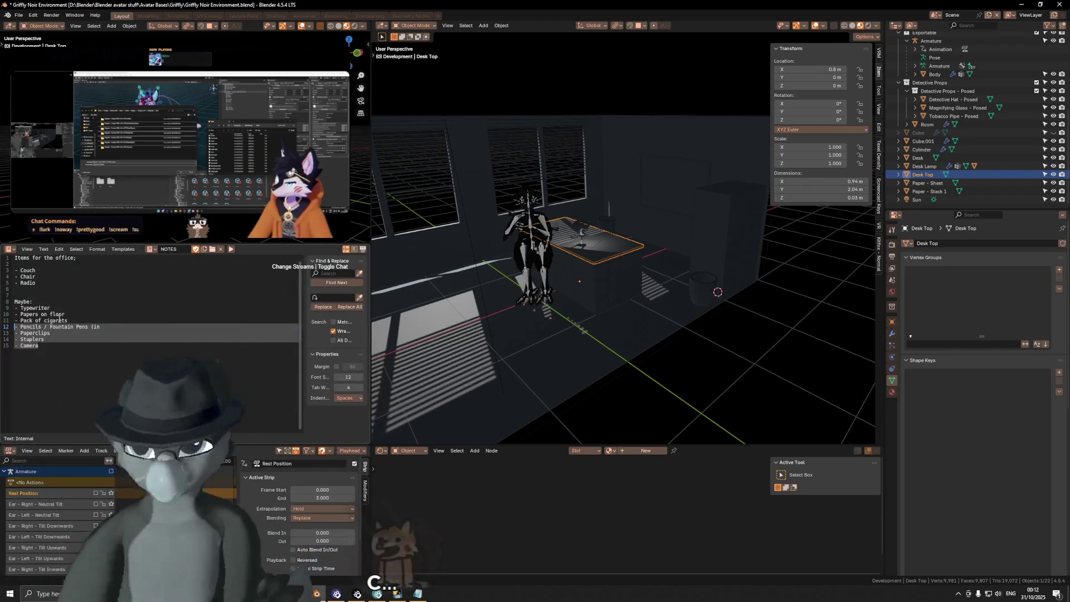
Move the Pencils, Paperclips, Staplers and Camera lines from Maybe to just after Radio.
{"action": "key", "text": "BackSpace"}
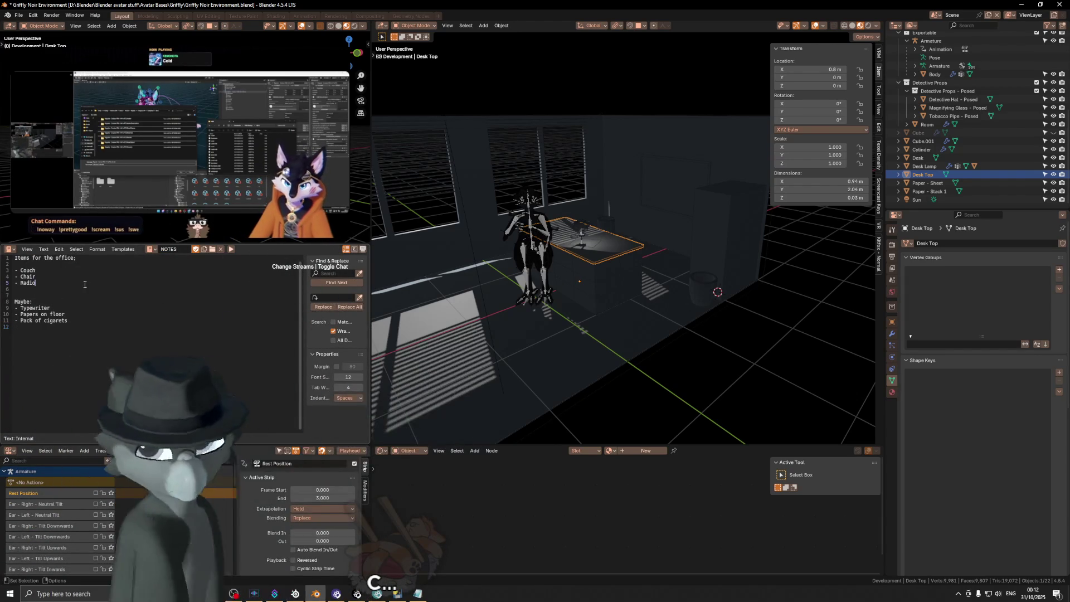
{"action": "type", "text": "- Pencils / Fountain Pens (in - Paperclips - Staplers - Camera"}
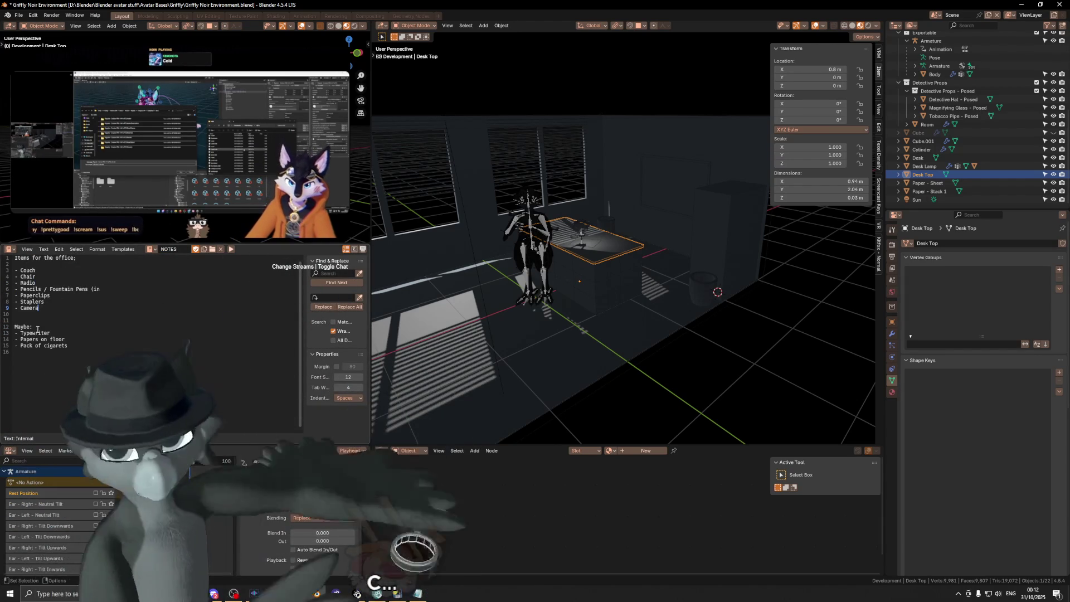
{"action": "key", "text": "Down"}
{"action": "left_click", "coordinate": [75, 310]}
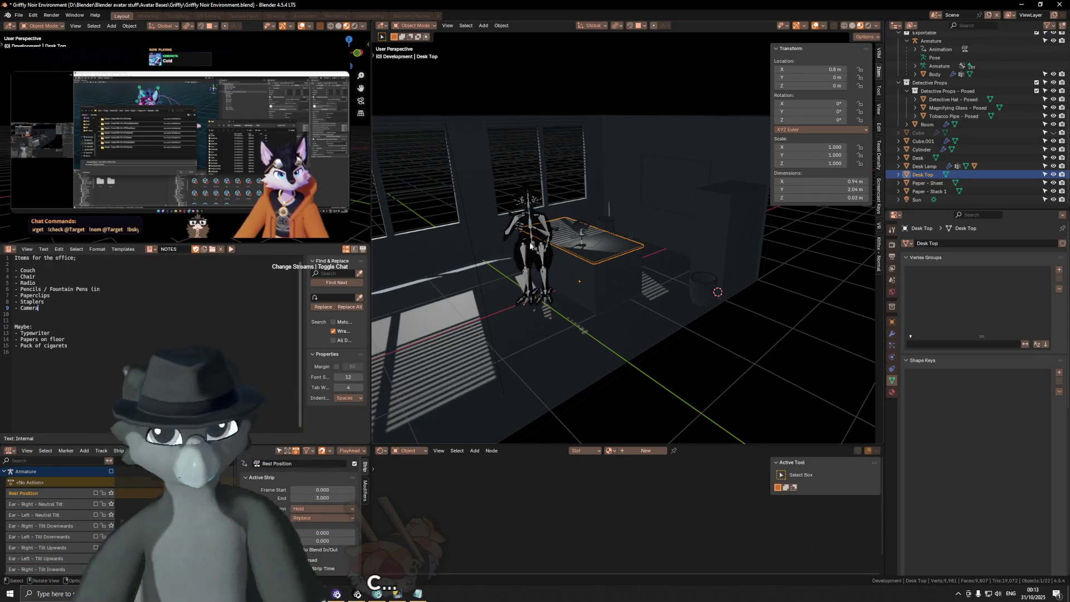
Drop a linked duplicate of the plant pot onto the floor near the left wall.
{"action": "scroll", "coordinate": [548, 242], "scroll_direction": "down", "scroll_amount": 5}
{"action": "mouse_move", "coordinate": [548, 241]}
{"action": "middle_mouse_down"}
{"action": "mouse_move", "coordinate": [480, 235]}
{"action": "mouse_move", "coordinate": [577, 244]}
{"action": "mouse_move", "coordinate": [533, 249]}
{"action": "mouse_move", "coordinate": [588, 266]}
{"action": "middle_mouse_up"}
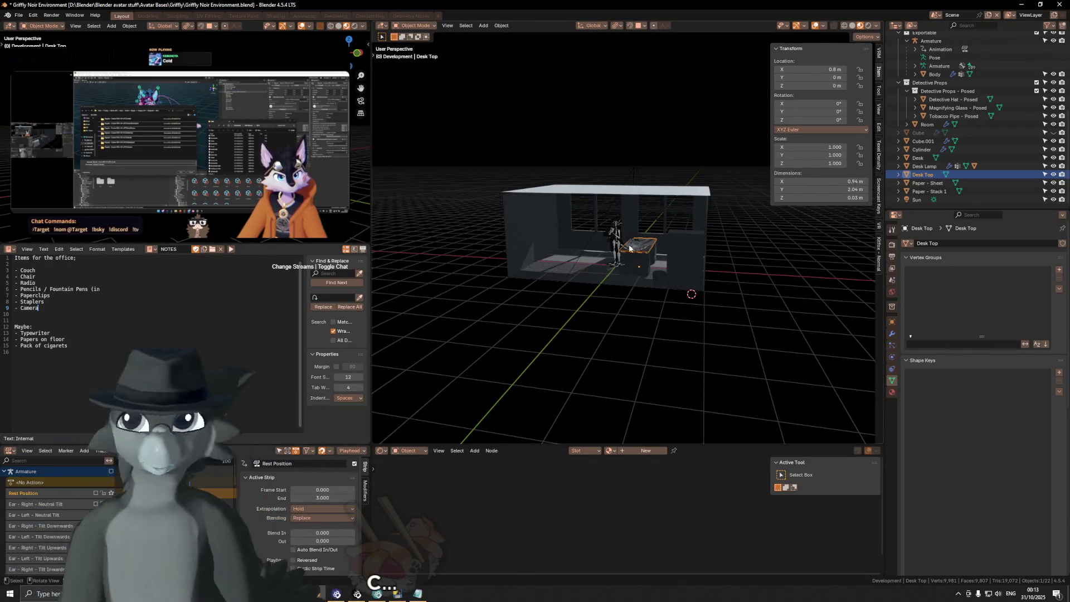
{"action": "scroll", "coordinate": [576, 243], "scroll_direction": "up", "scroll_amount": 5}
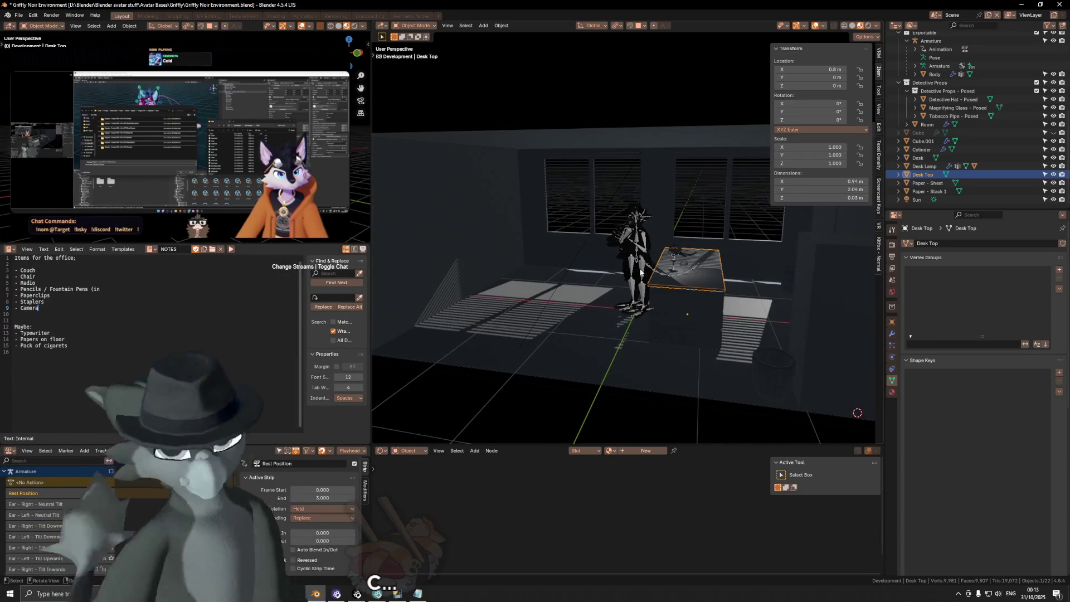
{"action": "middle_click_drag", "start_coordinate": [602, 249], "coordinate": [533, 264]}
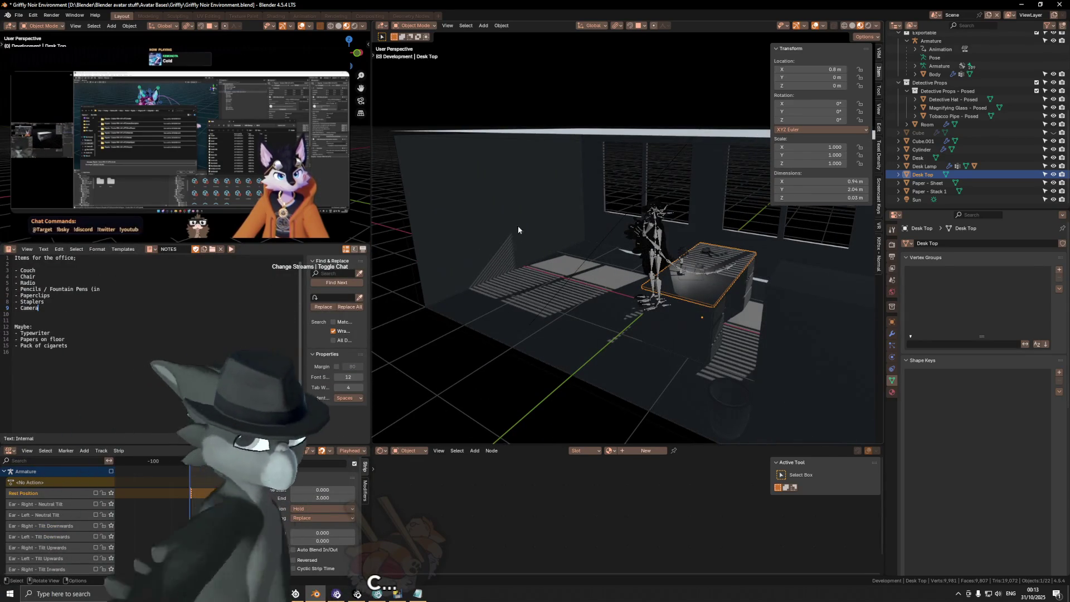
{"action": "key", "text": "ctrl+v"}
{"action": "key", "text": "g"}
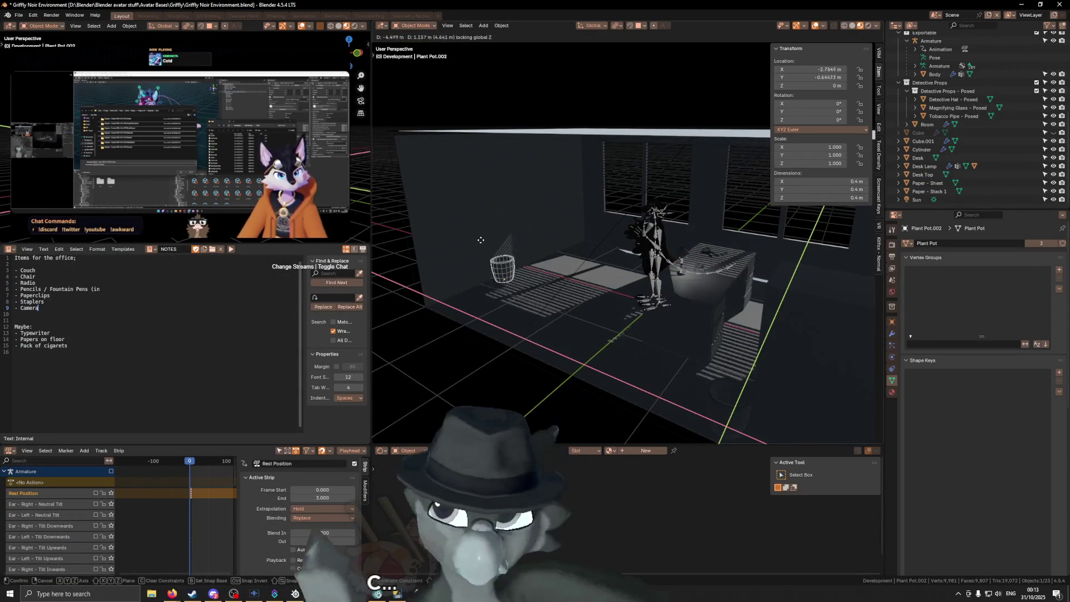
{"action": "left_click", "coordinate": [482, 241]}
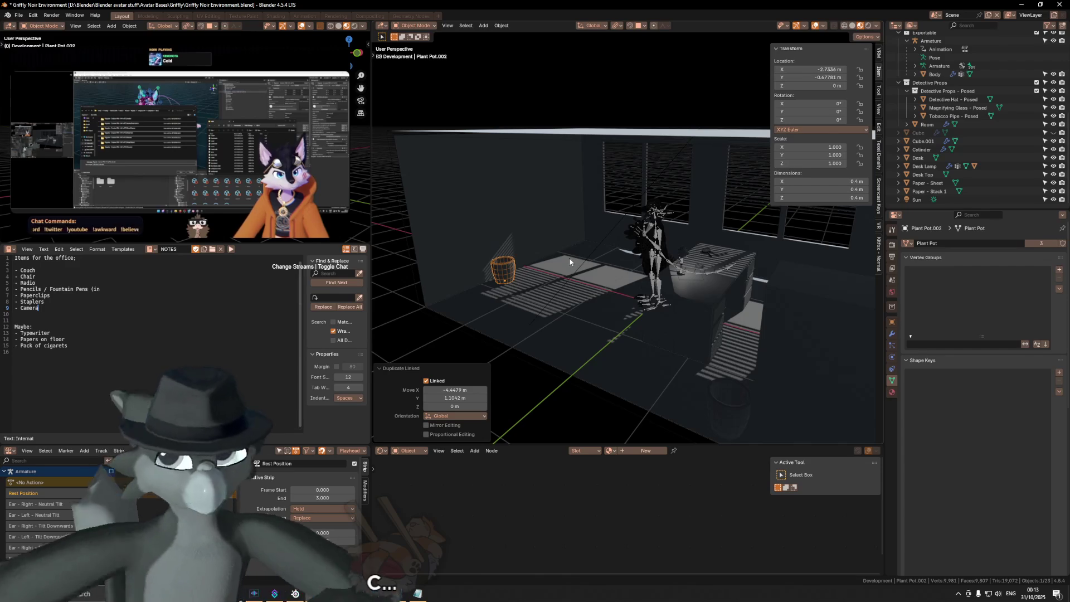
{"action": "scroll", "coordinate": [569, 258], "scroll_direction": "up", "scroll_amount": 5}
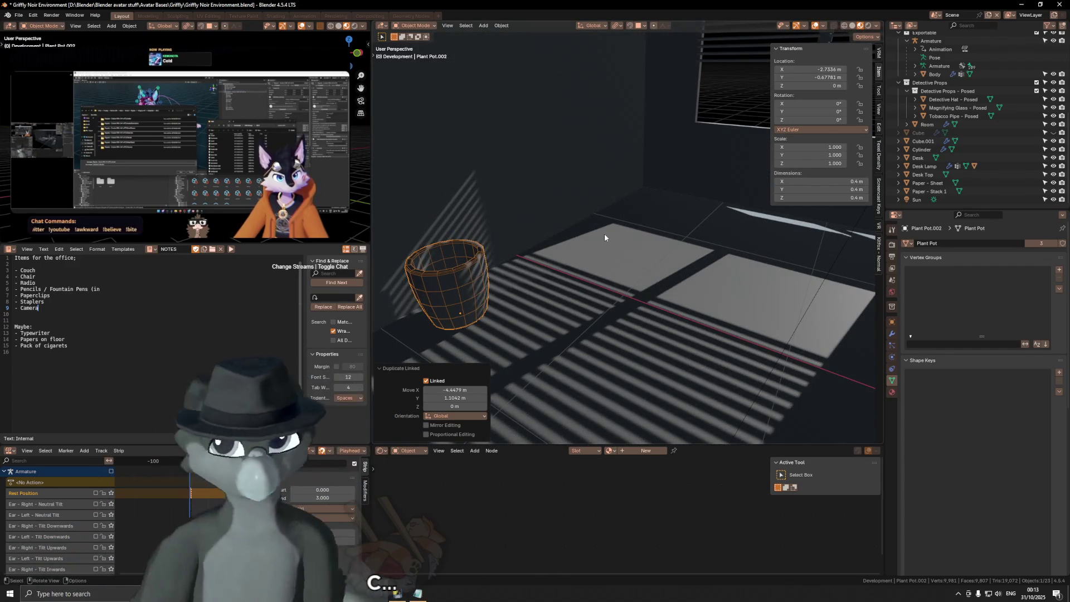
{"action": "key", "text": "shift+a"}
Add a cube beside the pot, cancelling a Y scale of 4 so it stays 0.6 m.
{"action": "mouse_move", "coordinate": [713, 240]}
{"action": "left_click", "coordinate": [752, 251]}
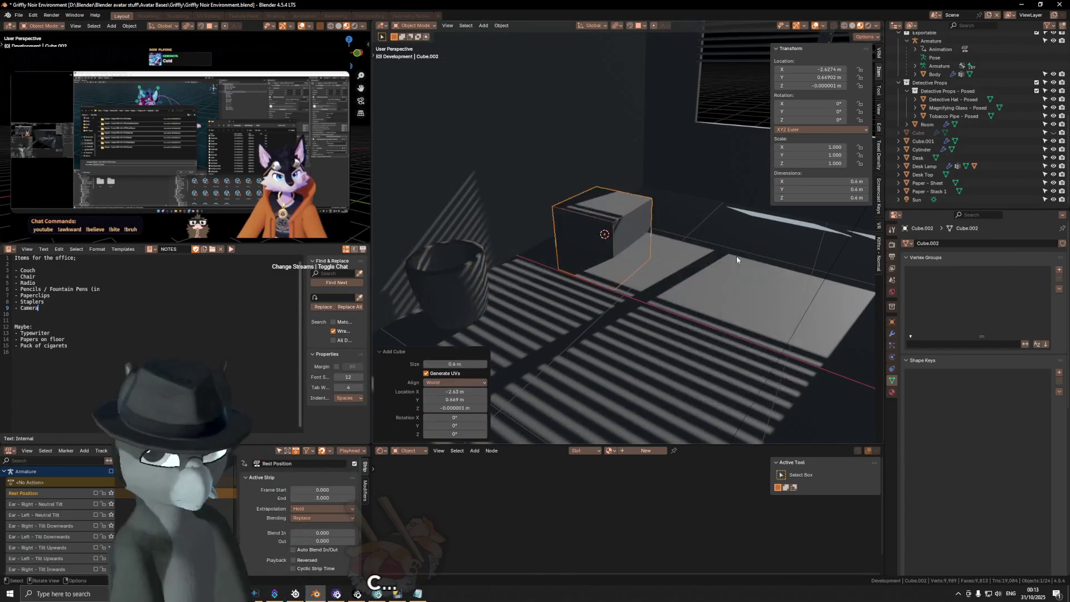
{"action": "scroll", "coordinate": [749, 254], "scroll_direction": "down", "scroll_amount": 6}
{"action": "key", "text": "s"}
{"action": "key", "text": "x"}
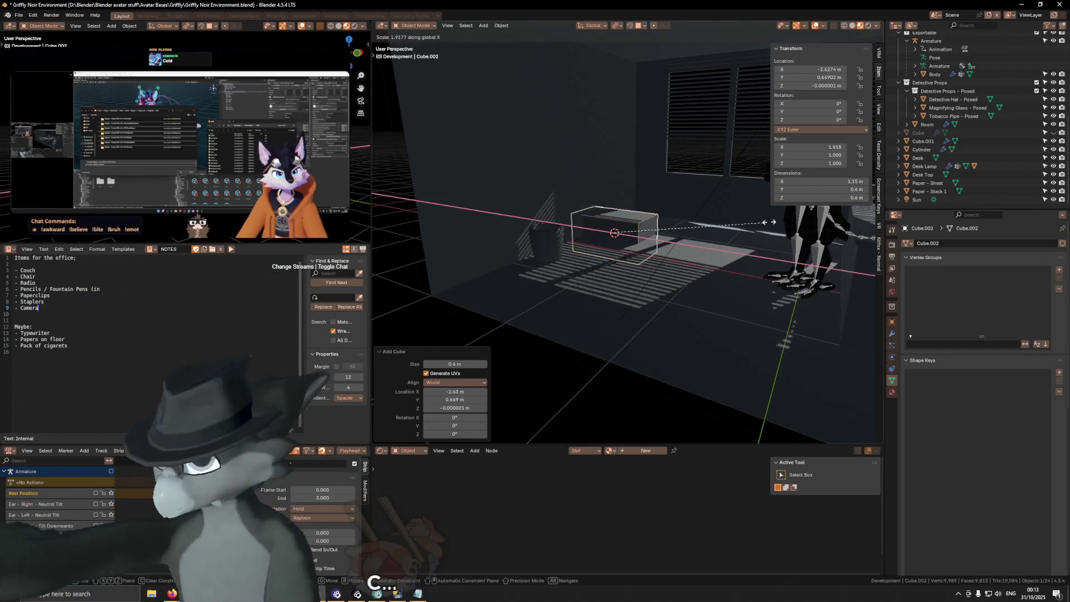
{"action": "key", "text": "y"}
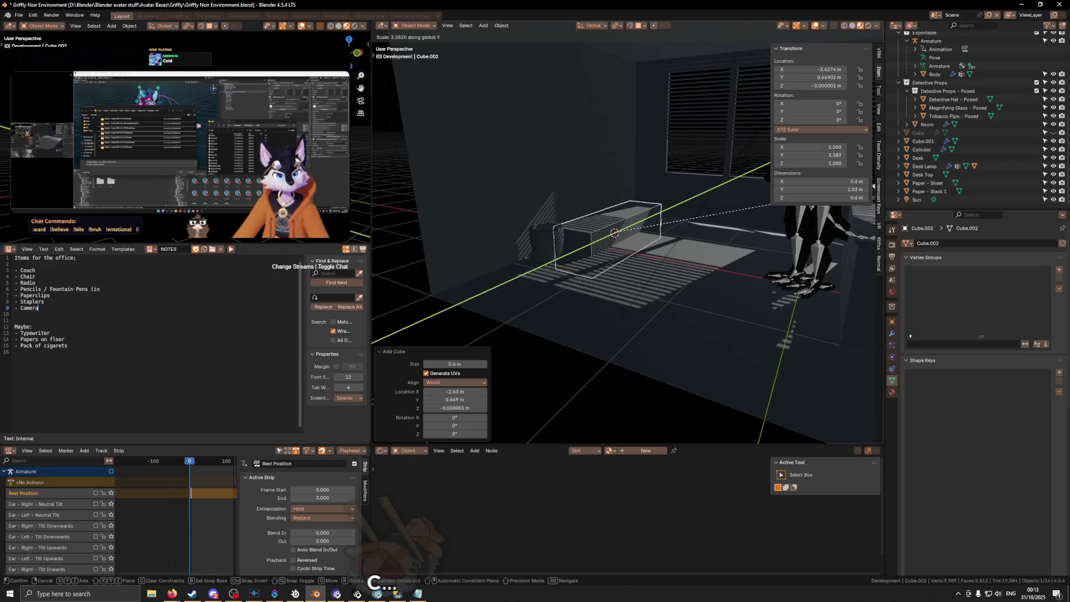
{"action": "type", "text": "4"}
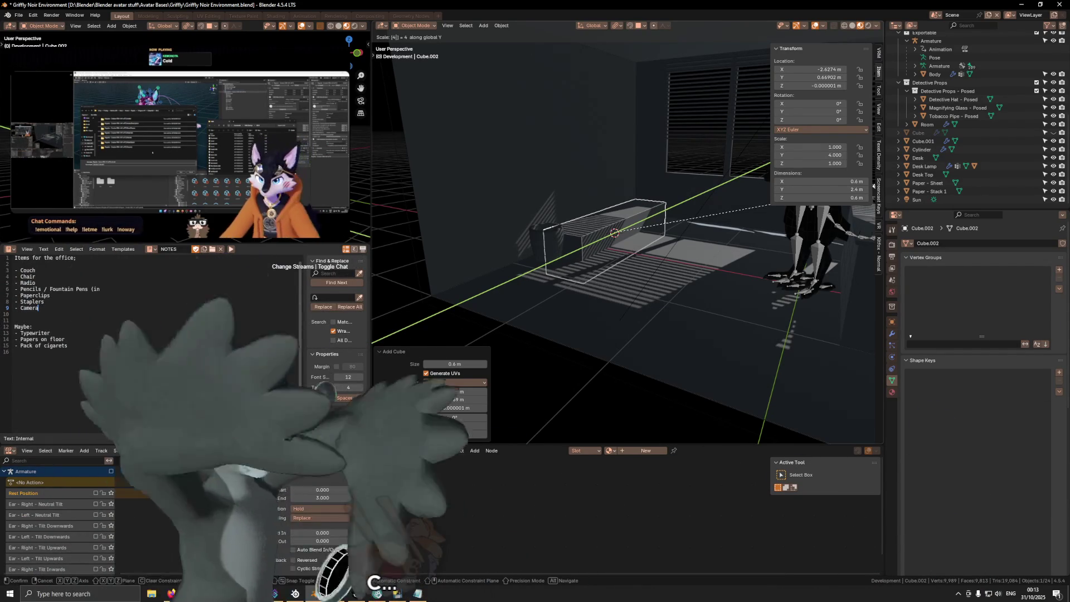
{"action": "key", "text": "Escape"}
{"action": "scroll", "coordinate": [975, 123], "scroll_direction": "up", "scroll_amount": 2}
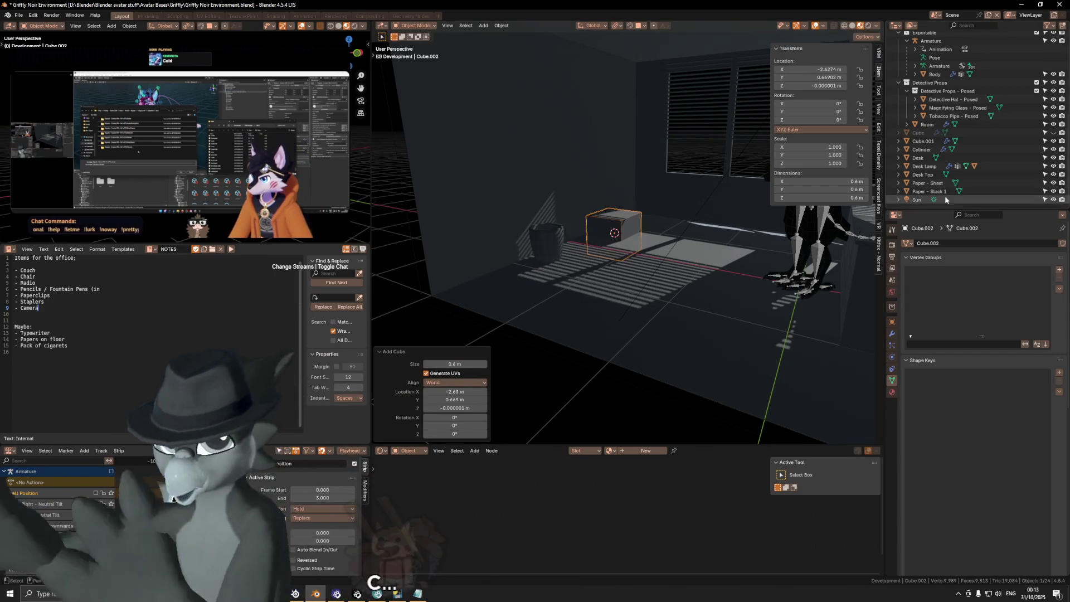
{"action": "middle_click_drag", "start_coordinate": [563, 268], "coordinate": [703, 302]}
{"action": "scroll", "coordinate": [612, 283], "scroll_direction": "up", "scroll_amount": 3}
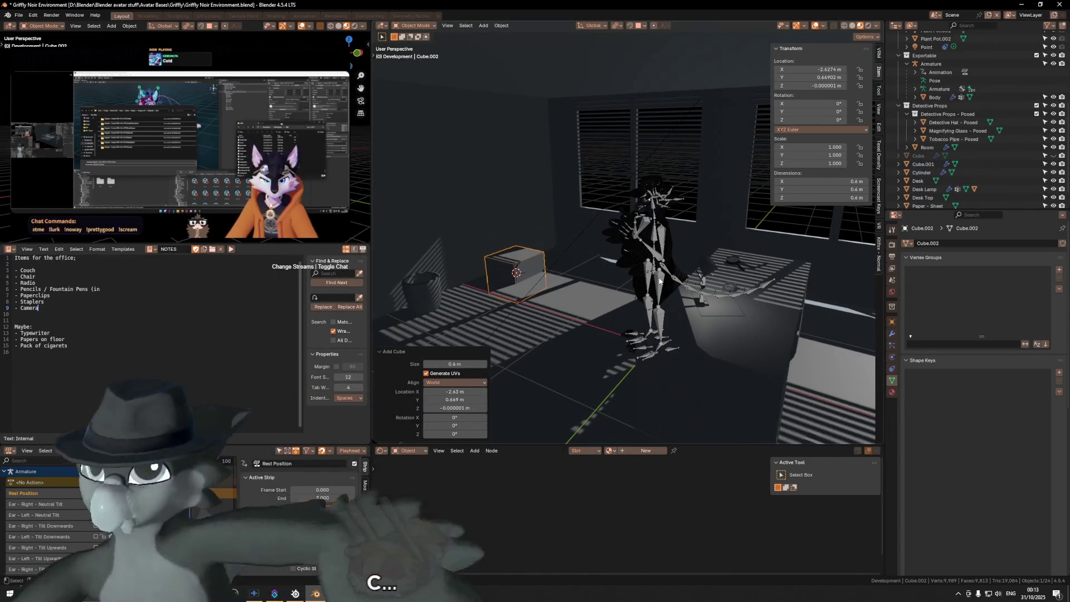
Rotate the posed character around Z and shift it along X and Y beside the desk.
{"action": "left_click", "coordinate": [659, 280]}
{"action": "key", "text": "r"}
{"action": "key", "text": "z"}
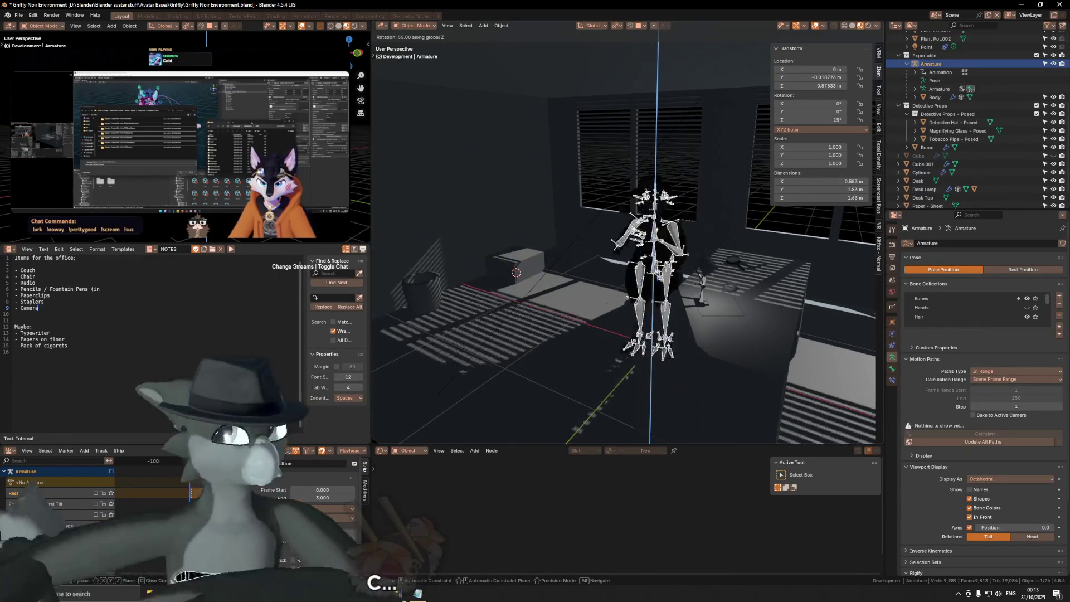
{"action": "left_click", "coordinate": [628, 266]}
{"action": "middle_click_drag", "start_coordinate": [628, 267], "coordinate": [714, 269]}
{"action": "key", "text": "g"}
{"action": "key", "text": "y"}
{"action": "key", "text": "x"}
{"action": "left_click", "coordinate": [461, 279]}
{"action": "mouse_move", "coordinate": [461, 279]}
{"action": "middle_mouse_down"}
{"action": "mouse_move", "coordinate": [599, 281]}
{"action": "mouse_move", "coordinate": [520, 275]}
{"action": "mouse_move", "coordinate": [563, 284]}
{"action": "middle_mouse_up"}
{"action": "key", "text": "g"}
{"action": "key", "text": "x"}
{"action": "key", "text": "y"}
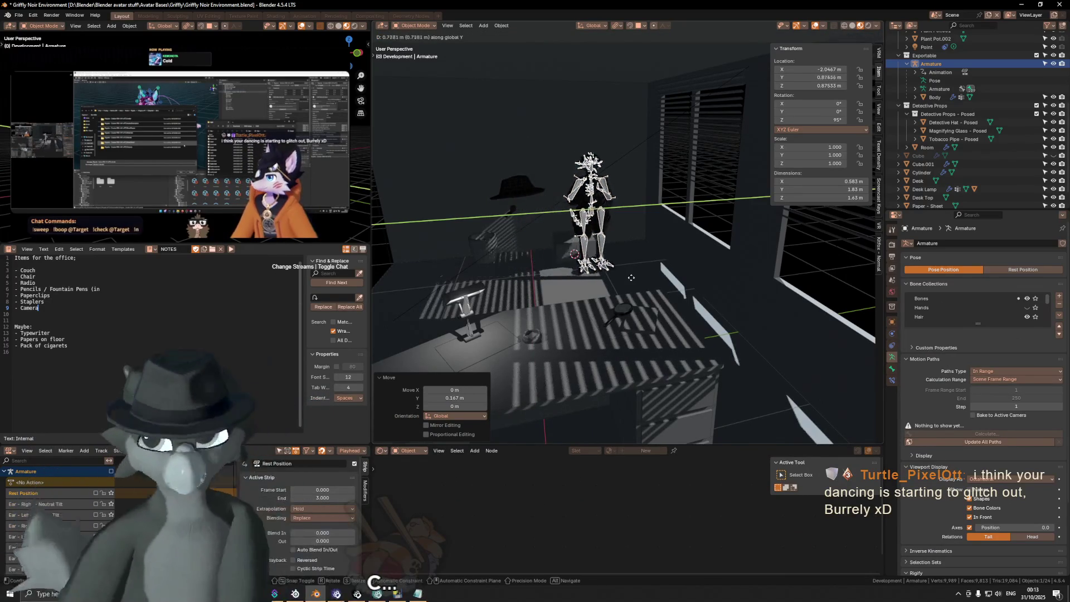
{"action": "key", "text": "Escape"}
{"action": "mouse_move", "coordinate": [610, 273]}
{"action": "middle_mouse_down"}
{"action": "mouse_move", "coordinate": [746, 264]}
{"action": "mouse_move", "coordinate": [557, 278]}
{"action": "mouse_move", "coordinate": [613, 276]}
{"action": "middle_mouse_up"}
Scale Cube.002 by 2.8 along Y, apply scale, reset origin, and raise it 0.3 m.
{"action": "left_click", "coordinate": [550, 281]}
{"action": "type", "text": "sy"}
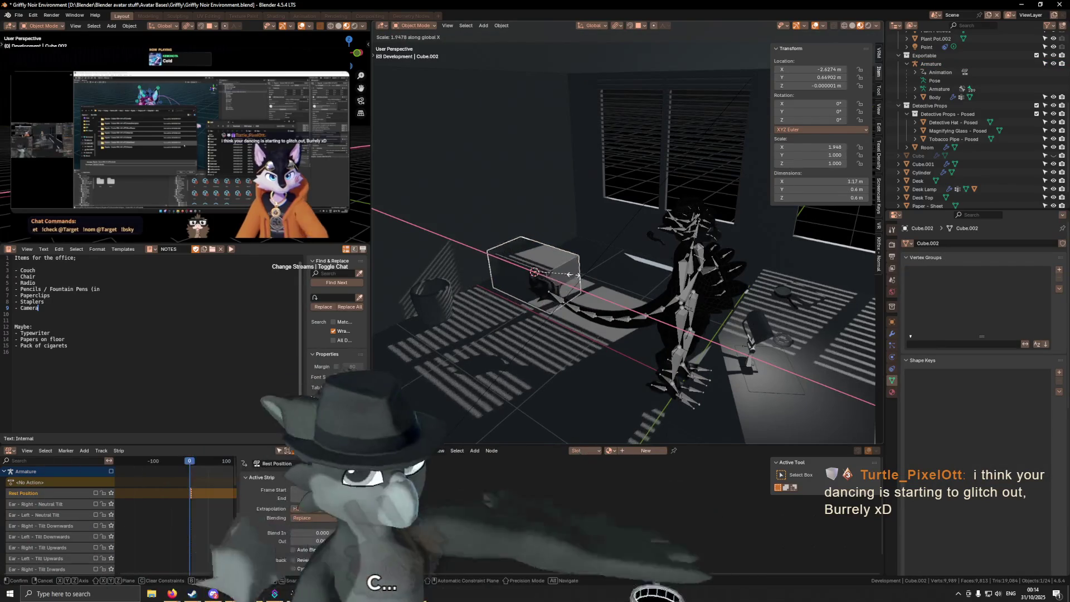
{"action": "type", "text": "2"}
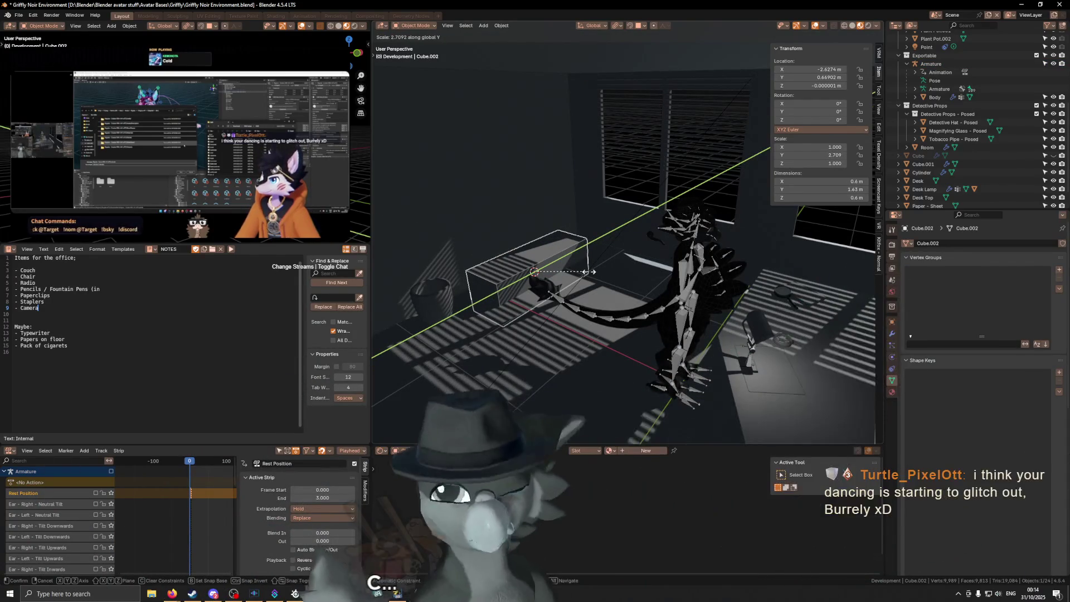
{"action": "type", "text": ".8"}
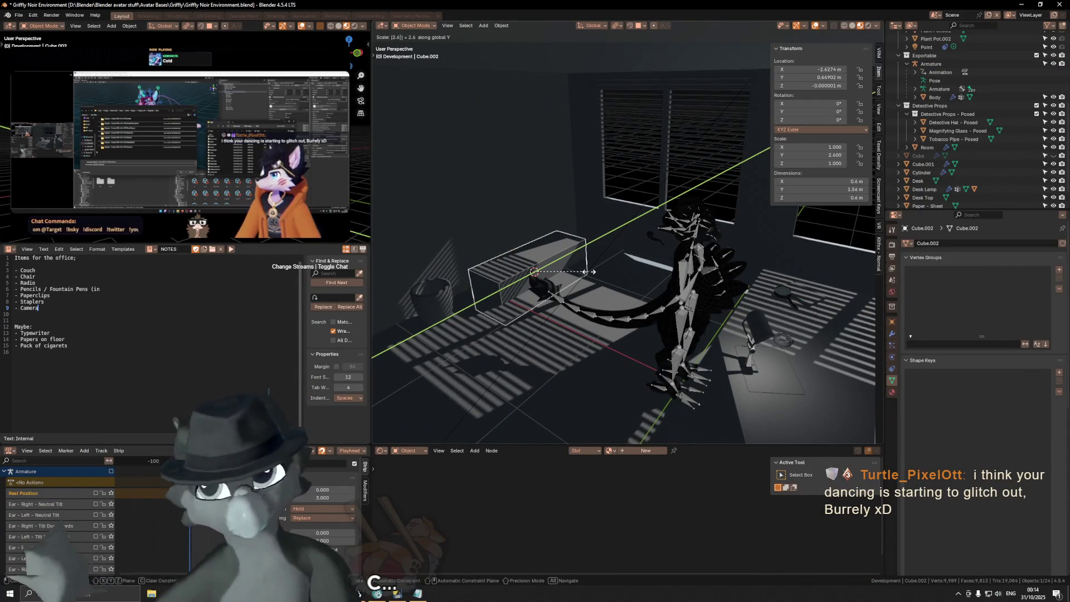
{"action": "key", "text": "Return"}
{"action": "key", "text": "ctrl+a"}
{"action": "left_click", "coordinate": [588, 270]}
{"action": "mouse_move", "coordinate": [588, 271]}
{"action": "middle_mouse_down"}
{"action": "mouse_move", "coordinate": [593, 249]}
{"action": "mouse_move", "coordinate": [566, 323]}
{"action": "mouse_move", "coordinate": [554, 289]}
{"action": "mouse_move", "coordinate": [681, 302]}
{"action": "middle_mouse_up"}
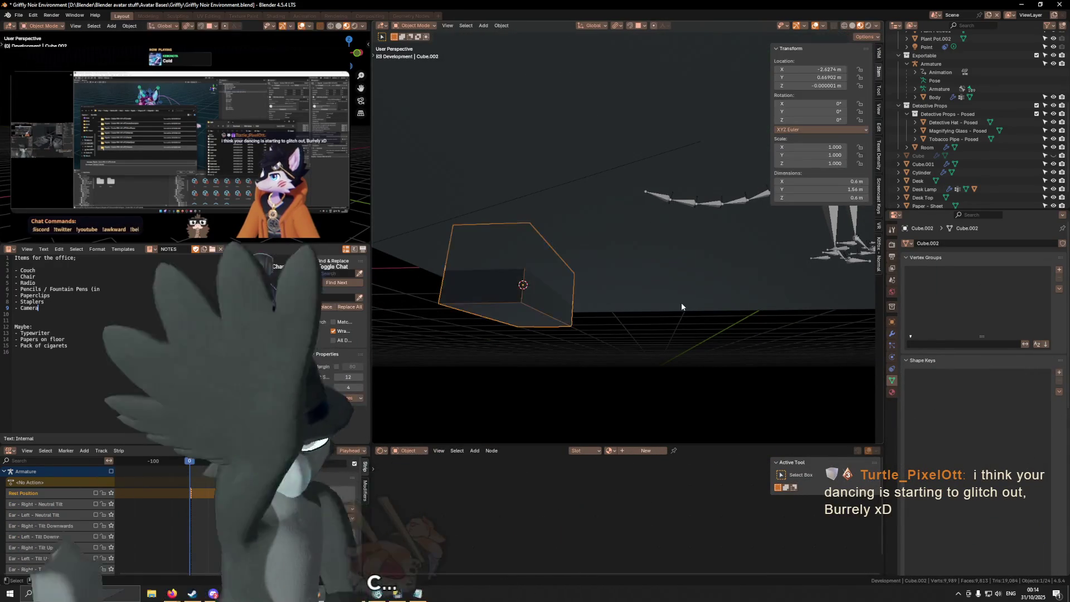
{"action": "key", "text": "q"}
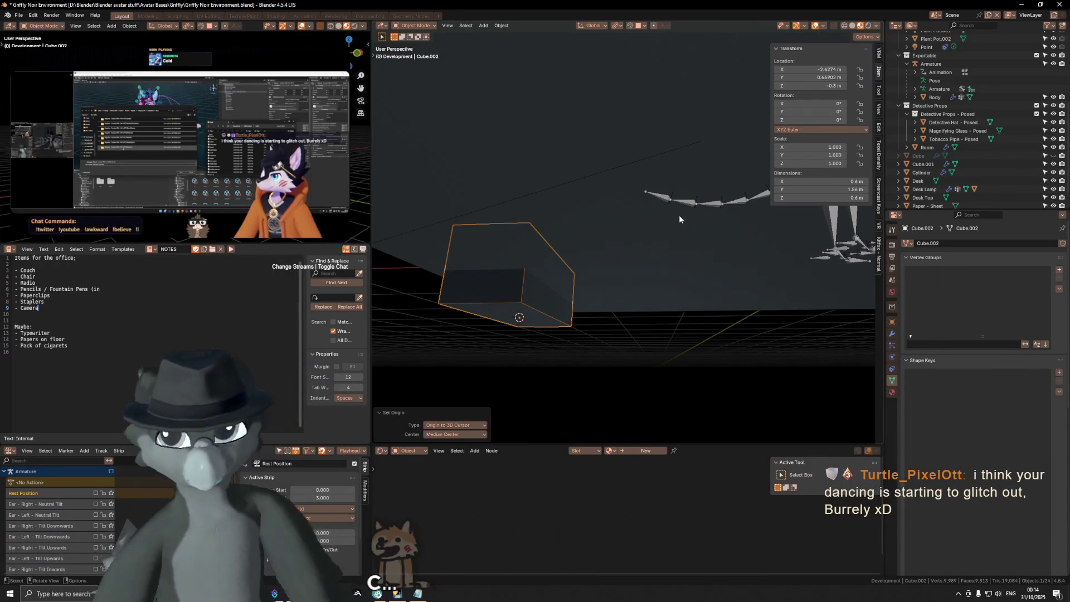
{"action": "middle_click_drag", "start_coordinate": [678, 219], "coordinate": [613, 262]}
{"action": "key", "text": "g"}
{"action": "key", "text": "z"}
{"action": "left_click", "coordinate": [564, 306]}
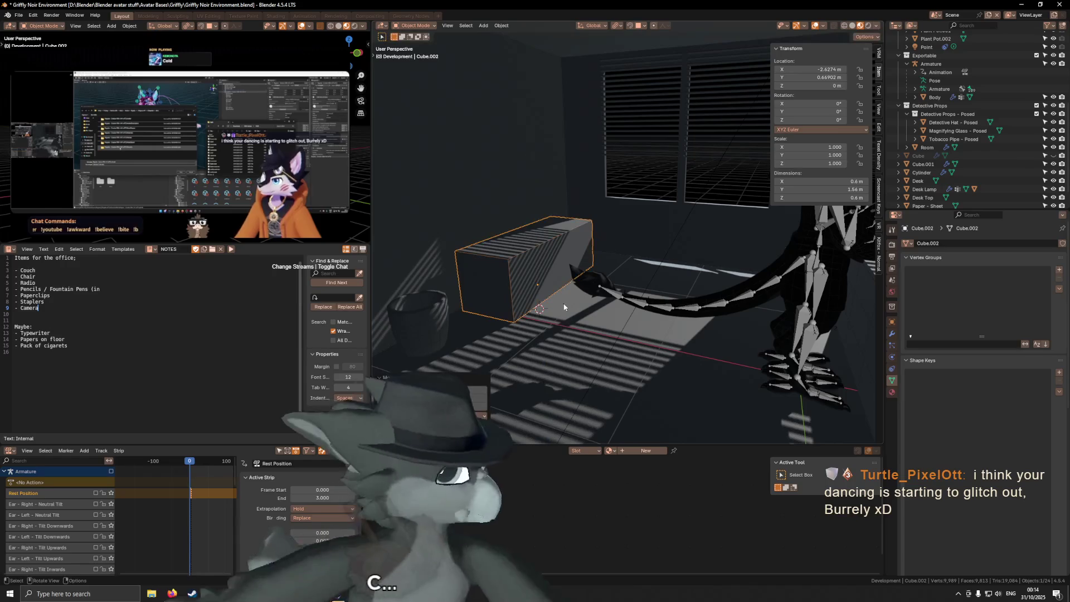
{"action": "middle_click_drag", "start_coordinate": [560, 300], "coordinate": [569, 304]}
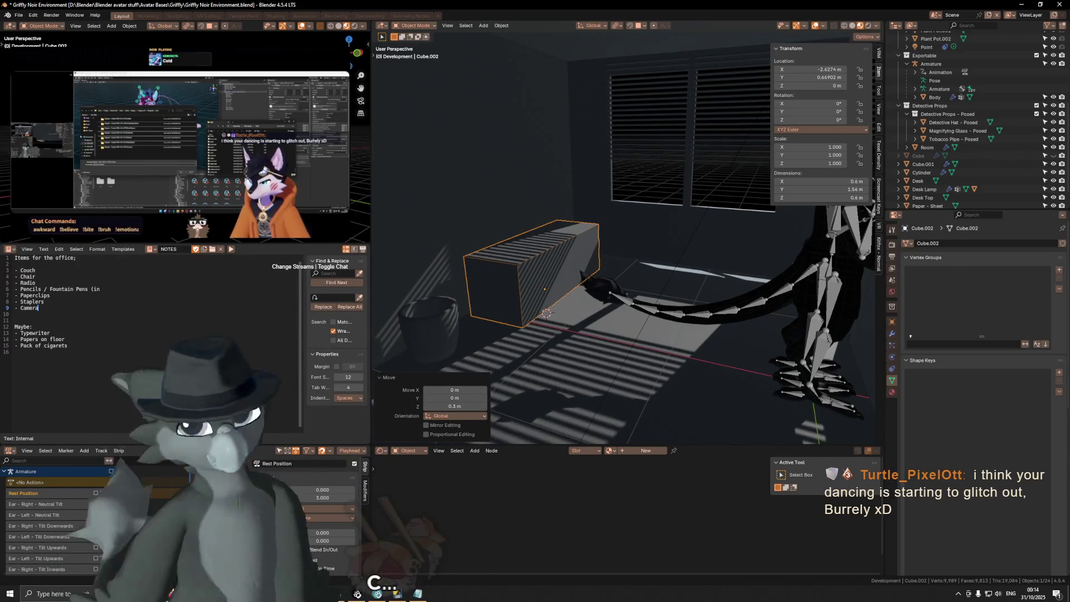
{"action": "key", "text": "alt+Tab"}
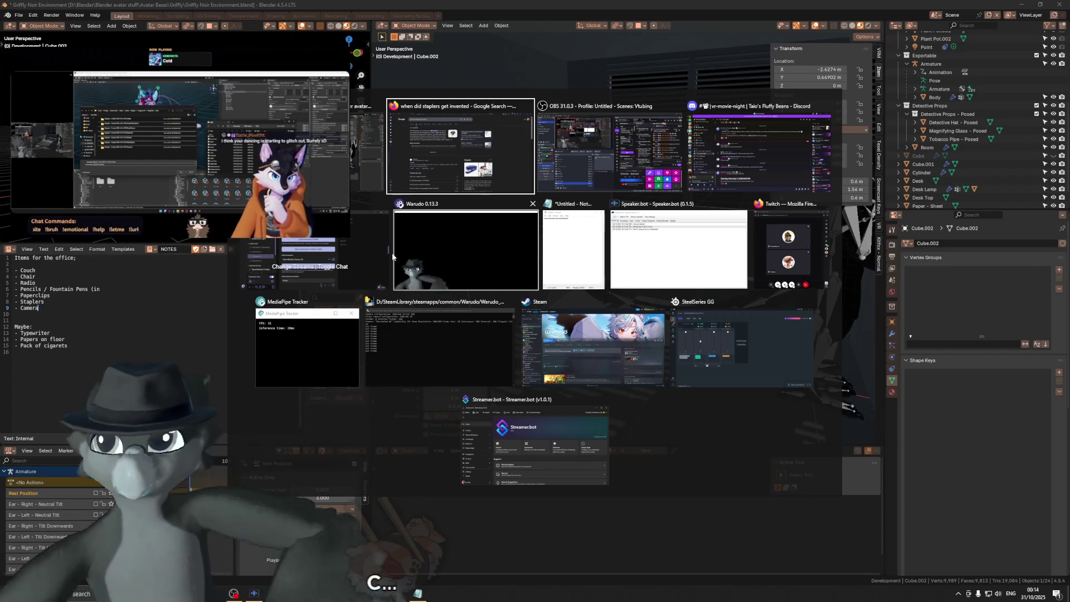
Cancel the Alt+Tab switcher so the office scene with the 1.56 m box stays in view.
{"action": "key", "text": "Escape"}
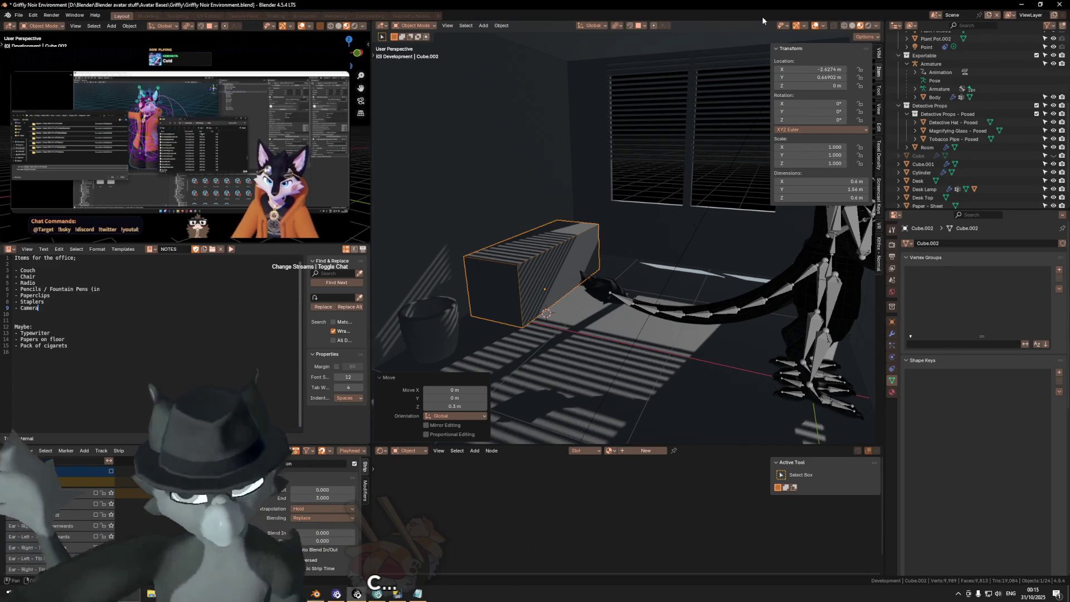
Move the box bin 0.2 m along negative Y.
{"action": "mouse_move", "coordinate": [667, 219]}
{"action": "middle_mouse_down"}
{"action": "mouse_move", "coordinate": [662, 258]}
{"action": "mouse_move", "coordinate": [643, 273]}
{"action": "mouse_move", "coordinate": [593, 252]}
{"action": "mouse_move", "coordinate": [655, 219]}
{"action": "mouse_move", "coordinate": [633, 205]}
{"action": "mouse_move", "coordinate": [586, 220]}
{"action": "mouse_move", "coordinate": [683, 242]}
{"action": "mouse_move", "coordinate": [596, 247]}
{"action": "mouse_move", "coordinate": [622, 253]}
{"action": "middle_mouse_up"}
{"action": "key", "text": "g"}
{"action": "key", "text": "y"}
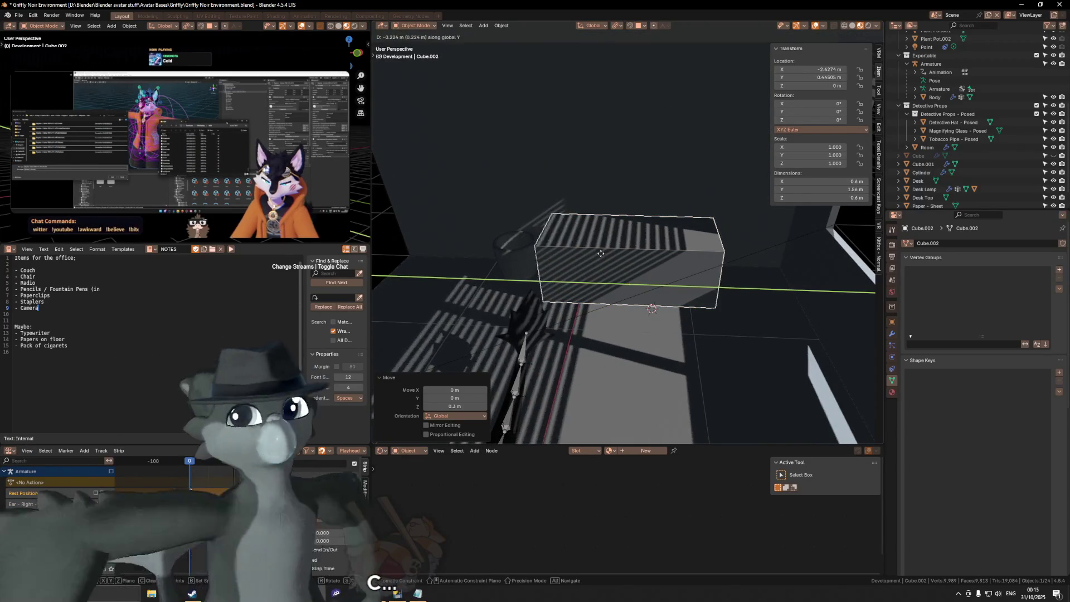
{"action": "type", "text": "-.2"}
{"action": "key", "text": "Return"}
Make a linked duplicate of the cabinet and slide it along X across the room.
{"action": "scroll", "coordinate": [601, 256], "scroll_direction": "down", "scroll_amount": 5}
{"action": "mouse_move", "coordinate": [600, 256]}
{"action": "middle_mouse_down"}
{"action": "mouse_move", "coordinate": [794, 271]}
{"action": "mouse_move", "coordinate": [583, 275]}
{"action": "mouse_move", "coordinate": [767, 275]}
{"action": "middle_mouse_up"}
{"action": "left_click", "coordinate": [766, 275]}
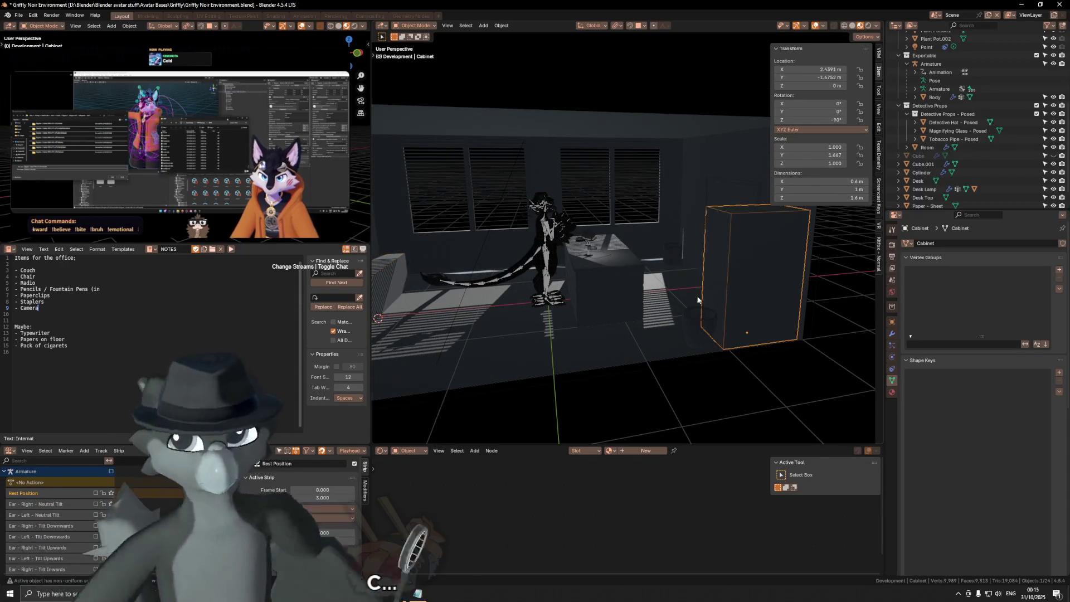
{"action": "middle_click_drag", "start_coordinate": [545, 299], "coordinate": [678, 314]}
{"action": "key", "text": "shift+d"}
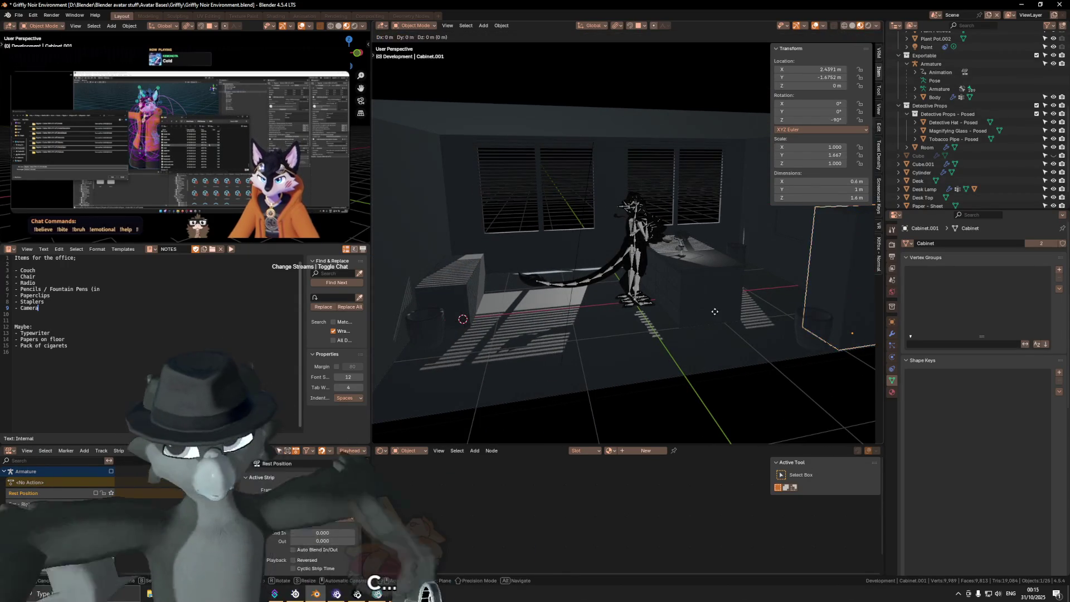
{"action": "key", "text": "x"}
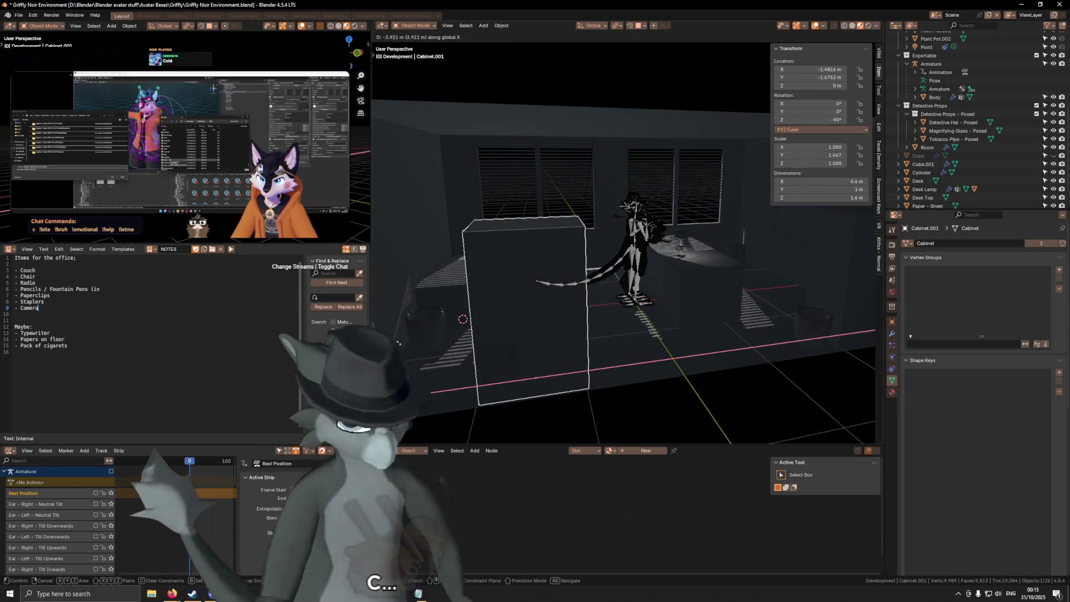
{"action": "left_click", "coordinate": [794, 355]}
{"action": "mouse_move", "coordinate": [794, 355]}
{"action": "middle_mouse_down"}
{"action": "mouse_move", "coordinate": [754, 315]}
{"action": "mouse_move", "coordinate": [732, 323]}
{"action": "middle_mouse_up"}
{"action": "key", "text": "t"}
{"action": "key", "text": "shift+z"}
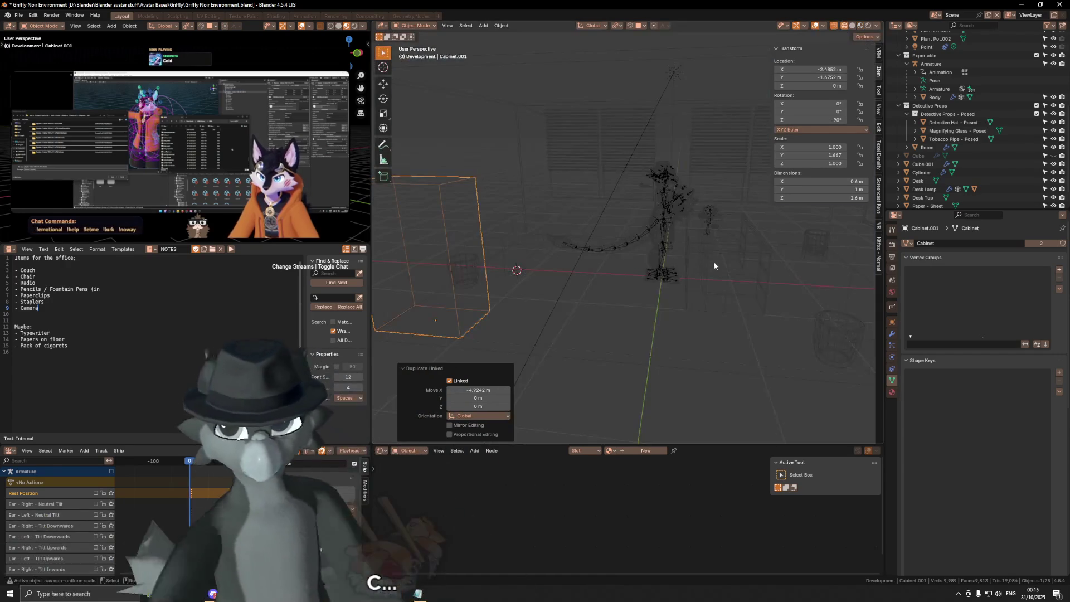
{"action": "key", "text": "shift+z"}
Rotate the cabinet copy 90° about Z and nudge it slightly along X.
{"action": "key", "text": "r"}
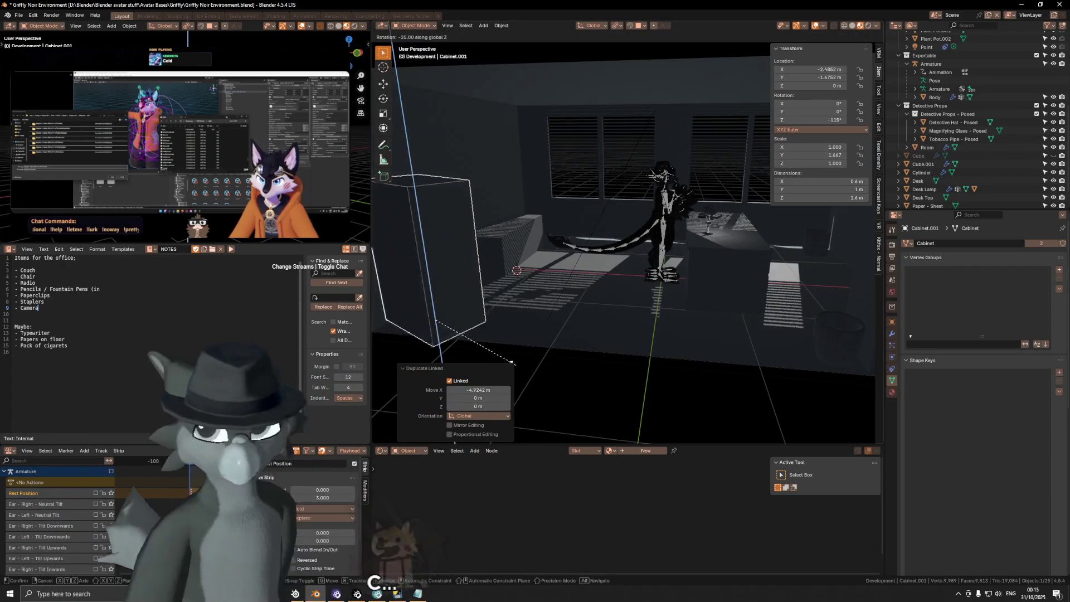
{"action": "left_click", "coordinate": [432, 346]}
{"action": "mouse_move", "coordinate": [433, 346]}
{"action": "middle_mouse_down"}
{"action": "mouse_move", "coordinate": [601, 310]}
{"action": "mouse_move", "coordinate": [614, 293]}
{"action": "mouse_move", "coordinate": [593, 281]}
{"action": "mouse_move", "coordinate": [604, 260]}
{"action": "middle_mouse_up"}
{"action": "key", "text": "x"}
{"action": "left_click", "coordinate": [588, 311]}
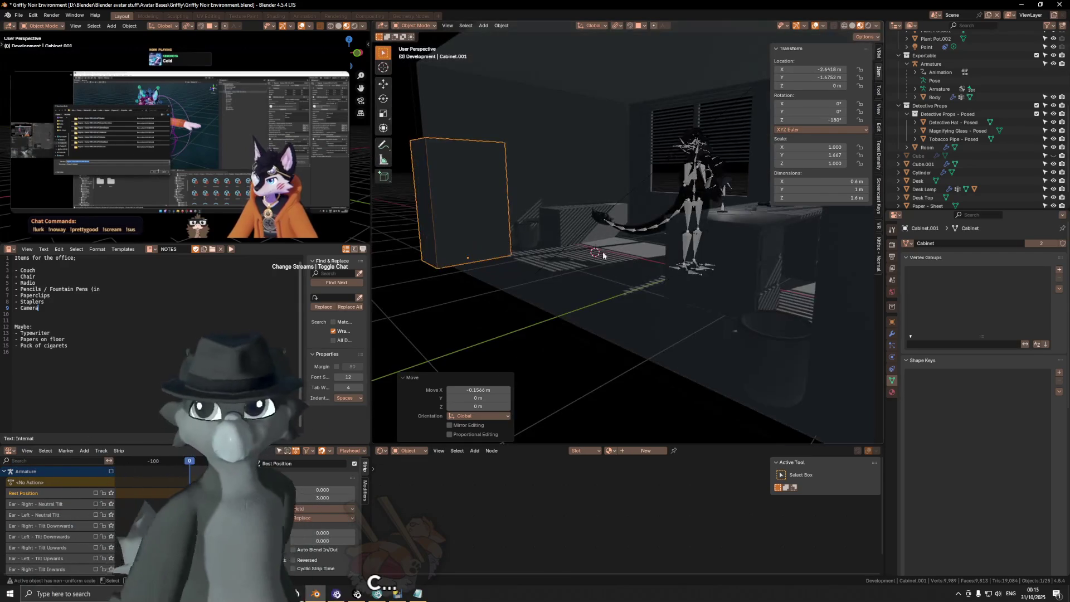
Undo a 3.07 m Y move of the cabinet copy, then select the wastebasket and box bin.
{"action": "mouse_move", "coordinate": [595, 173]}
{"action": "middle_mouse_down"}
{"action": "mouse_move", "coordinate": [713, 217]}
{"action": "mouse_move", "coordinate": [702, 240]}
{"action": "middle_mouse_up"}
{"action": "key", "text": "g"}
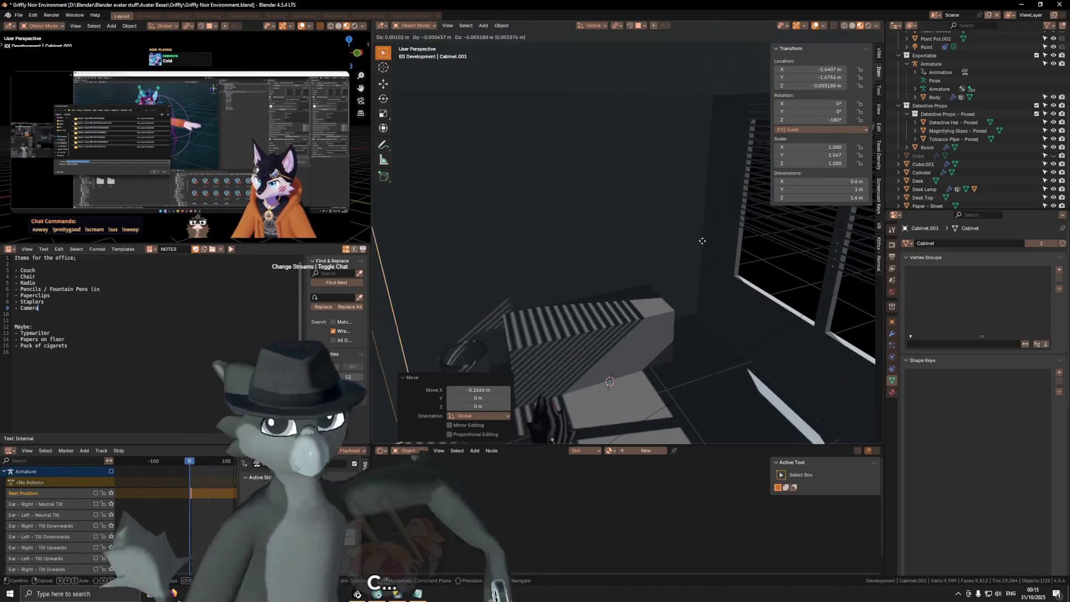
{"action": "key", "text": "x"}
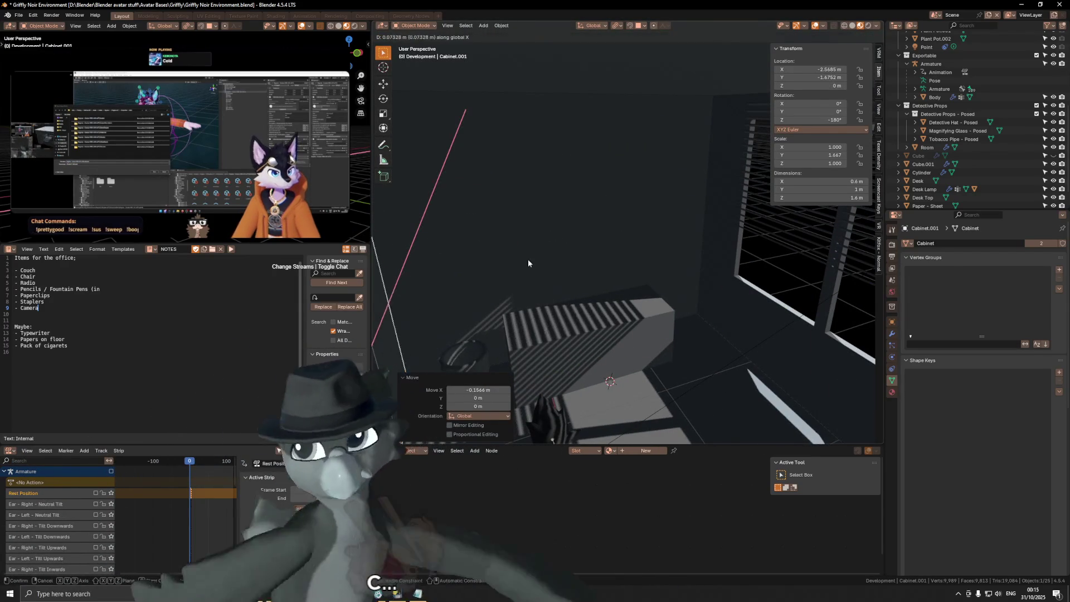
{"action": "key", "text": "y"}
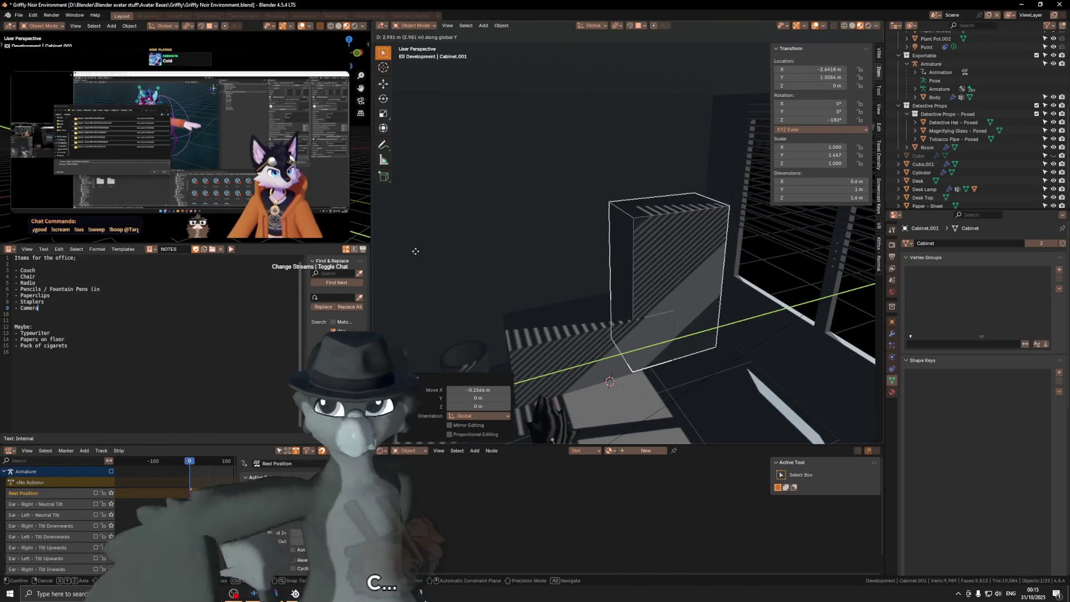
{"action": "left_click", "coordinate": [422, 248]}
{"action": "mouse_move", "coordinate": [498, 262]}
{"action": "middle_mouse_down"}
{"action": "mouse_move", "coordinate": [621, 249]}
{"action": "mouse_move", "coordinate": [621, 276]}
{"action": "middle_mouse_up"}
{"action": "key", "text": "ctrl+z"}
{"action": "left_click", "coordinate": [568, 293], "text": "shift"}
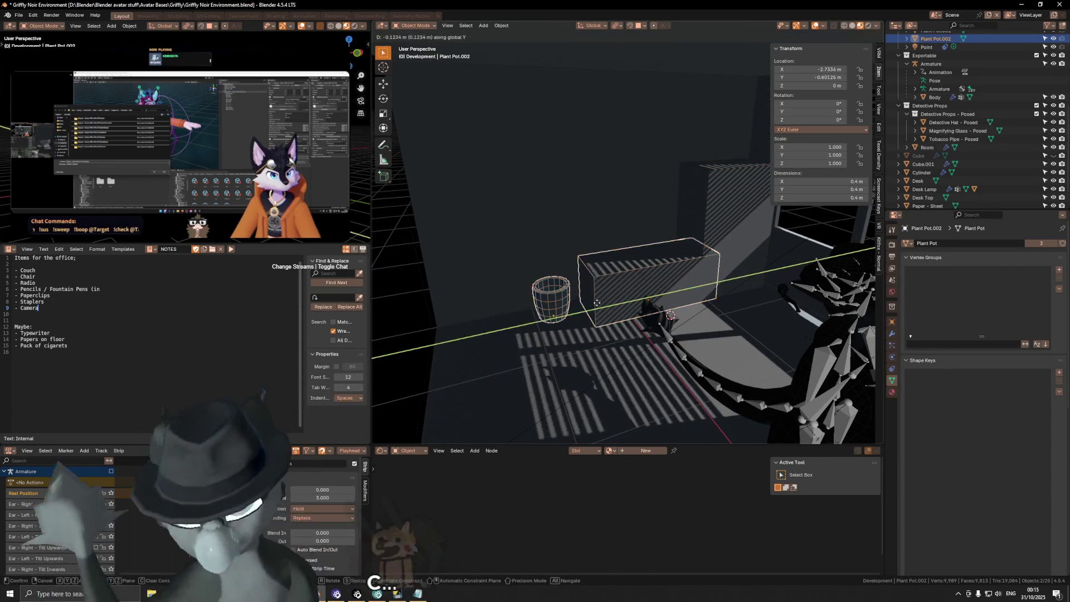
Slide the wastebasket and bin along Y, then nudge the wire wastebasket alone about 0.1 m.
{"action": "left_click", "coordinate": [585, 303]}
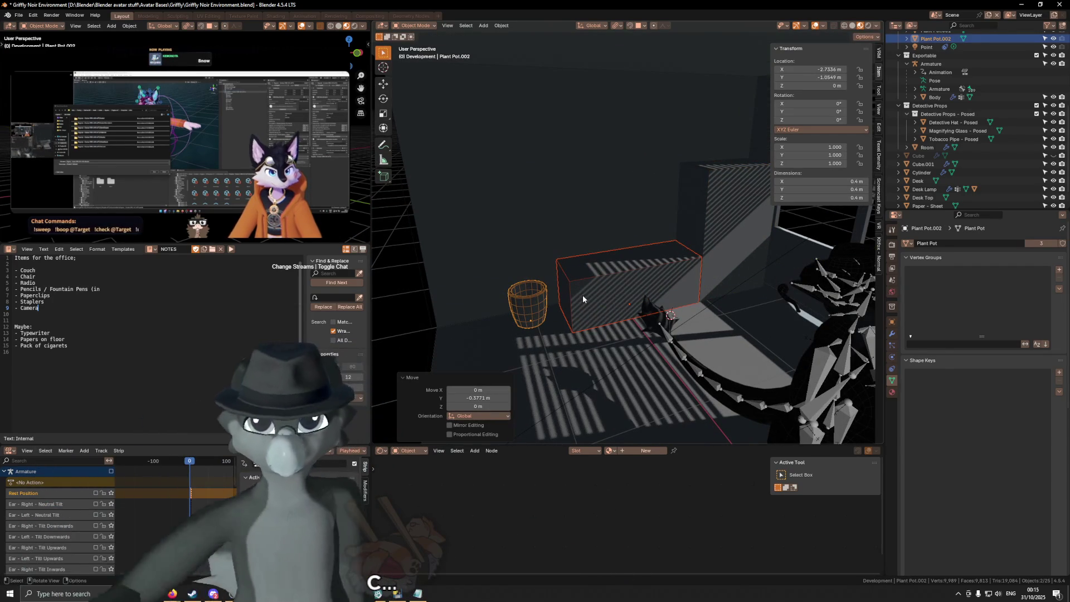
{"action": "left_click", "coordinate": [545, 301]}
{"action": "key", "text": "g"}
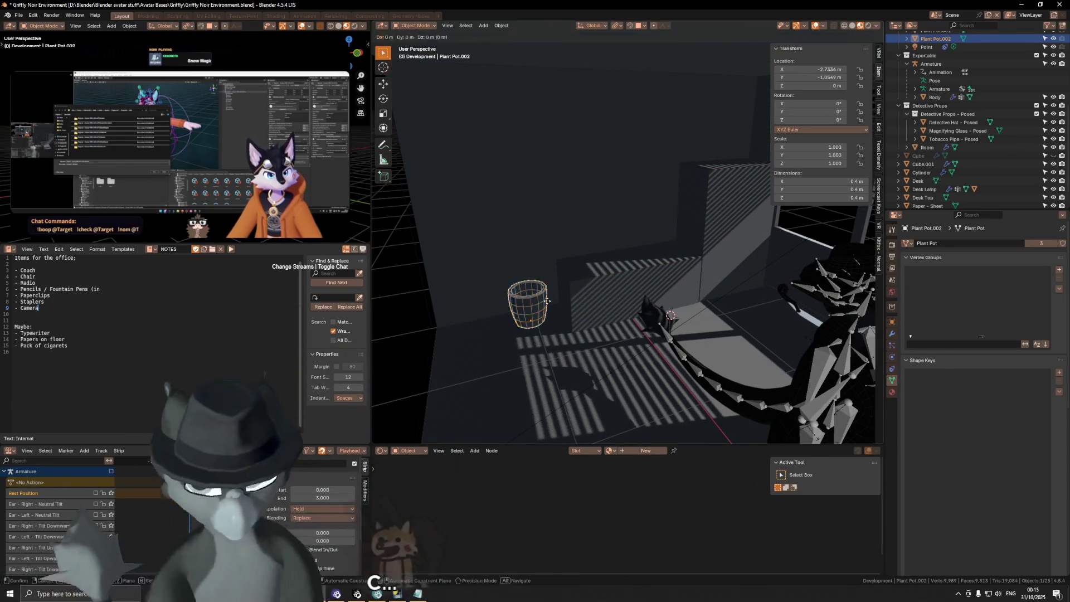
{"action": "left_click", "coordinate": [557, 304]}
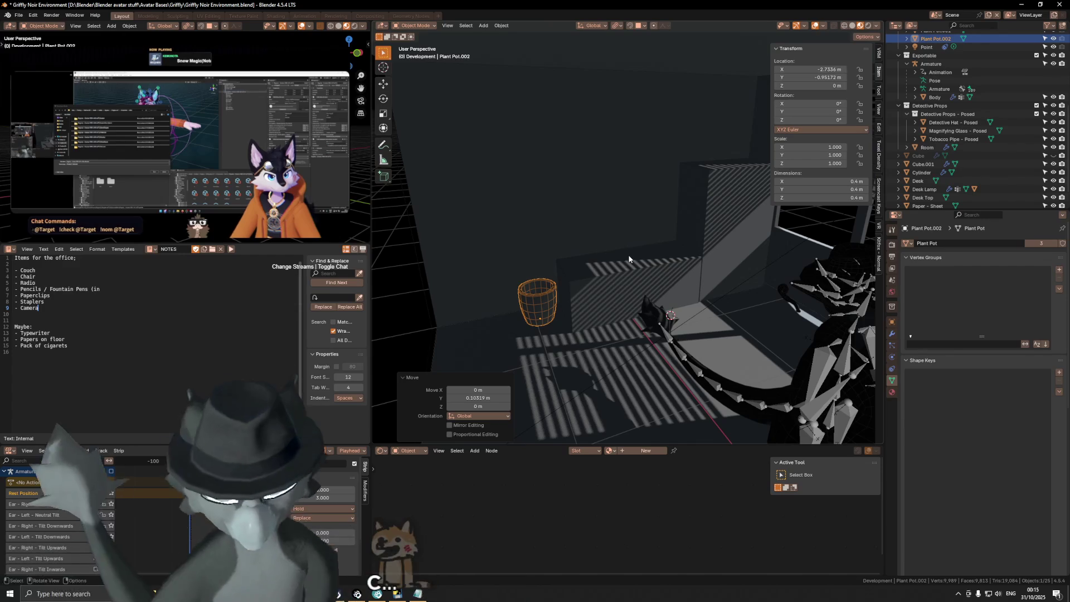
Orbit around the room and select the box beside the wastebasket.
{"action": "mouse_move", "coordinate": [638, 269]}
{"action": "middle_mouse_down"}
{"action": "mouse_move", "coordinate": [689, 275]}
{"action": "mouse_move", "coordinate": [672, 277]}
{"action": "middle_mouse_up"}
{"action": "middle_click_drag", "start_coordinate": [728, 219], "coordinate": [706, 221]}
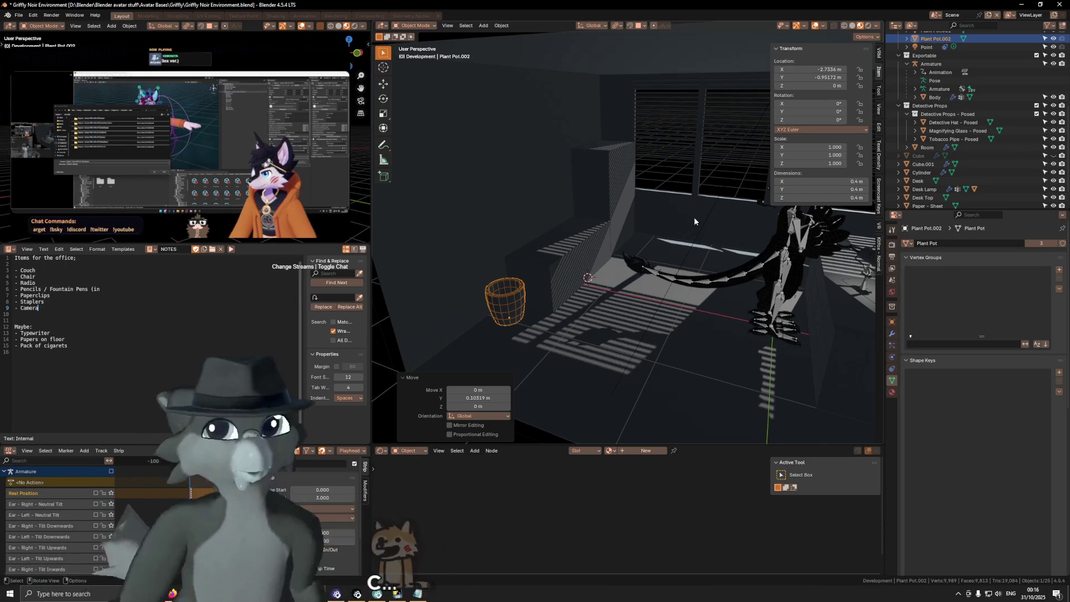
{"action": "middle_click_drag", "start_coordinate": [677, 221], "coordinate": [694, 254]}
{"action": "left_click", "coordinate": [568, 265]}
{"action": "scroll", "coordinate": [646, 255], "scroll_direction": "up", "scroll_amount": 5}
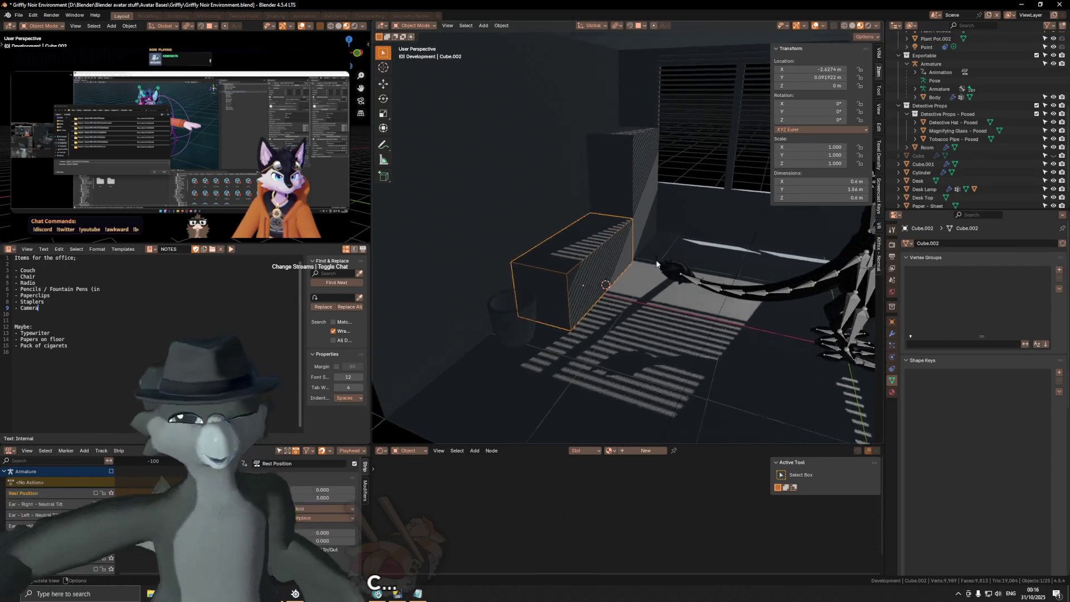
Move the box's origin onto one of its vertical edges via the 3D cursor.
{"action": "mouse_move", "coordinate": [646, 252]}
{"action": "middle_mouse_down"}
{"action": "mouse_move", "coordinate": [633, 258]}
{"action": "mouse_move", "coordinate": [697, 263]}
{"action": "mouse_move", "coordinate": [654, 252]}
{"action": "mouse_move", "coordinate": [662, 276]}
{"action": "mouse_move", "coordinate": [581, 309]}
{"action": "mouse_move", "coordinate": [594, 303]}
{"action": "middle_mouse_up"}
{"action": "key", "text": "Tab"}
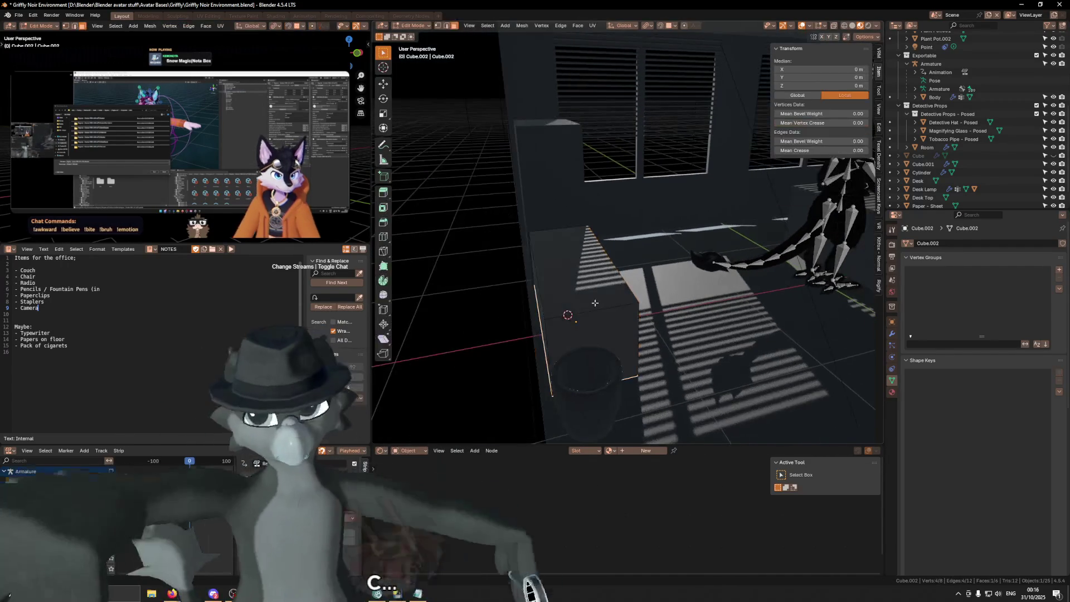
{"action": "left_click", "coordinate": [542, 327]}
{"action": "mouse_move", "coordinate": [684, 305]}
{"action": "middle_mouse_down"}
{"action": "mouse_move", "coordinate": [586, 302]}
{"action": "mouse_move", "coordinate": [704, 293]}
{"action": "middle_mouse_up"}
{"action": "key", "text": "Tab"}
{"action": "right_click", "coordinate": [697, 296]}
{"action": "left_click", "coordinate": [696, 296]}
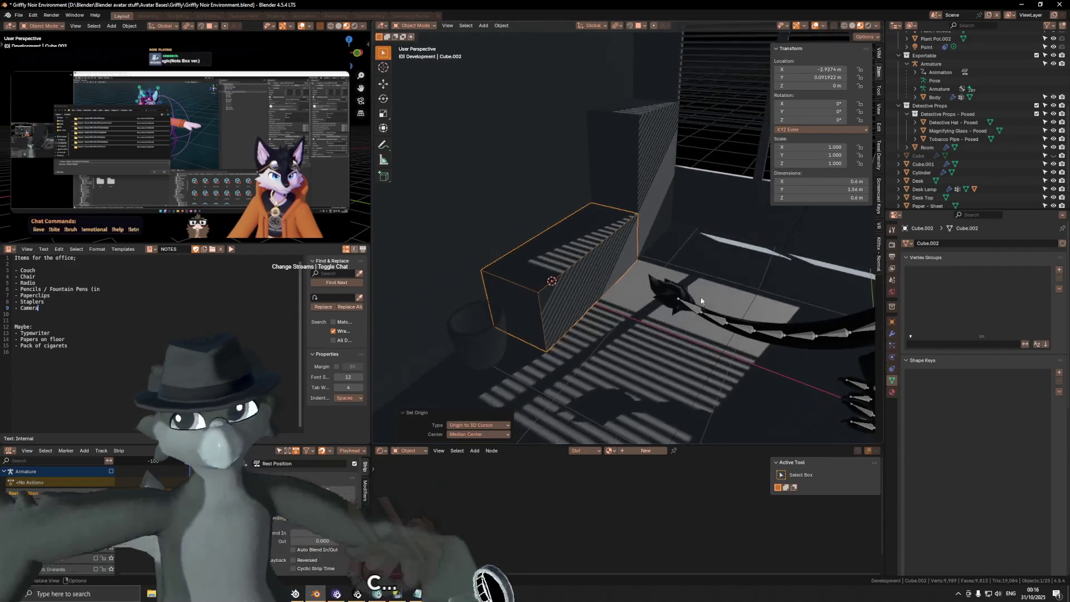
Scale the box by 1.2 along X, widening it to 0.72 m.
{"action": "key", "text": "s"}
{"action": "key", "text": "x"}
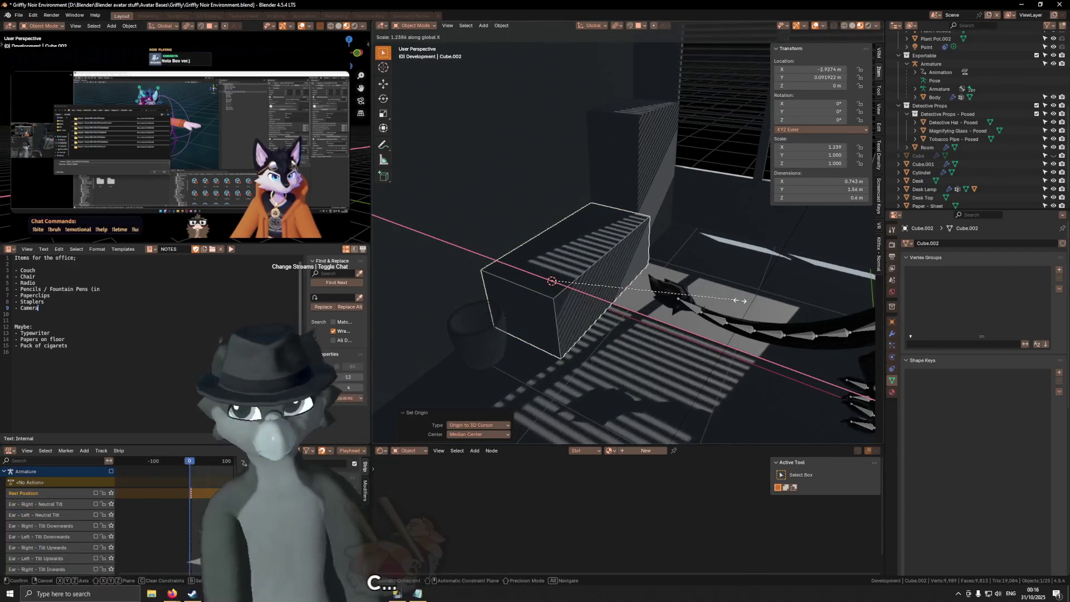
{"action": "type", "text": "1.2"}
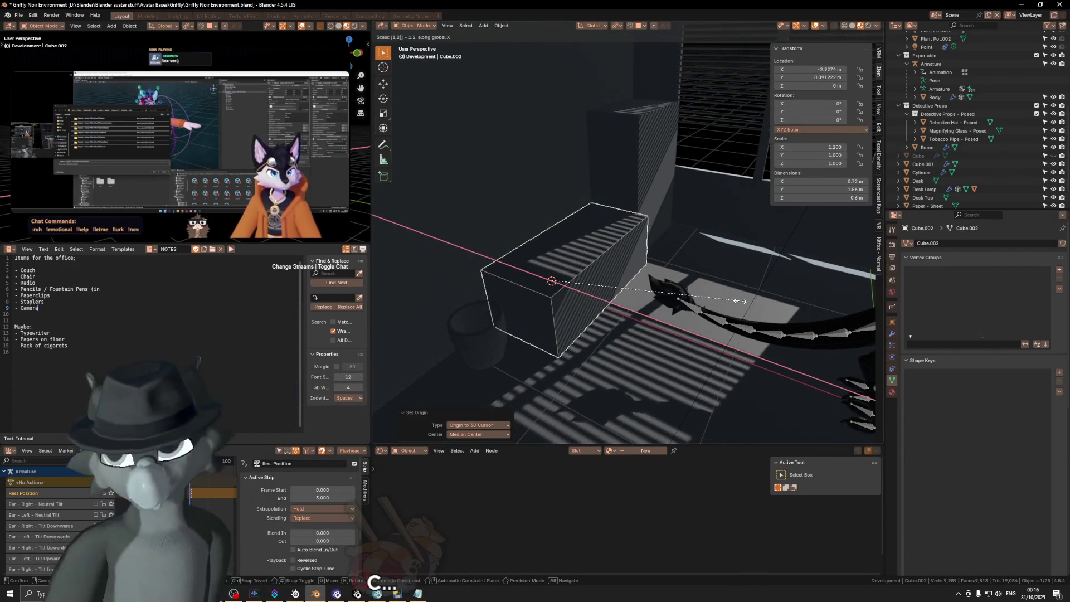
{"action": "key", "text": "Return"}
Raise the box's top face 0.2 m so it stands 0.8 m tall.
{"action": "mouse_move", "coordinate": [581, 244]}
{"action": "middle_mouse_down"}
{"action": "mouse_move", "coordinate": [566, 231]}
{"action": "mouse_move", "coordinate": [591, 234]}
{"action": "middle_mouse_up"}
{"action": "key", "text": "Tab"}
{"action": "left_click", "coordinate": [570, 239]}
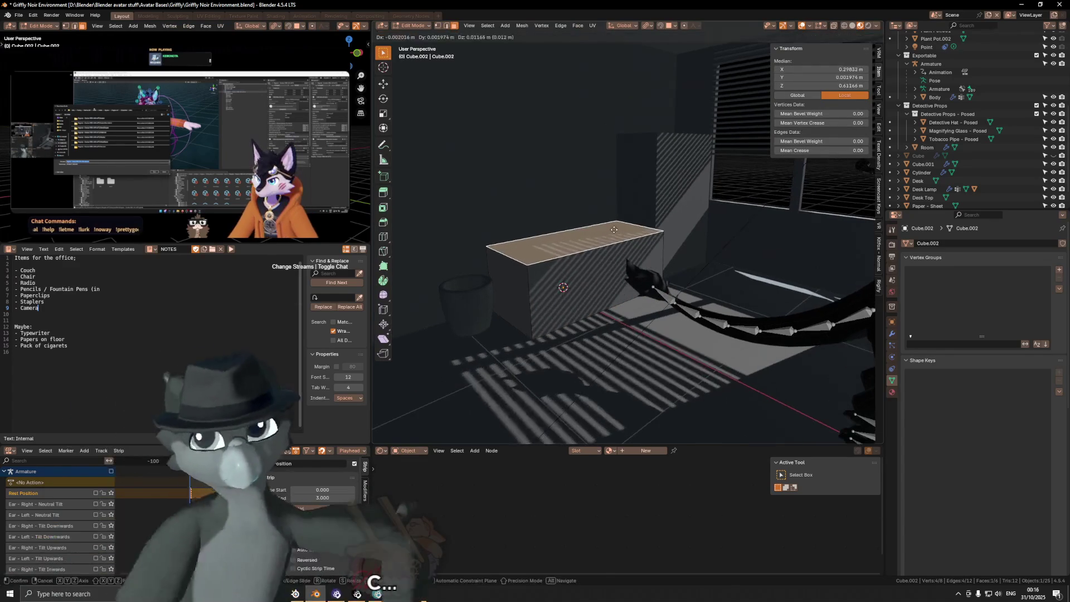
{"action": "key", "text": "g"}
{"action": "key", "text": "z"}
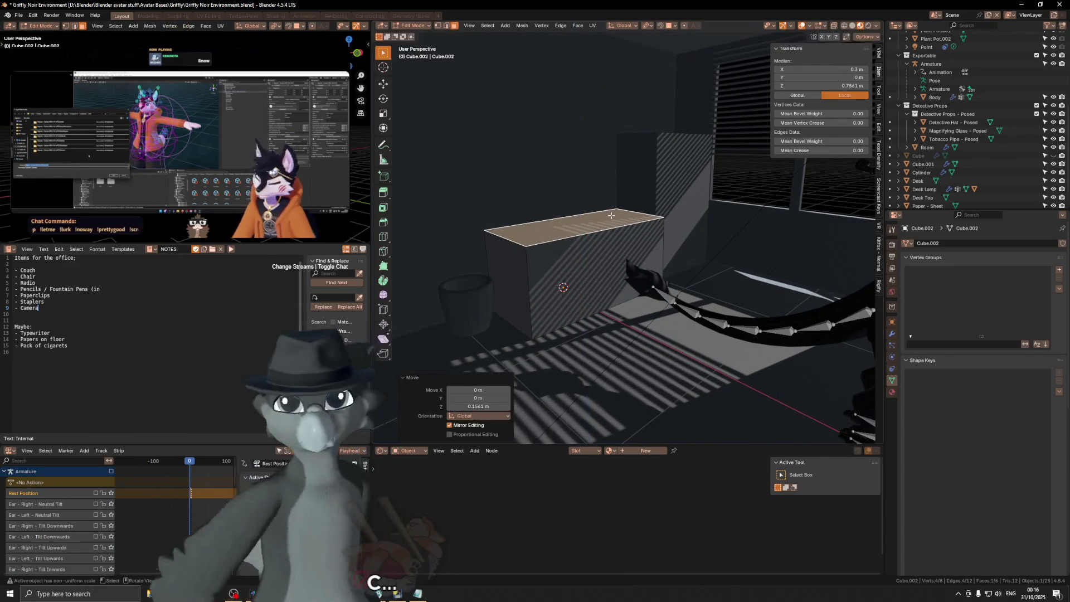
{"action": "right_click", "coordinate": [611, 217]}
{"action": "key", "text": "g"}
{"action": "key", "text": "z"}
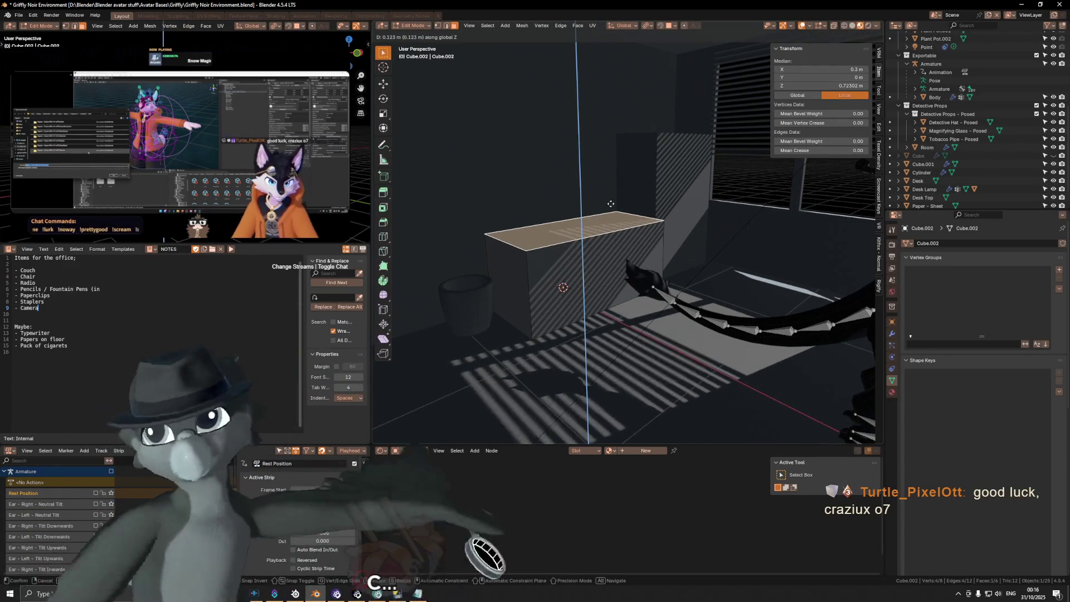
{"action": "type", "text": ".1"}
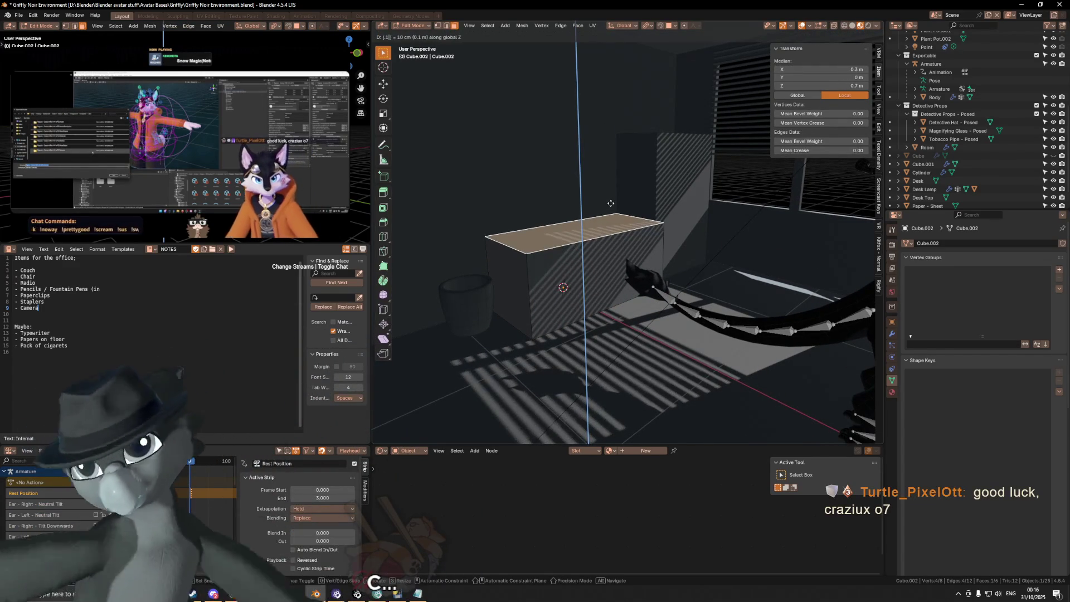
{"action": "key", "text": "BackSpace"}
{"action": "type", "text": "2"}
{"action": "key", "text": "BackSpace"}
{"action": "type", "text": "3"}
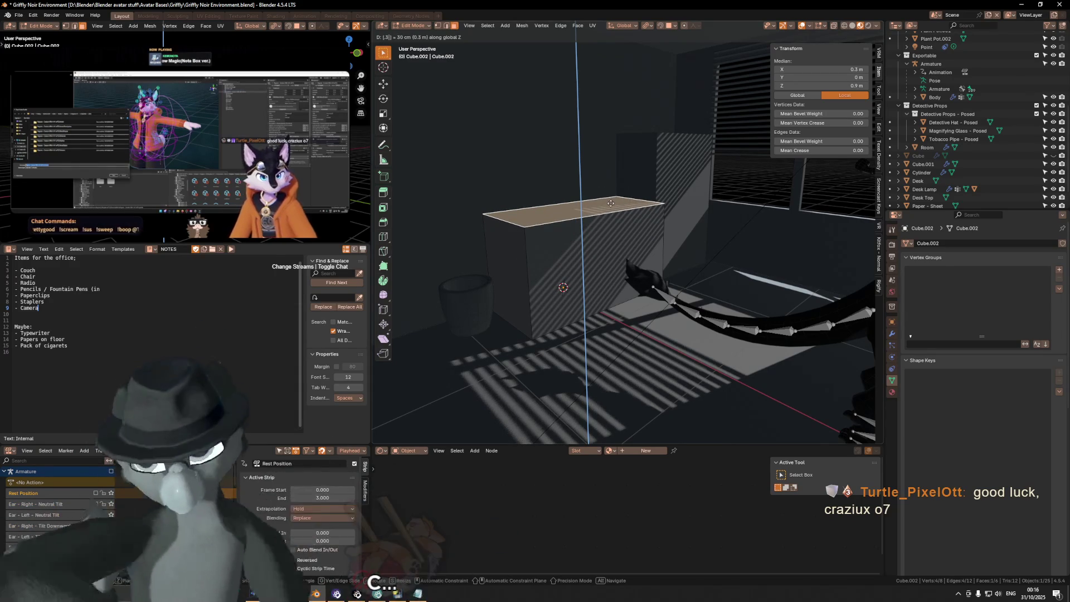
{"action": "type", "text": "2"}
{"action": "key", "text": "Return"}
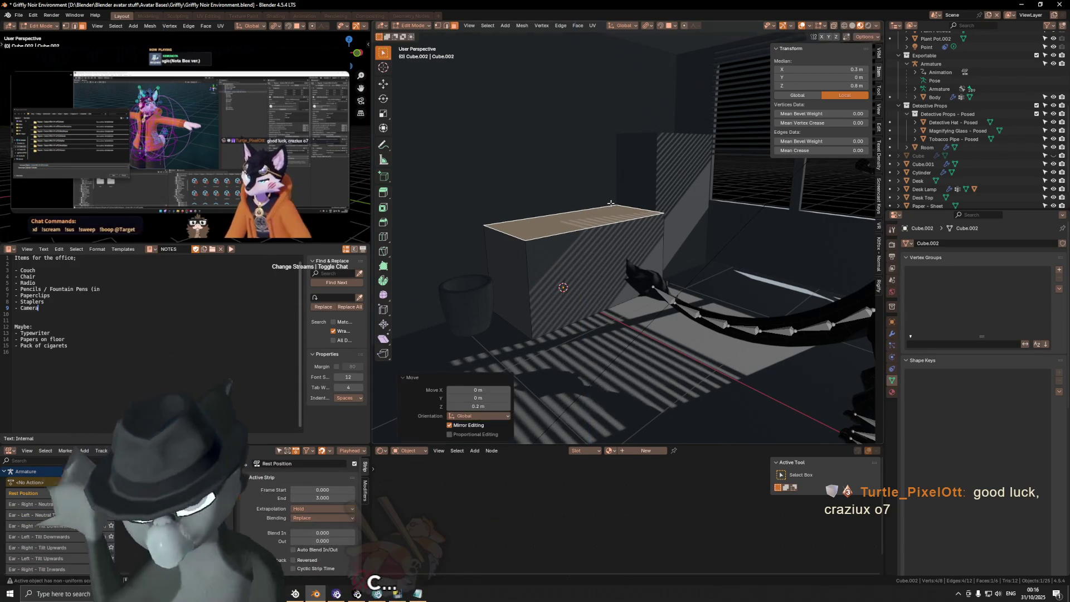
{"action": "mouse_move", "coordinate": [610, 203]}
{"action": "middle_mouse_down"}
{"action": "mouse_move", "coordinate": [657, 212]}
{"action": "mouse_move", "coordinate": [629, 174]}
{"action": "mouse_move", "coordinate": [627, 251]}
{"action": "mouse_move", "coordinate": [617, 230]}
{"action": "mouse_move", "coordinate": [625, 224]}
{"action": "mouse_move", "coordinate": [620, 242]}
{"action": "mouse_move", "coordinate": [611, 228]}
{"action": "middle_mouse_up"}
{"action": "key", "text": "Tab"}
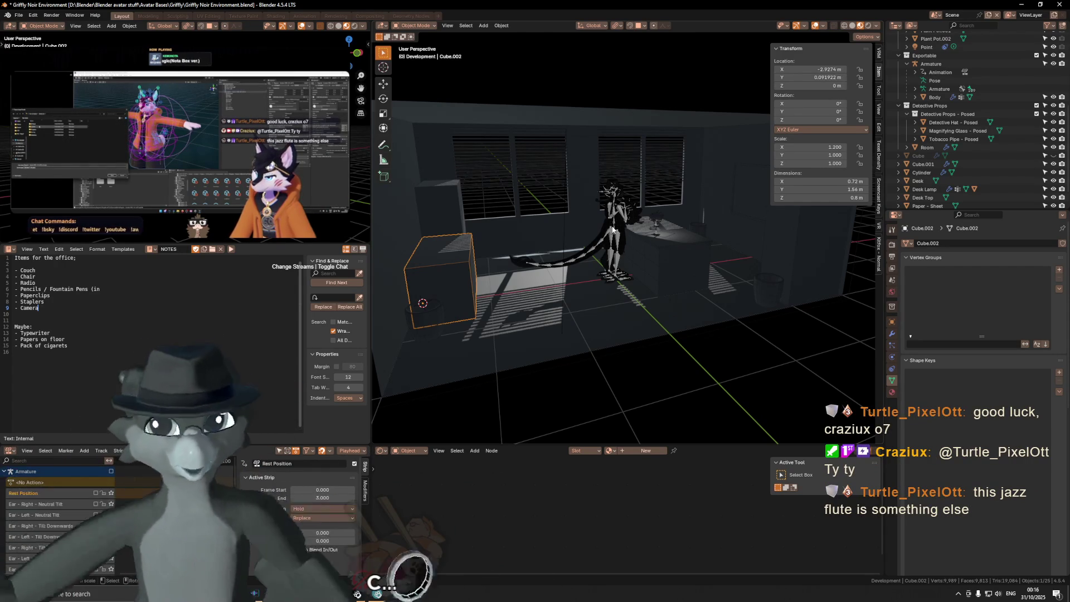
Apply the box's scale so it resets to 1.
{"action": "middle_click_drag", "start_coordinate": [613, 228], "coordinate": [597, 296]}
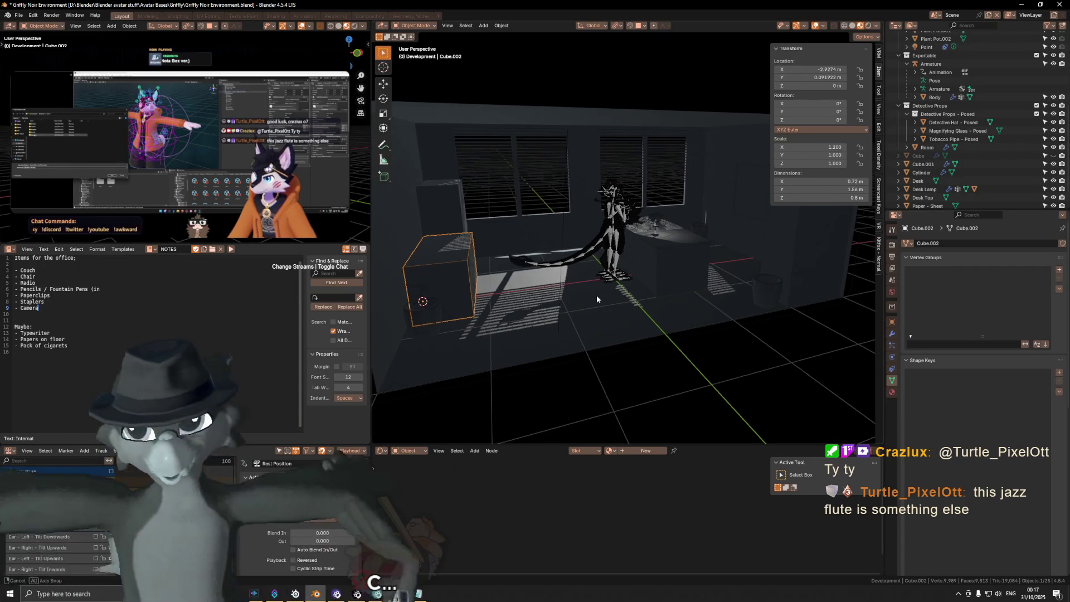
{"action": "key", "text": "ctrl+a"}
{"action": "left_click", "coordinate": [594, 296]}
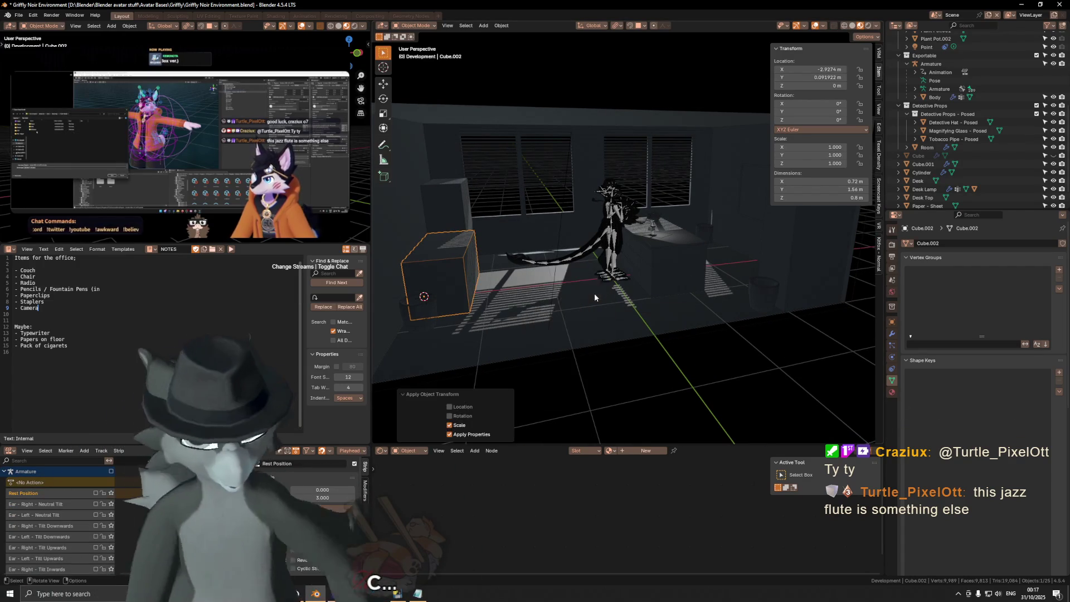
{"action": "mouse_move", "coordinate": [580, 249]}
{"action": "middle_mouse_down"}
{"action": "mouse_move", "coordinate": [598, 257]}
{"action": "mouse_move", "coordinate": [559, 255]}
{"action": "mouse_move", "coordinate": [465, 212]}
{"action": "middle_mouse_up"}
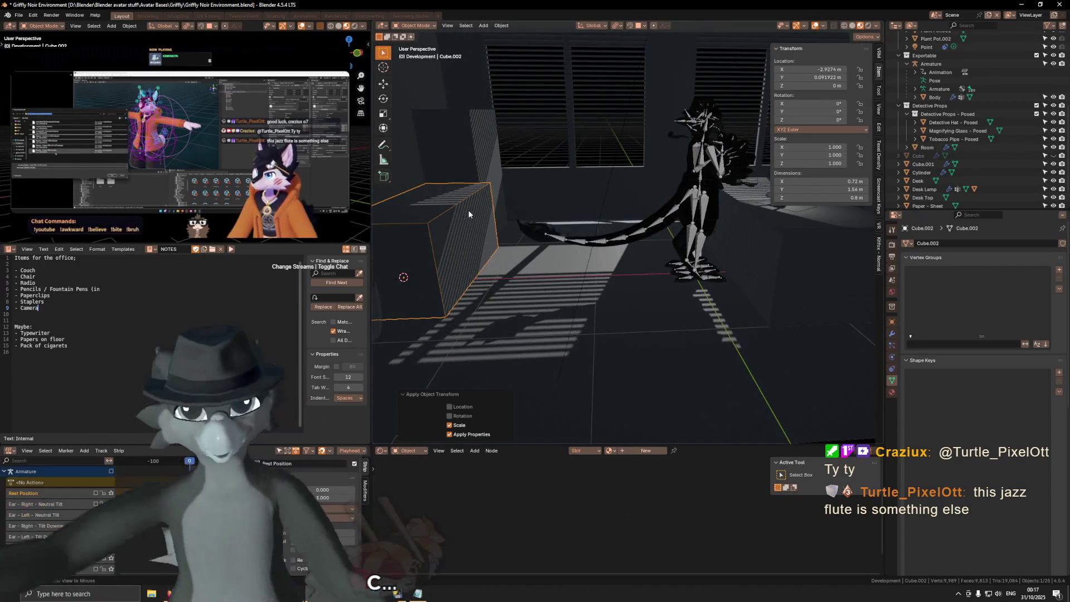
{"action": "scroll", "coordinate": [468, 213], "scroll_direction": "down", "scroll_amount": 5}
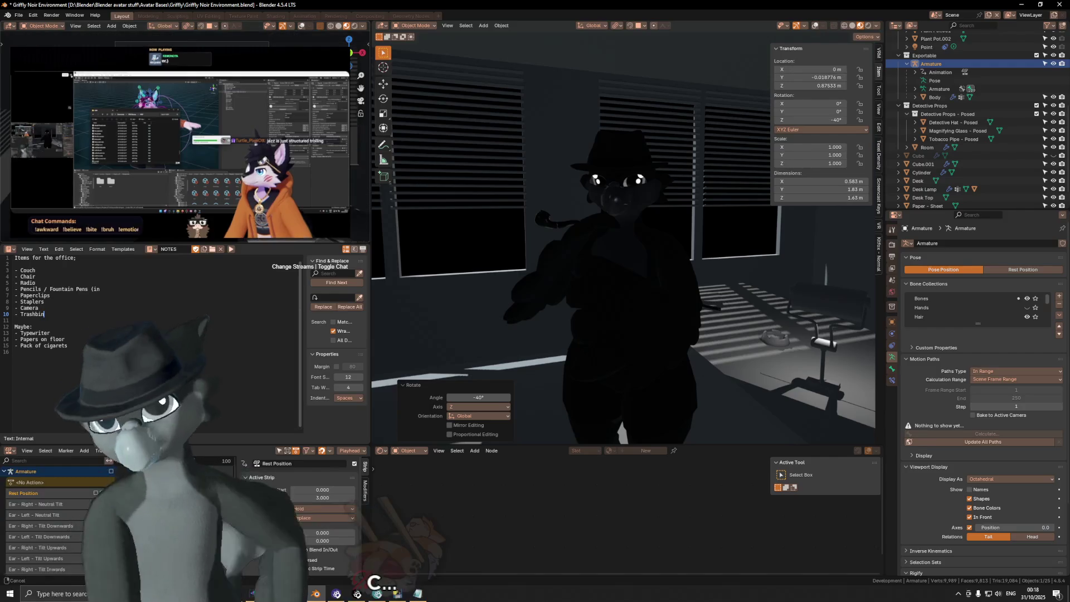
{"action": "mouse_move", "coordinate": [563, 221]}
{"action": "middle_mouse_down"}
{"action": "mouse_move", "coordinate": [586, 233]}
{"action": "mouse_move", "coordinate": [576, 224]}
{"action": "middle_mouse_up"}
{"action": "mouse_move", "coordinate": [577, 302]}
{"action": "middle_mouse_down"}
{"action": "mouse_move", "coordinate": [546, 225]}
{"action": "mouse_move", "coordinate": [614, 233]}
{"action": "mouse_move", "coordinate": [603, 195]}
{"action": "mouse_move", "coordinate": [561, 199]}
{"action": "mouse_move", "coordinate": [599, 199]}
{"action": "mouse_move", "coordinate": [609, 166]}
{"action": "mouse_move", "coordinate": [667, 191]}
{"action": "mouse_move", "coordinate": [704, 179]}
{"action": "mouse_move", "coordinate": [663, 186]}
{"action": "middle_mouse_up"}
{"action": "key", "text": "shift+alt+z"}
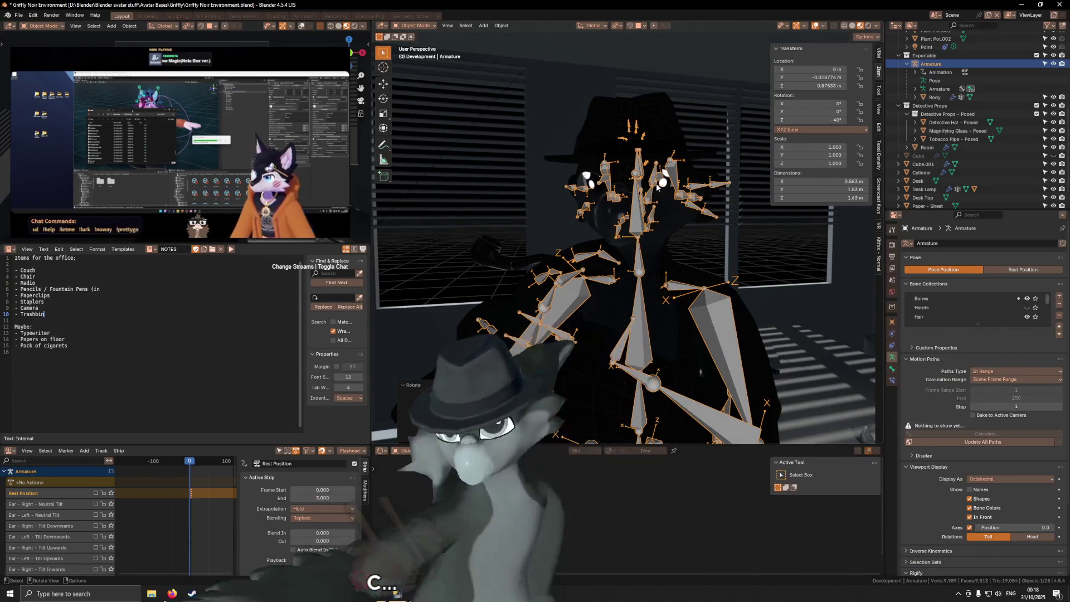
{"action": "middle_click_drag", "start_coordinate": [657, 188], "coordinate": [653, 191]}
{"action": "key", "text": "shift+alt+z"}
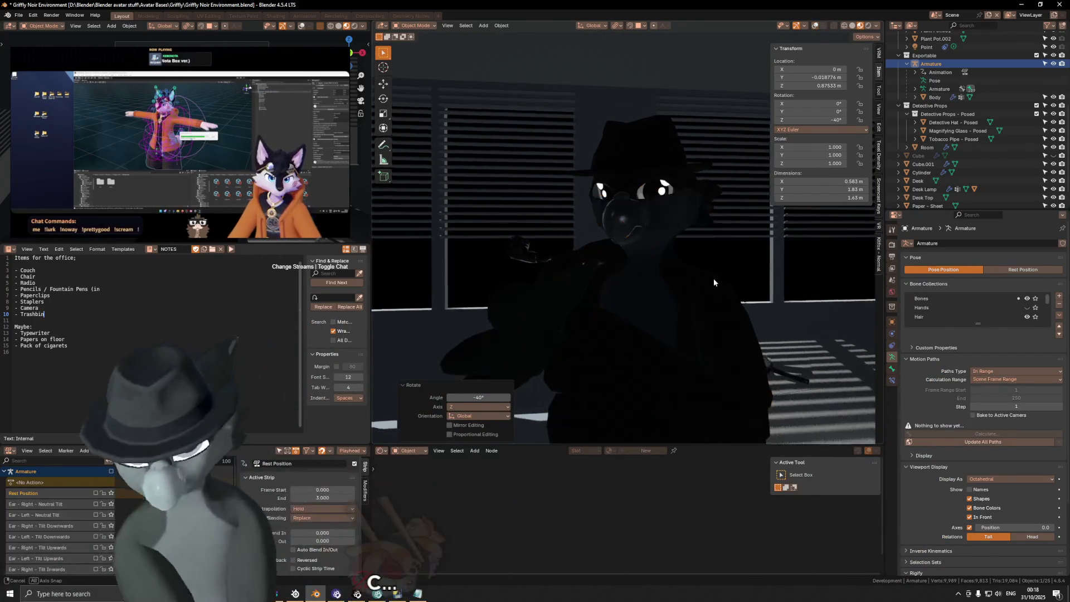
{"action": "key", "text": "r"}
{"action": "key", "text": "z"}
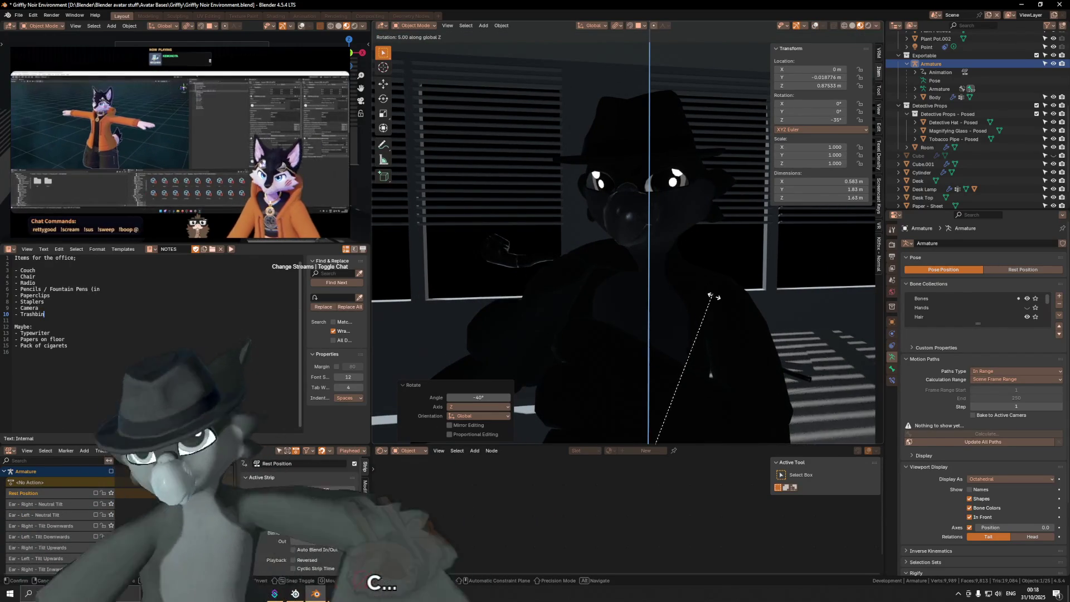
{"action": "key", "text": "Escape"}
{"action": "mouse_move", "coordinate": [701, 239]}
{"action": "middle_mouse_down"}
{"action": "mouse_move", "coordinate": [647, 229]}
{"action": "mouse_move", "coordinate": [698, 273]}
{"action": "mouse_move", "coordinate": [716, 144]}
{"action": "mouse_move", "coordinate": [636, 119]}
{"action": "mouse_move", "coordinate": [640, 163]}
{"action": "mouse_move", "coordinate": [680, 253]}
{"action": "mouse_move", "coordinate": [639, 245]}
{"action": "mouse_move", "coordinate": [703, 229]}
{"action": "mouse_move", "coordinate": [662, 213]}
{"action": "mouse_move", "coordinate": [718, 230]}
{"action": "mouse_move", "coordinate": [669, 250]}
{"action": "middle_mouse_up"}
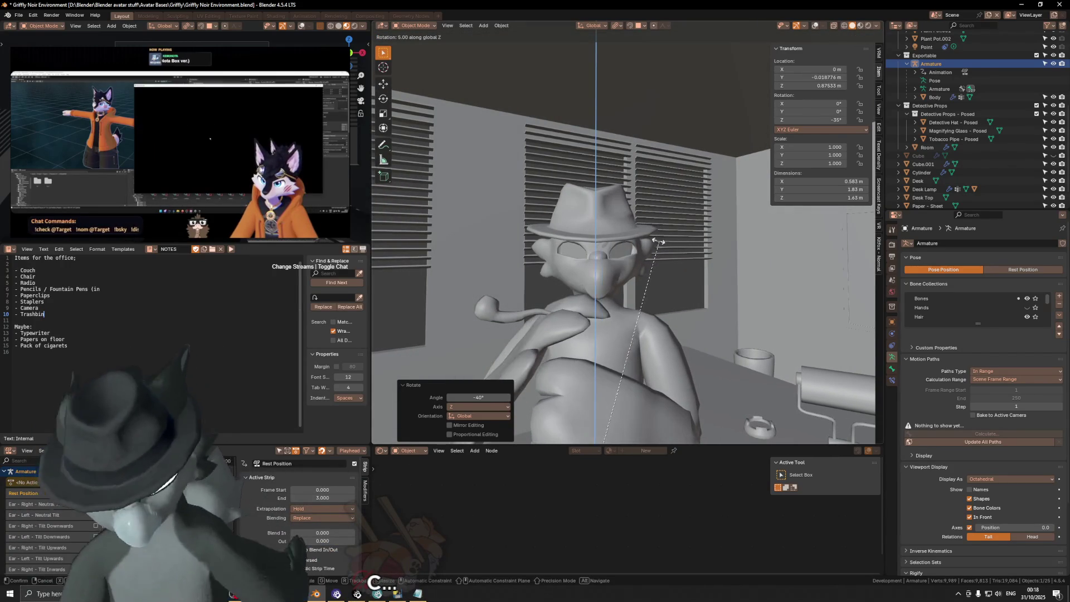
{"action": "right_click", "coordinate": [691, 254]}
{"action": "scroll", "coordinate": [600, 235], "scroll_direction": "down", "scroll_amount": 8}
{"action": "mouse_move", "coordinate": [599, 236]}
{"action": "middle_mouse_down"}
{"action": "mouse_move", "coordinate": [595, 225]}
{"action": "mouse_move", "coordinate": [588, 248]}
{"action": "middle_mouse_up"}
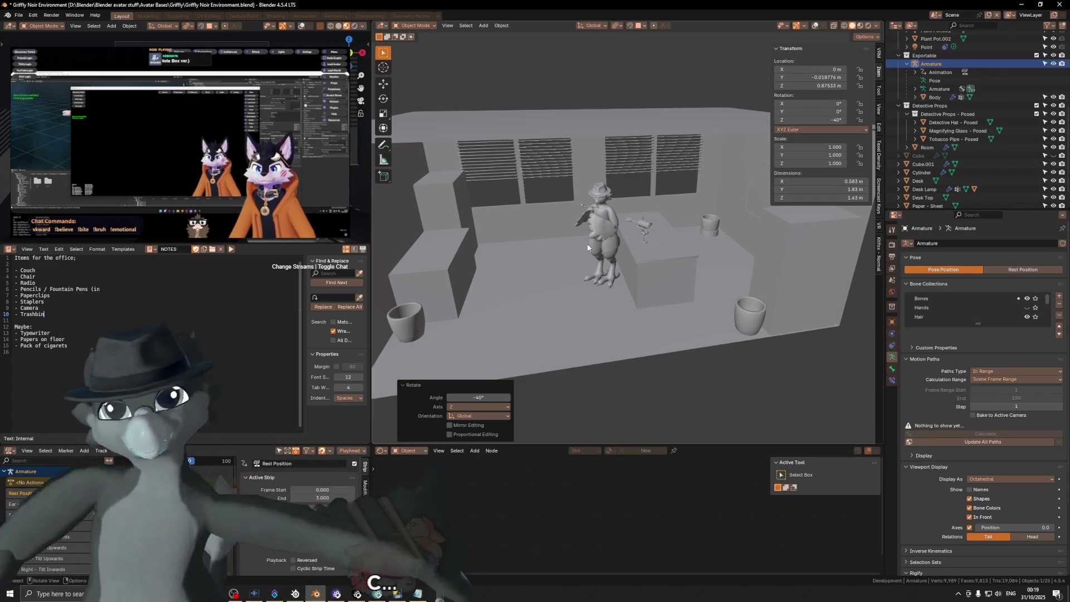
Set the window blinds' Bars array count to 18 slats, making them about 1.04 m tall.
{"action": "scroll", "coordinate": [669, 217], "scroll_direction": "up", "scroll_amount": 4}
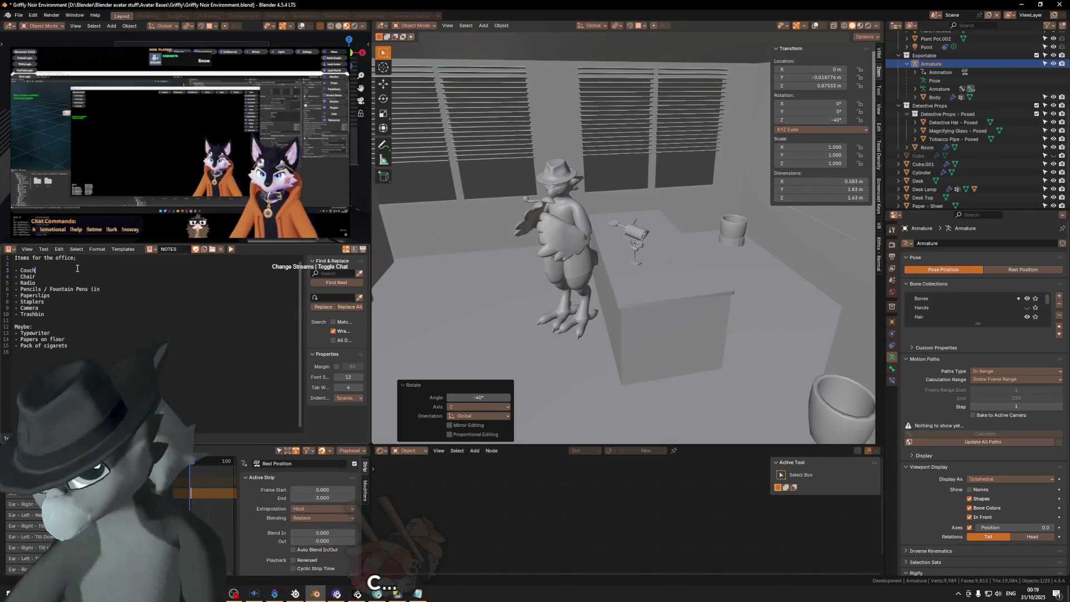
{"action": "mouse_move", "coordinate": [553, 211]}
{"action": "middle_mouse_down"}
{"action": "mouse_move", "coordinate": [597, 178]}
{"action": "mouse_move", "coordinate": [625, 179]}
{"action": "middle_mouse_up"}
{"action": "left_click", "coordinate": [598, 177]}
{"action": "key", "text": "shift+alt+z"}
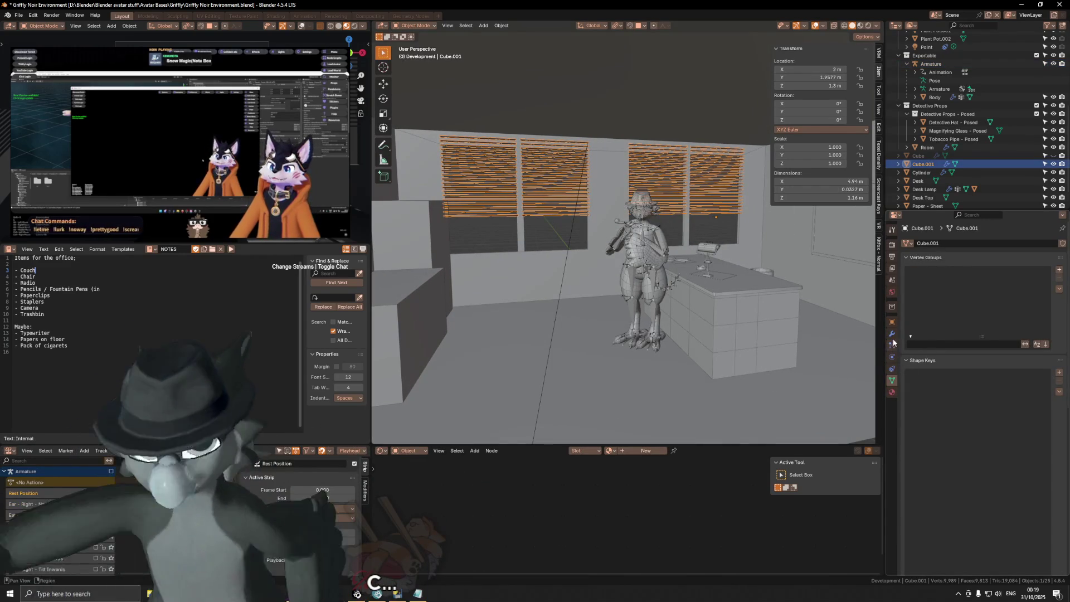
{"action": "left_click", "coordinate": [892, 335]}
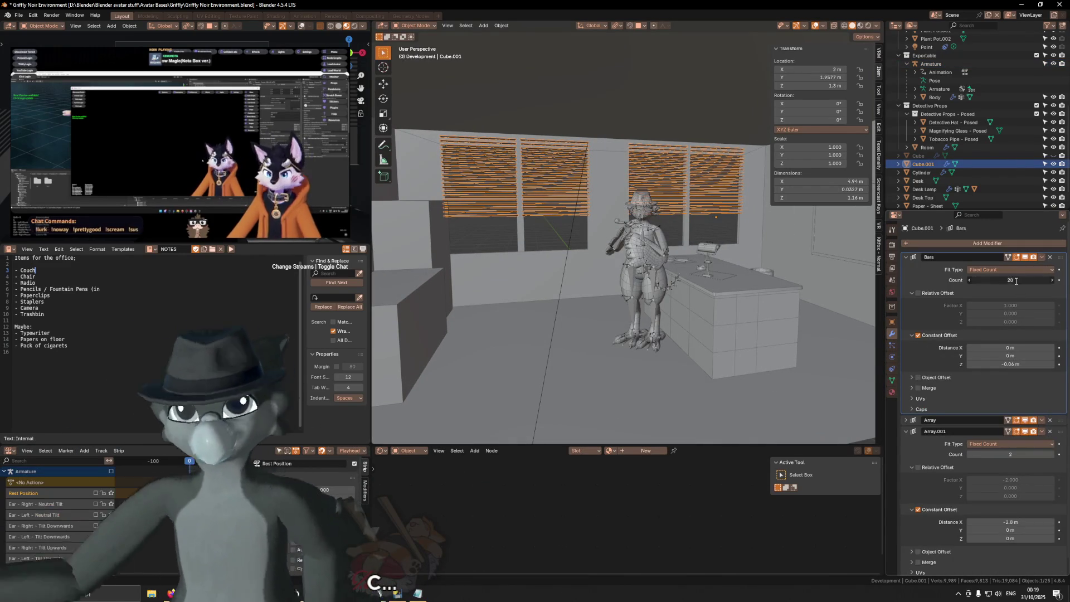
{"action": "key", "text": "Return"}
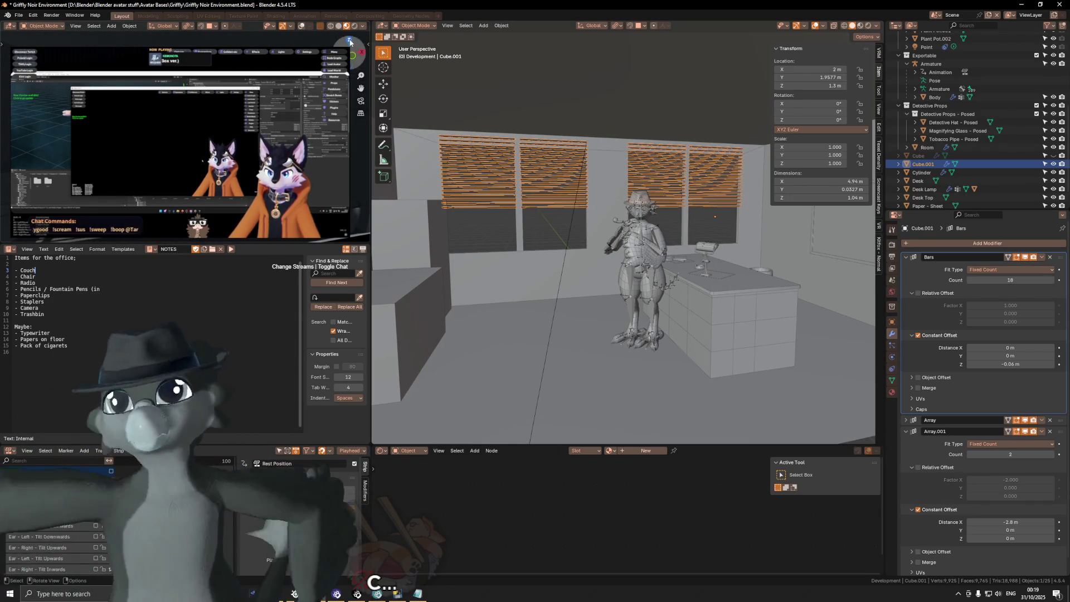
{"action": "left_click", "coordinate": [362, 26]}
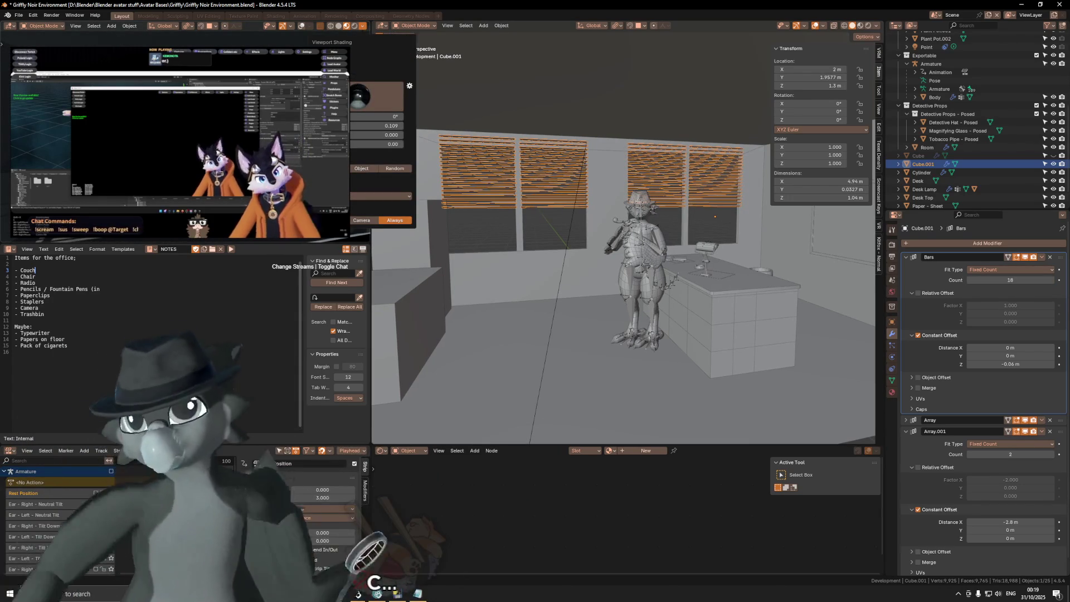
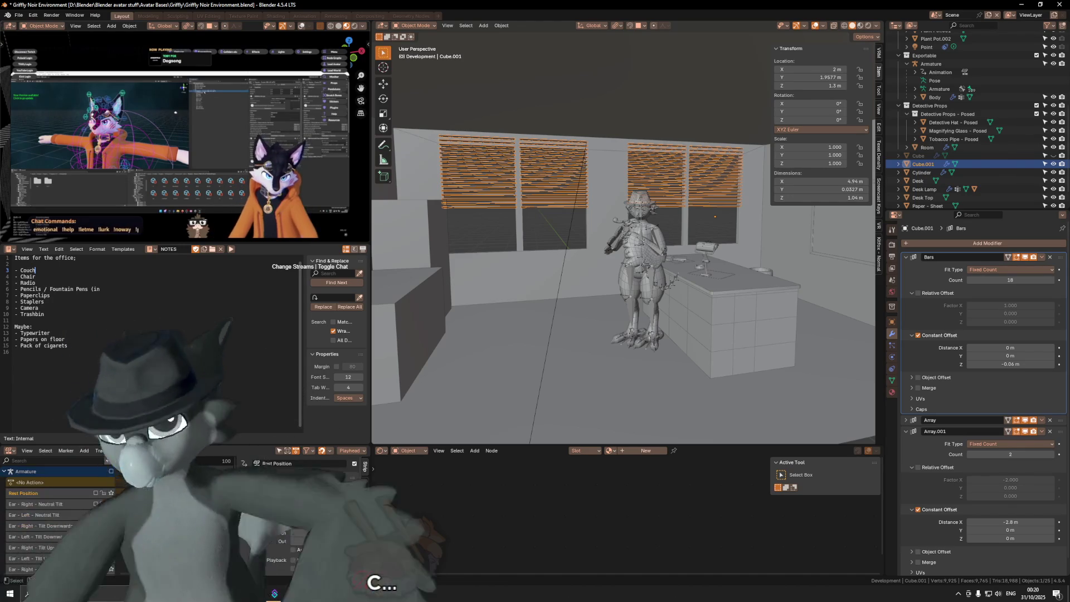
Begin renaming the slat object Cube.001 in the Outliner.
{"action": "middle_click_drag", "start_coordinate": [184, 139], "coordinate": [223, 134]}
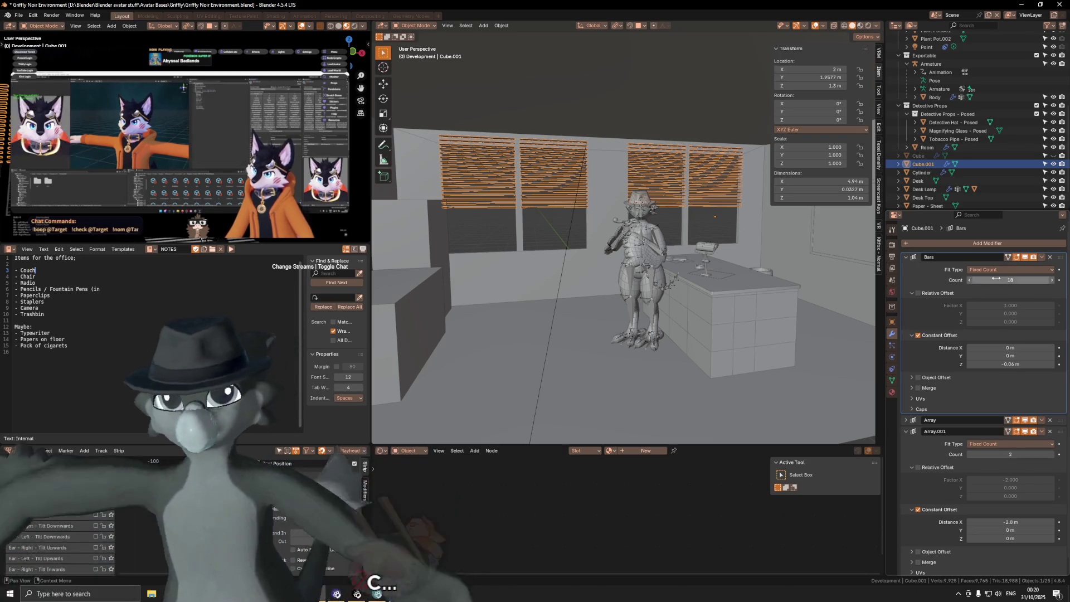
{"action": "double_click", "coordinate": [925, 165]}
{"action": "scroll", "coordinate": [924, 165], "scroll_direction": "down", "scroll_amount": 1}
{"action": "type", "text": "Shutters"}
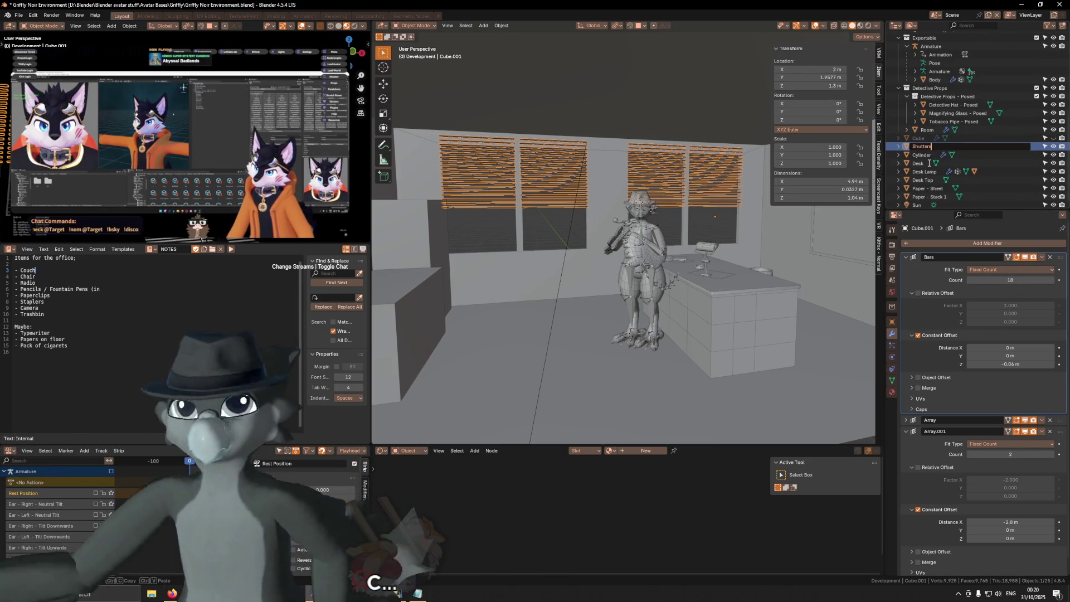
Name the slat object Shutters and frame the view on it.
{"action": "key", "text": "Return"}
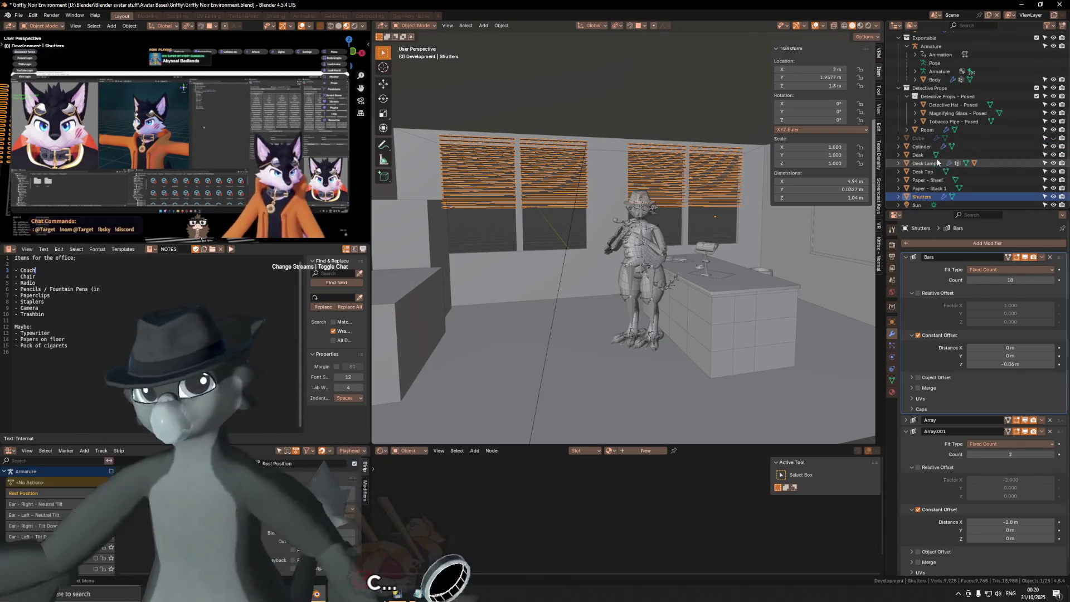
{"action": "middle_click_drag", "start_coordinate": [773, 262], "coordinate": [682, 209]}
{"action": "key", "text": "KP_Decimal"}
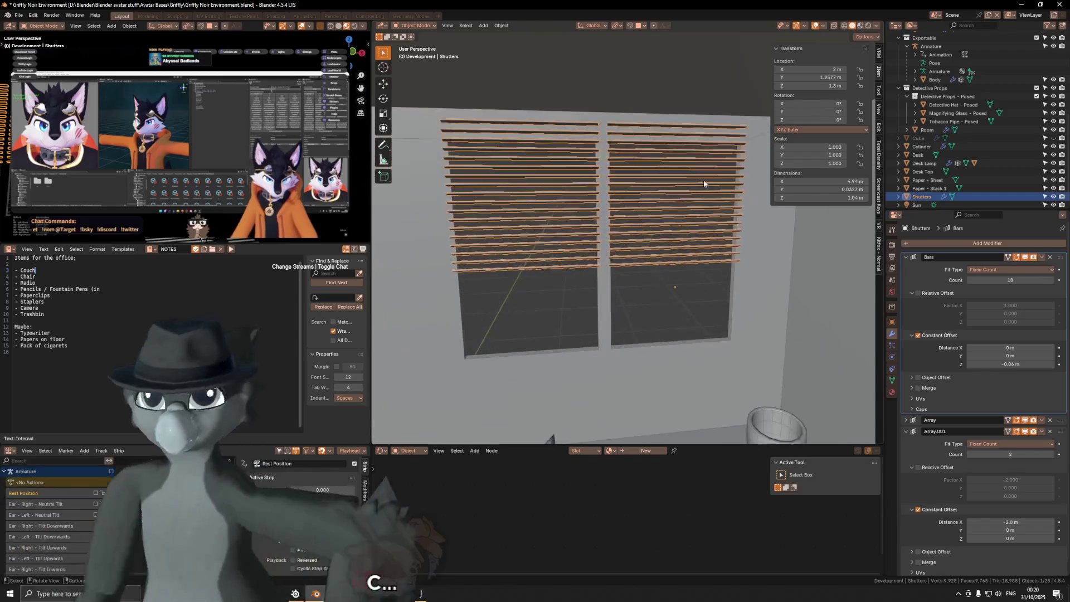
{"action": "scroll", "coordinate": [1010, 279], "scroll_direction": "down", "scroll_amount": 2, "text": "ctrl"}
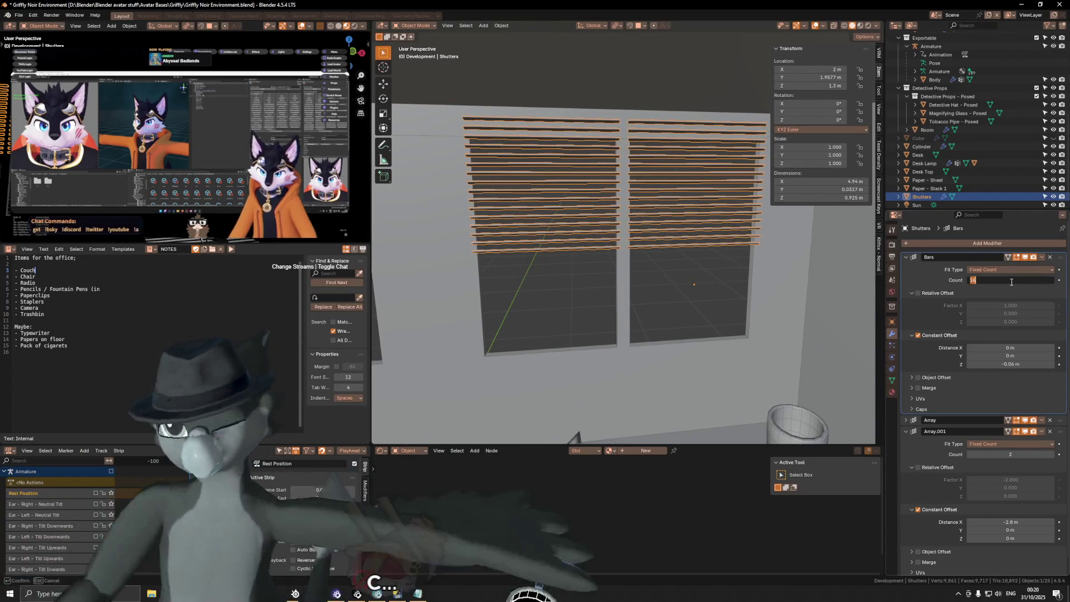
{"action": "scroll", "coordinate": [1013, 282], "scroll_direction": "up", "scroll_amount": 6, "text": "ctrl"}
{"action": "middle_click_drag", "start_coordinate": [757, 213], "coordinate": [704, 192]}
Move the Shutters' origin to the top slat using the 3D cursor.
{"action": "key", "text": "Tab"}
{"action": "key", "text": "shift+s"}
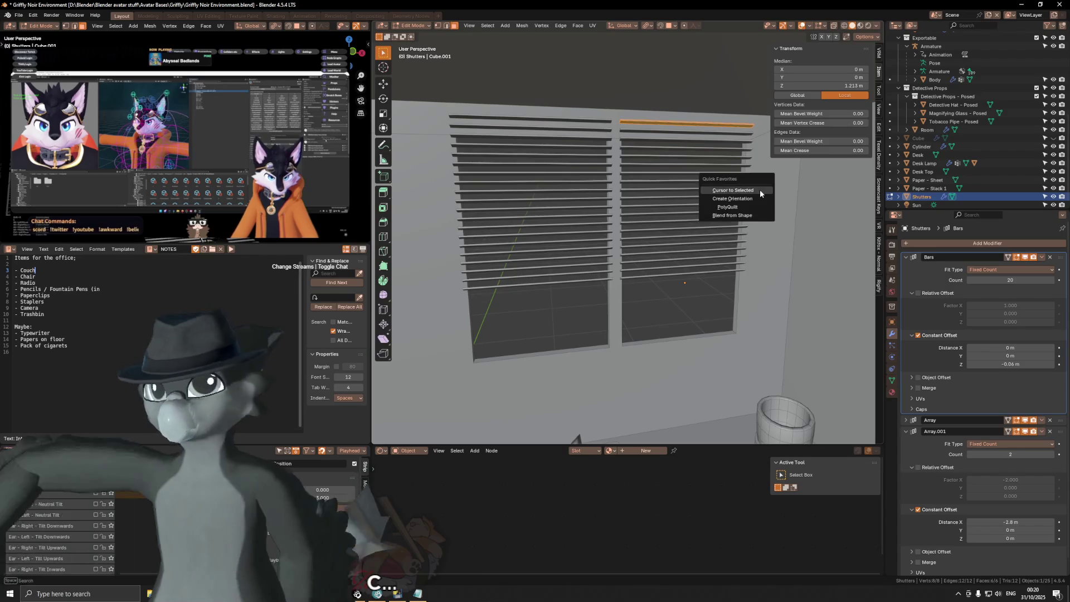
{"action": "left_click", "coordinate": [760, 190]}
{"action": "key", "text": "Tab"}
{"action": "key", "text": "ctrl+alt+shift+c"}
{"action": "left_click", "coordinate": [756, 216]}
Lower the Shutters 12 cm along Z and restore the viewport overlays.
{"action": "key", "text": "g"}
{"action": "key", "text": "z"}
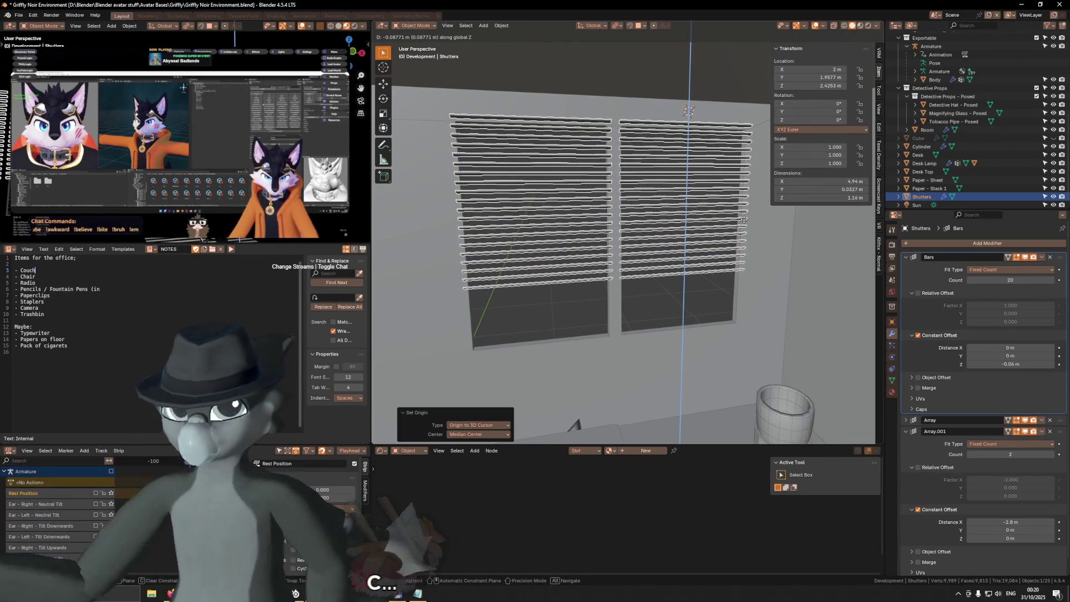
{"action": "key", "text": "Escape"}
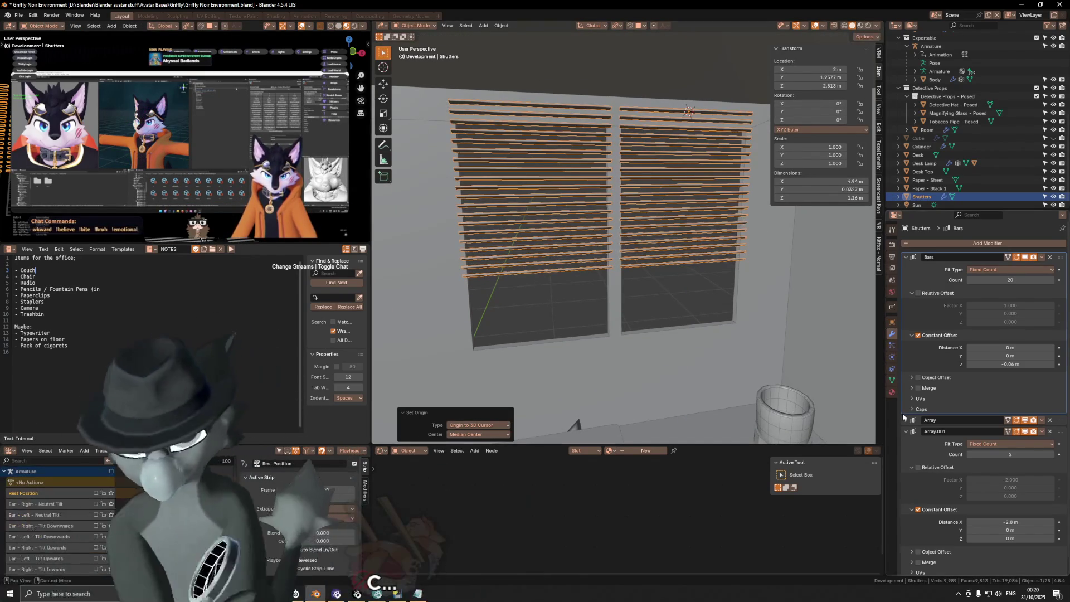
{"action": "key", "text": "g"}
{"action": "key", "text": "z"}
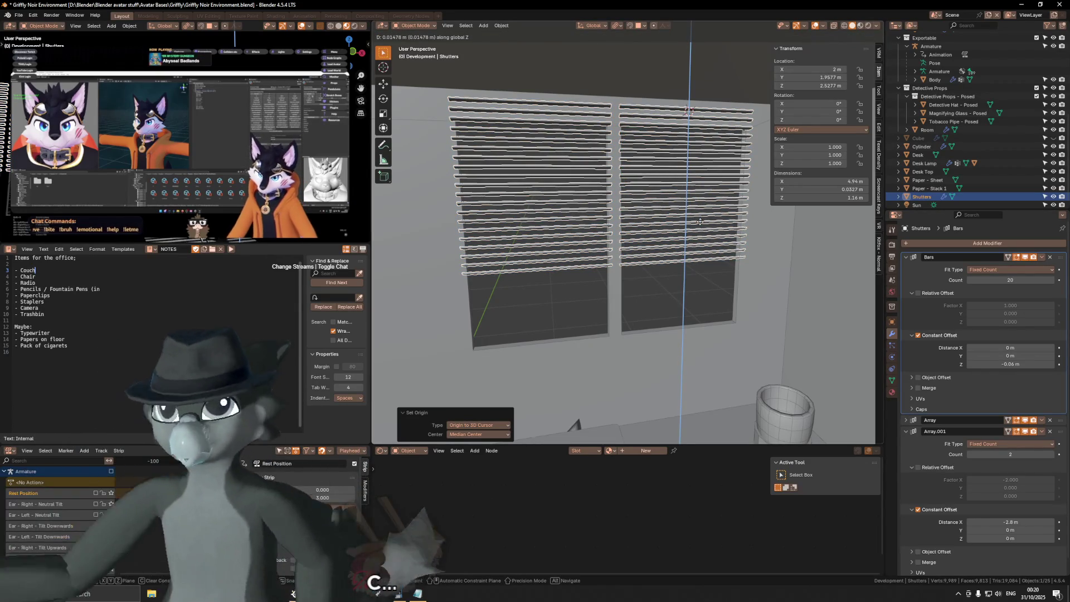
{"action": "type", "text": "12"}
{"action": "key", "text": "minus"}
{"action": "key", "text": "Return"}
{"action": "scroll", "coordinate": [700, 226], "scroll_direction": "down", "scroll_amount": 5}
{"action": "mouse_move", "coordinate": [701, 225]}
{"action": "middle_mouse_down"}
{"action": "mouse_move", "coordinate": [671, 257]}
{"action": "mouse_move", "coordinate": [686, 246]}
{"action": "mouse_move", "coordinate": [669, 218]}
{"action": "mouse_move", "coordinate": [602, 249]}
{"action": "middle_mouse_up"}
{"action": "key", "text": "shift+alt+z"}
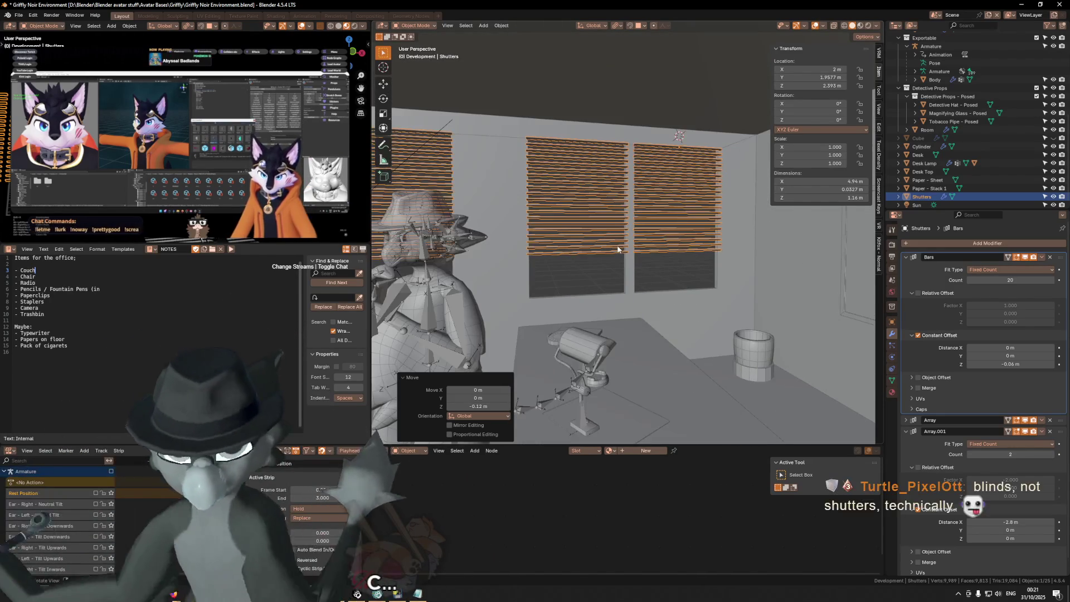
Rename the Shutters to Blinds and review its mesh data and modifiers.
{"action": "double_click", "coordinate": [916, 197]}
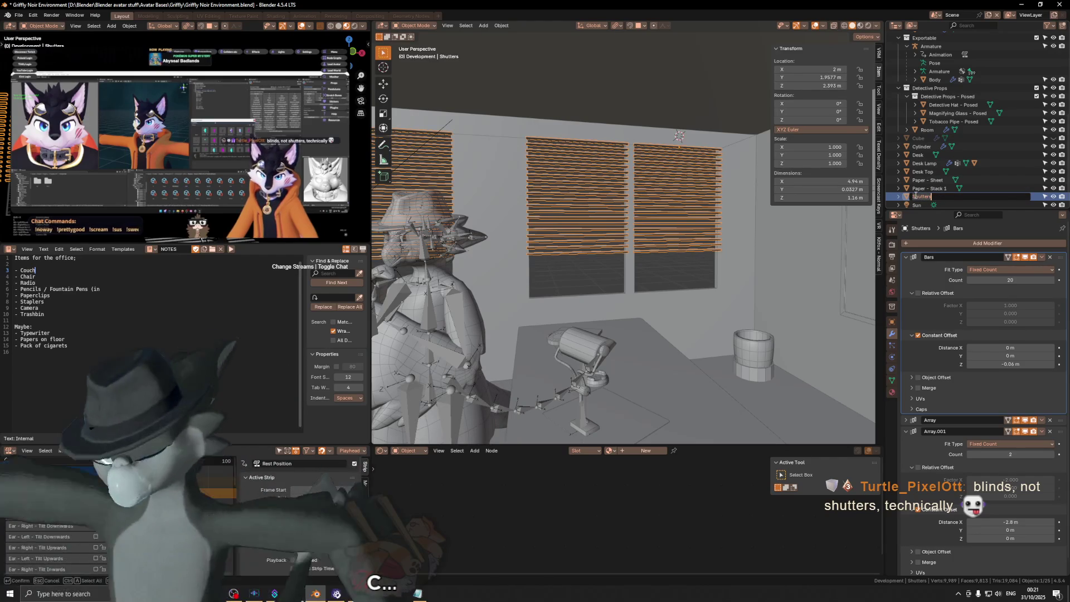
{"action": "type", "text": "Blinds"}
{"action": "key", "text": "Return"}
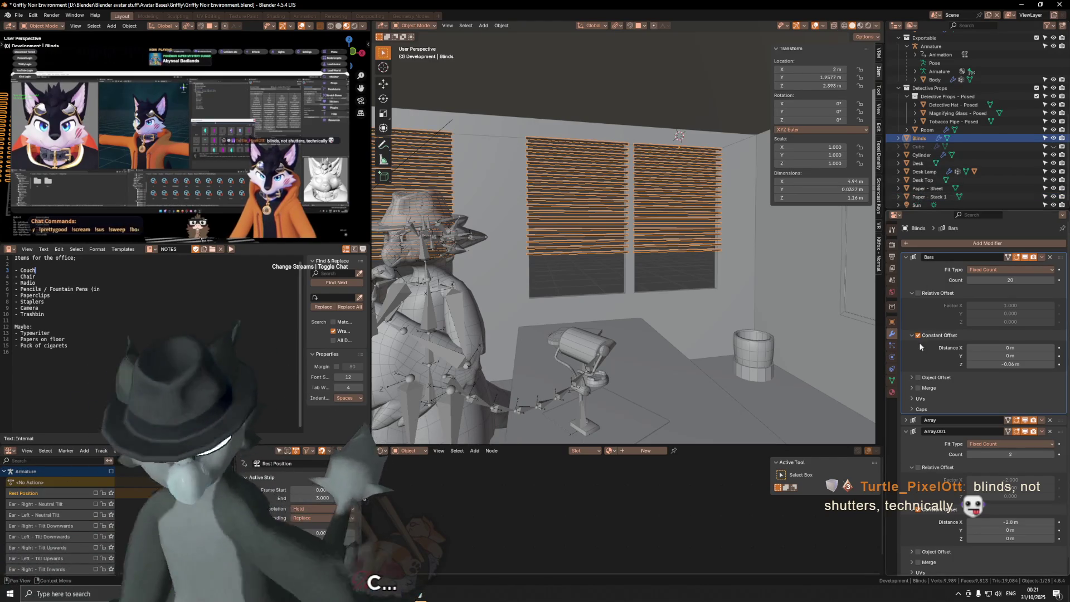
{"action": "left_click", "coordinate": [891, 380]}
{"action": "middle_click_drag", "start_coordinate": [624, 222], "coordinate": [684, 214]}
{"action": "scroll", "coordinate": [636, 196], "scroll_direction": "up", "scroll_amount": 5}
{"action": "mouse_move", "coordinate": [623, 266]}
{"action": "middle_mouse_down"}
{"action": "mouse_move", "coordinate": [622, 301]}
{"action": "mouse_move", "coordinate": [662, 310]}
{"action": "middle_mouse_up"}
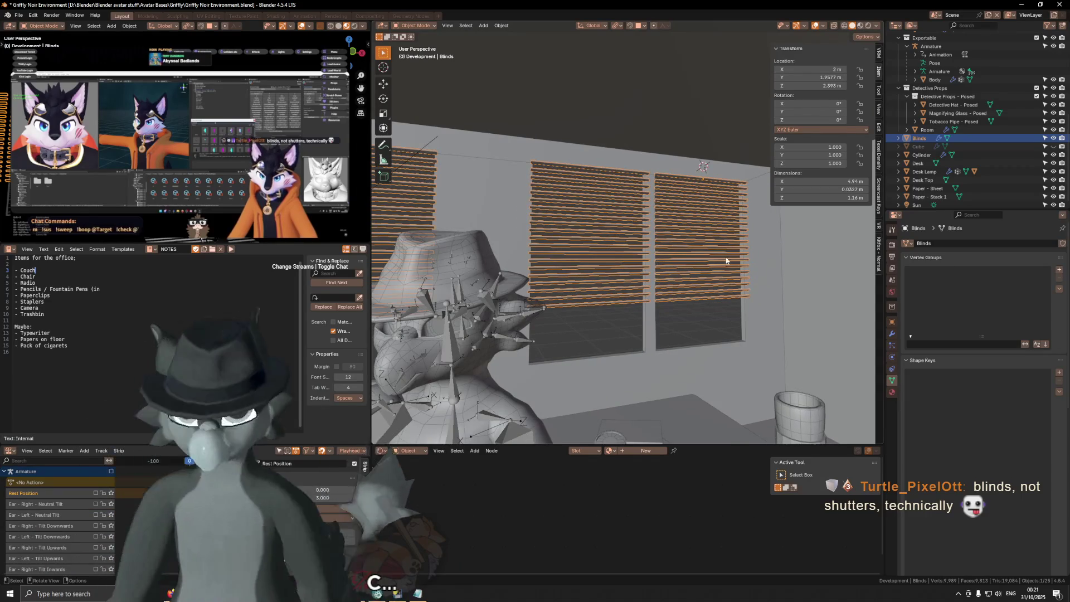
{"action": "left_click", "coordinate": [892, 333]}
{"action": "mouse_move", "coordinate": [856, 324]}
{"action": "middle_mouse_down"}
{"action": "mouse_move", "coordinate": [675, 219]}
{"action": "mouse_move", "coordinate": [616, 170]}
{"action": "middle_mouse_up"}
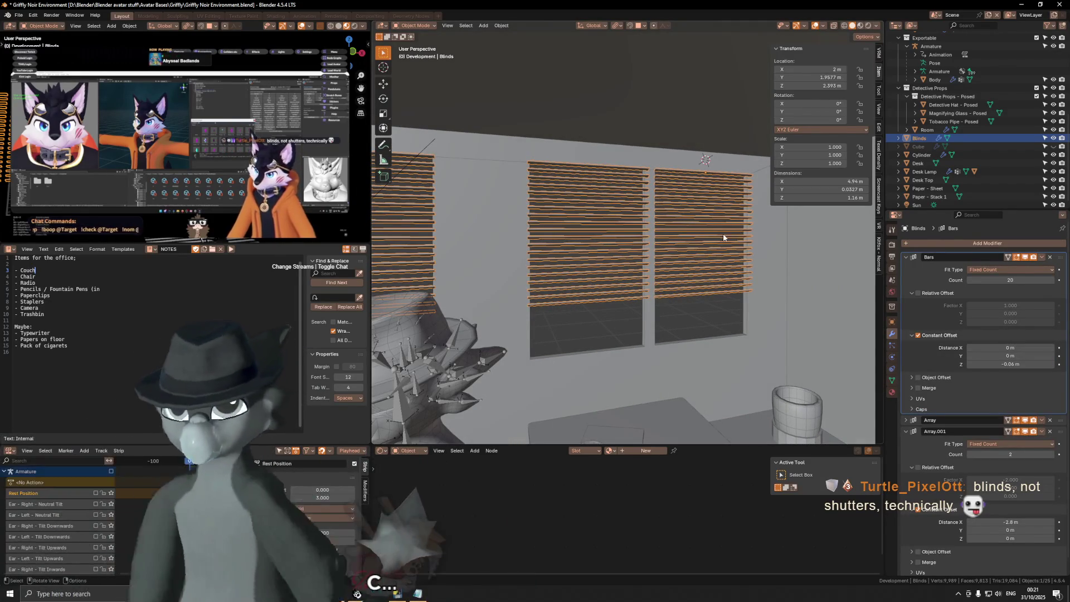
Add a linked Blinds copy shifted -1.1 m on X, removing its Array and Array.001 modifiers.
{"action": "key", "text": "alt+d"}
{"action": "key", "text": "x"}
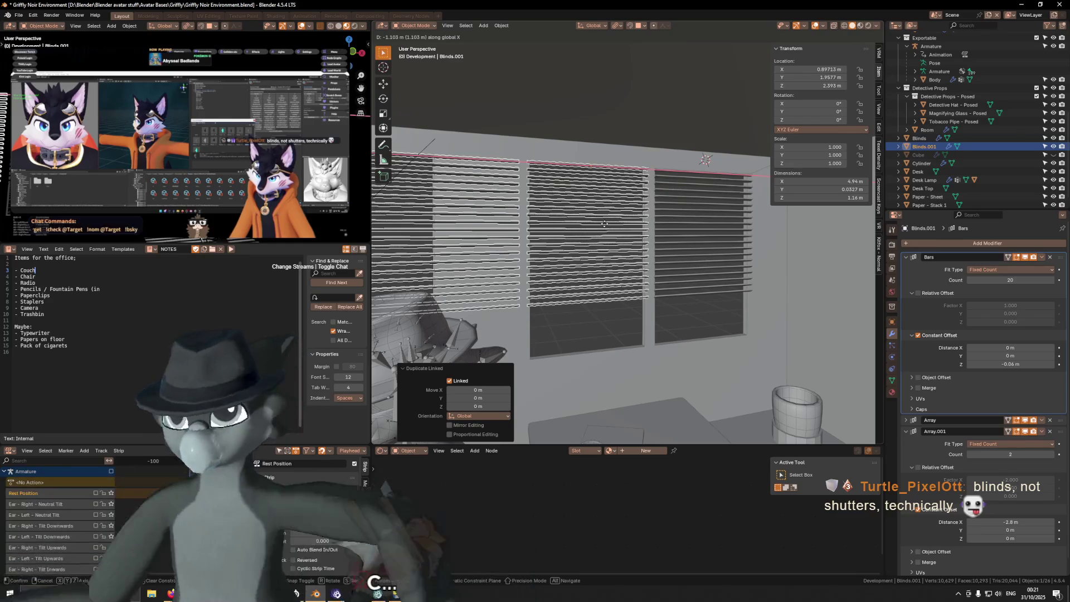
{"action": "type", "text": "1.1-"}
{"action": "key", "text": "Return"}
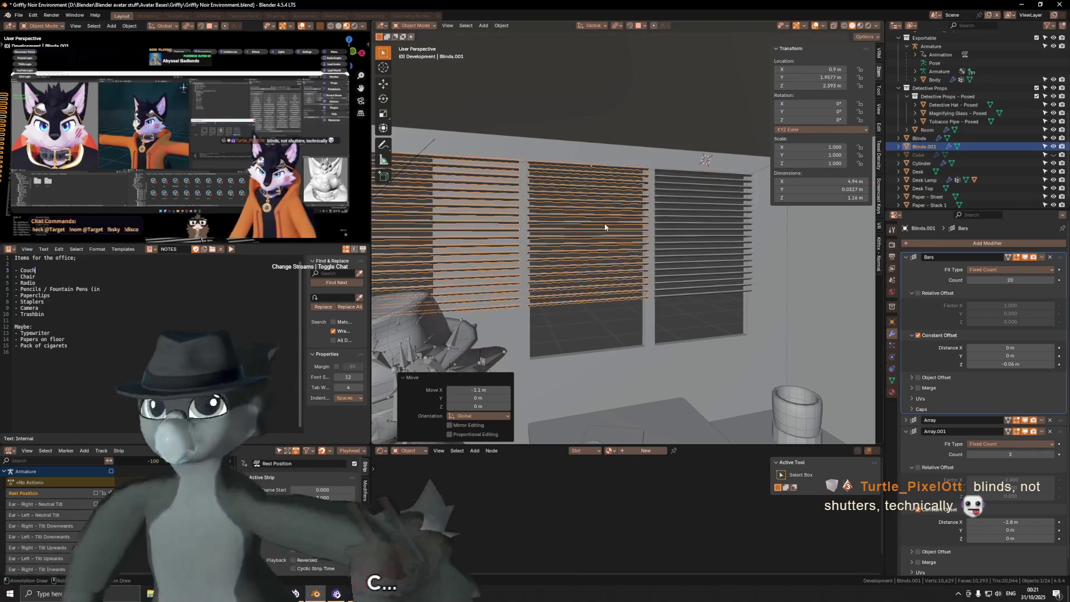
{"action": "middle_click_drag", "start_coordinate": [604, 223], "coordinate": [626, 218], "text": "shift"}
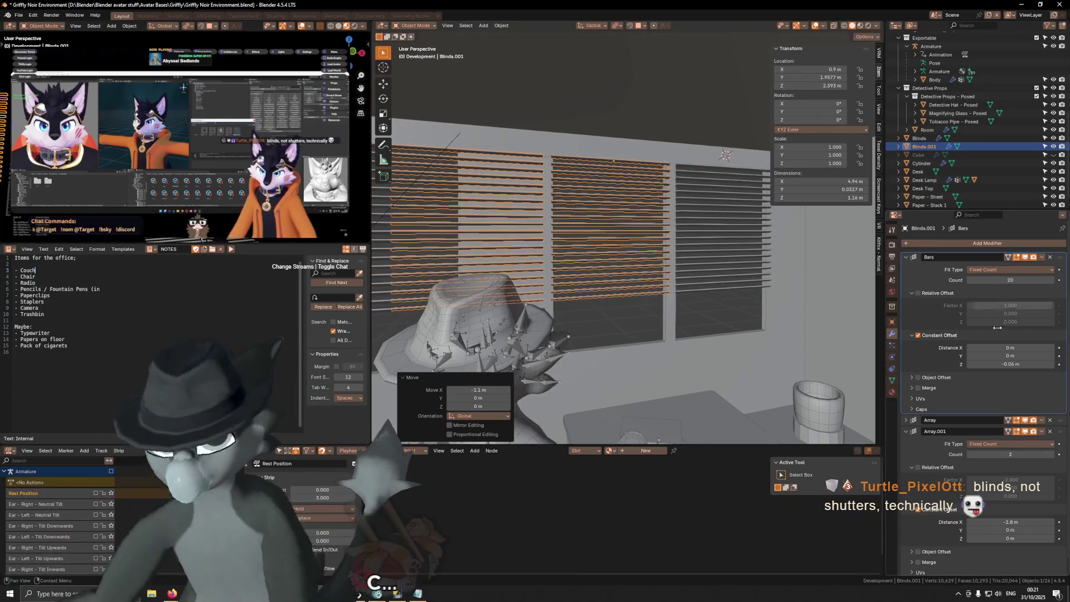
{"action": "left_click", "coordinate": [1050, 422]}
{"action": "left_click", "coordinate": [1050, 421]}
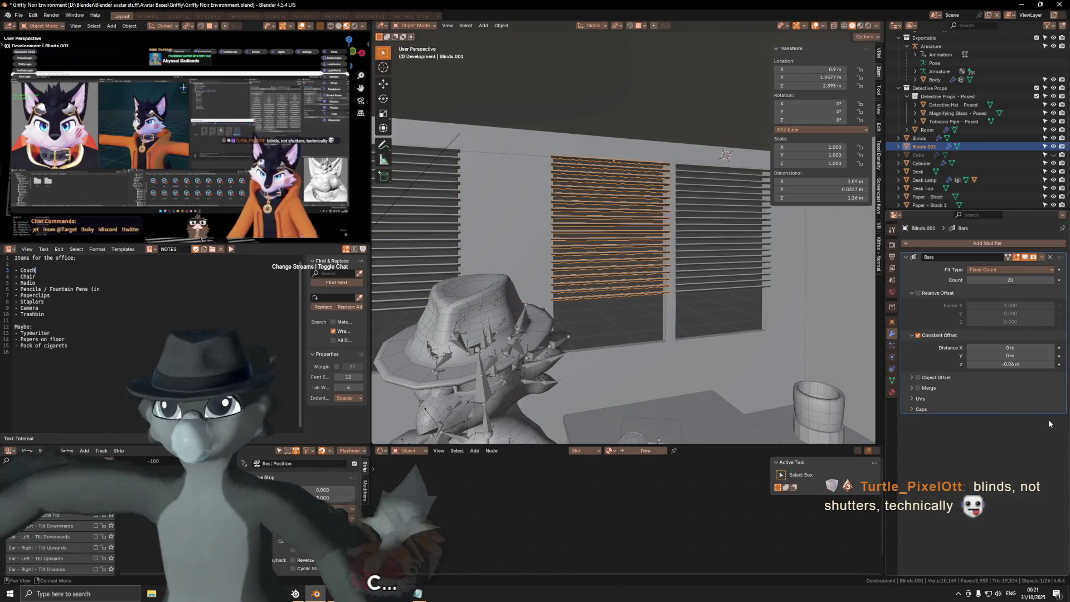
{"action": "left_click", "coordinate": [727, 170]}
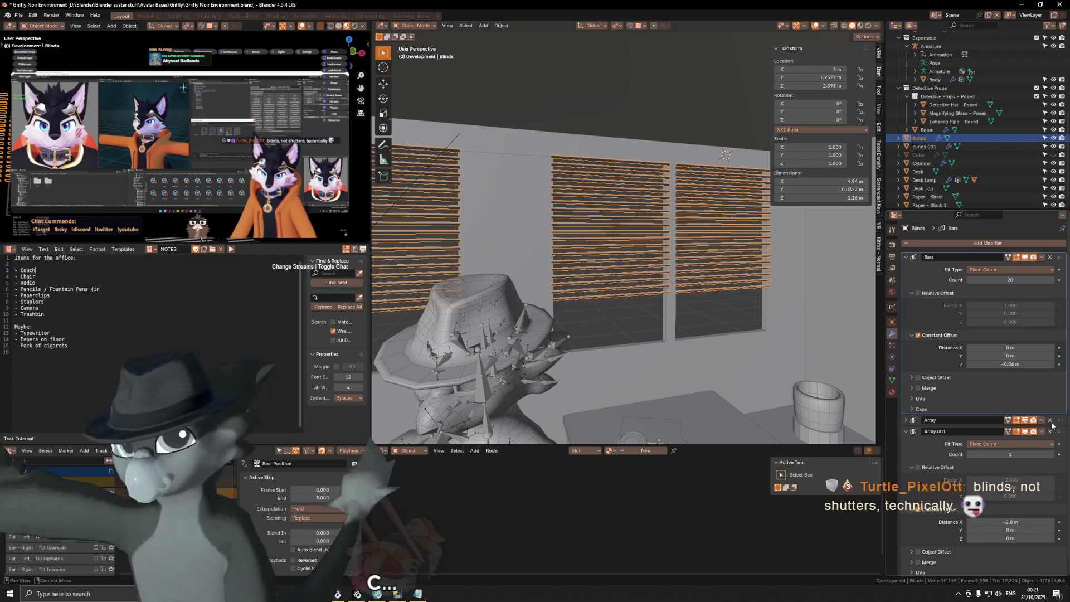
{"action": "scroll", "coordinate": [514, 186], "scroll_direction": "down", "scroll_amount": 5}
Duplicate the blinds -2.8 m along X and remove the copy's two extra arrays.
{"action": "middle_click_drag", "start_coordinate": [514, 187], "coordinate": [674, 217], "text": "shift"}
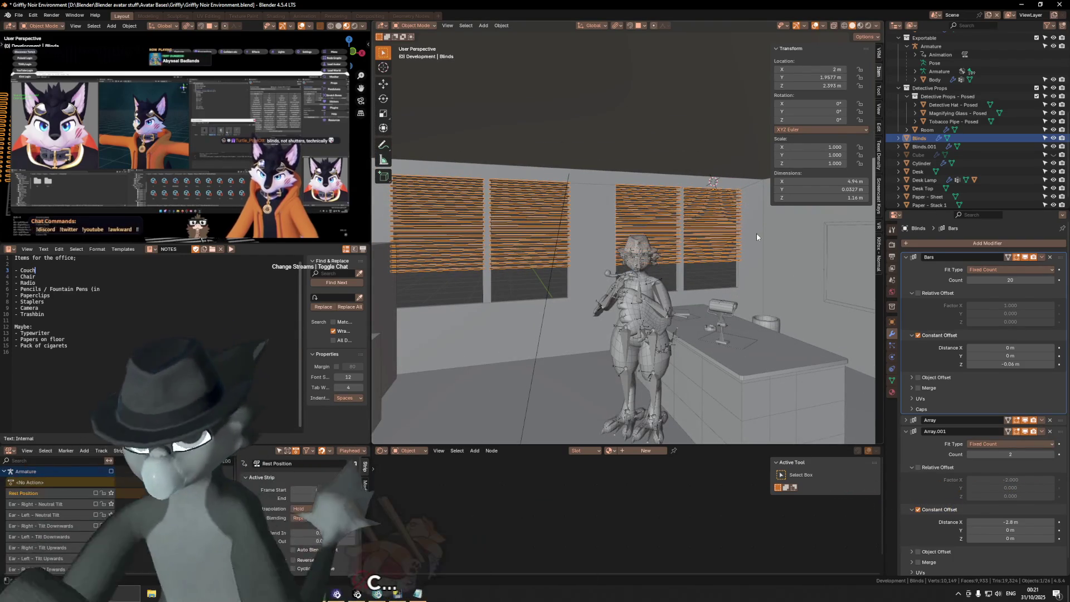
{"action": "key", "text": "shift+d"}
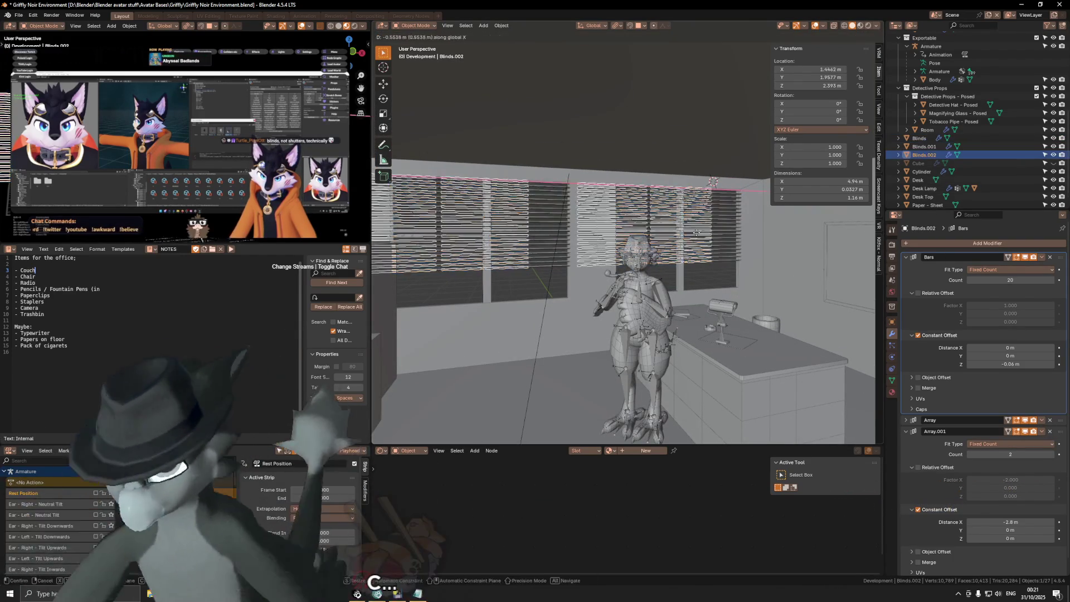
{"action": "key", "text": "x"}
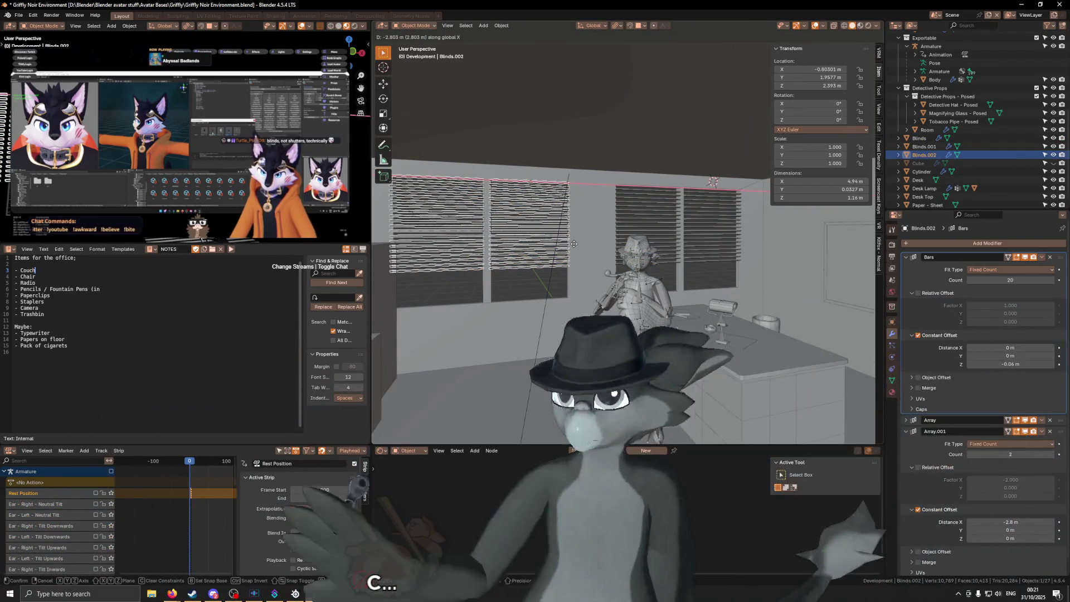
{"action": "type", "text": "2"}
{"action": "key", "text": "BackSpace"}
{"action": "type", "text": "-2.8"}
{"action": "key", "text": "Return"}
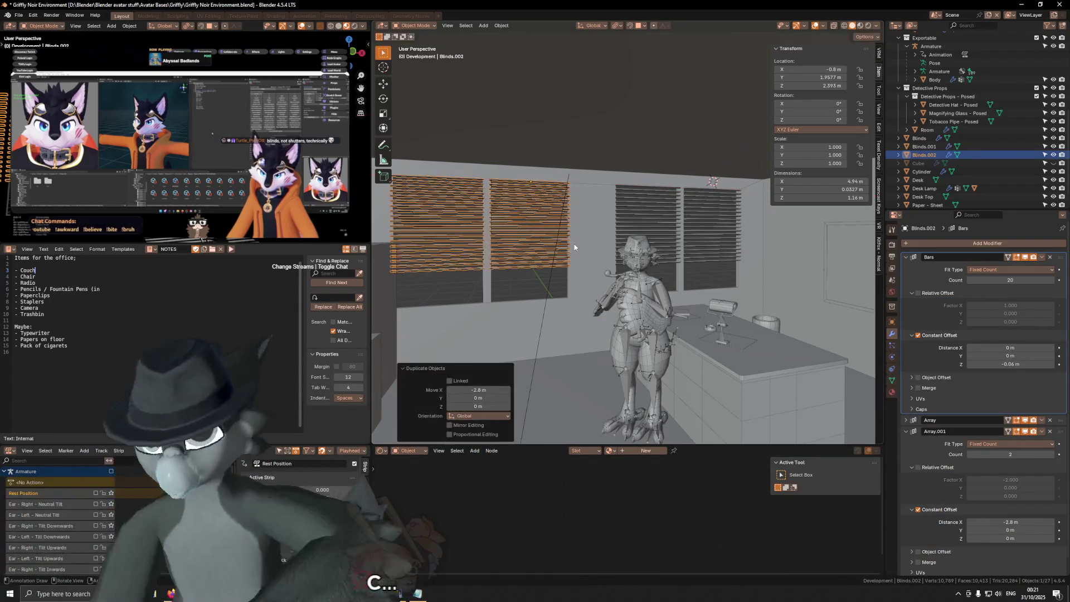
{"action": "middle_click_drag", "start_coordinate": [575, 246], "coordinate": [773, 273]}
{"action": "left_click", "coordinate": [1049, 430]}
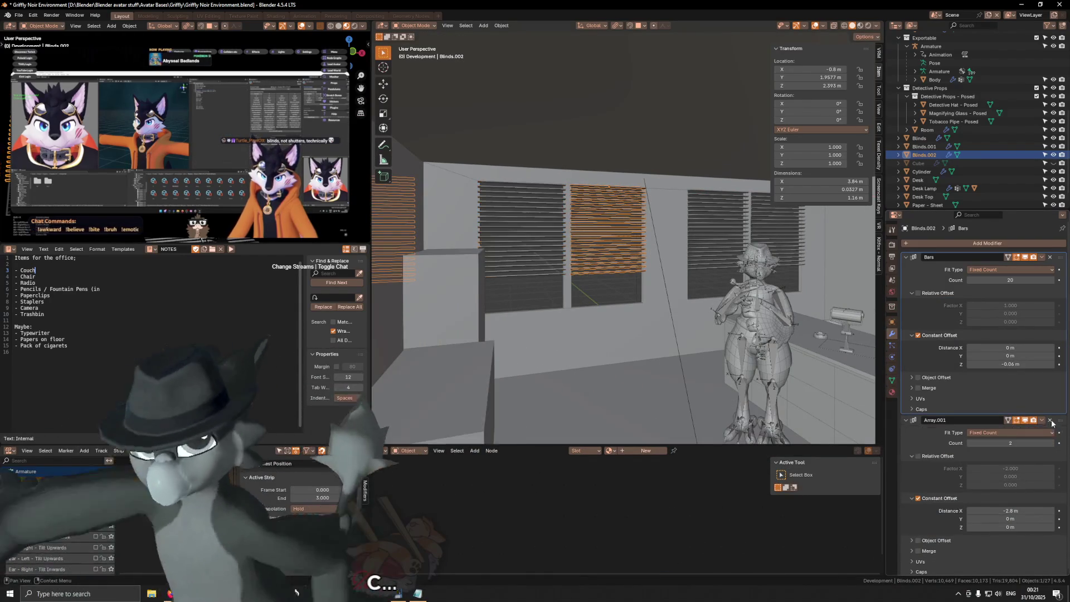
{"action": "left_click", "coordinate": [1049, 421]}
Place another copy of the blinds over the left window along X.
{"action": "key", "text": "shift+d"}
{"action": "key", "text": "x"}
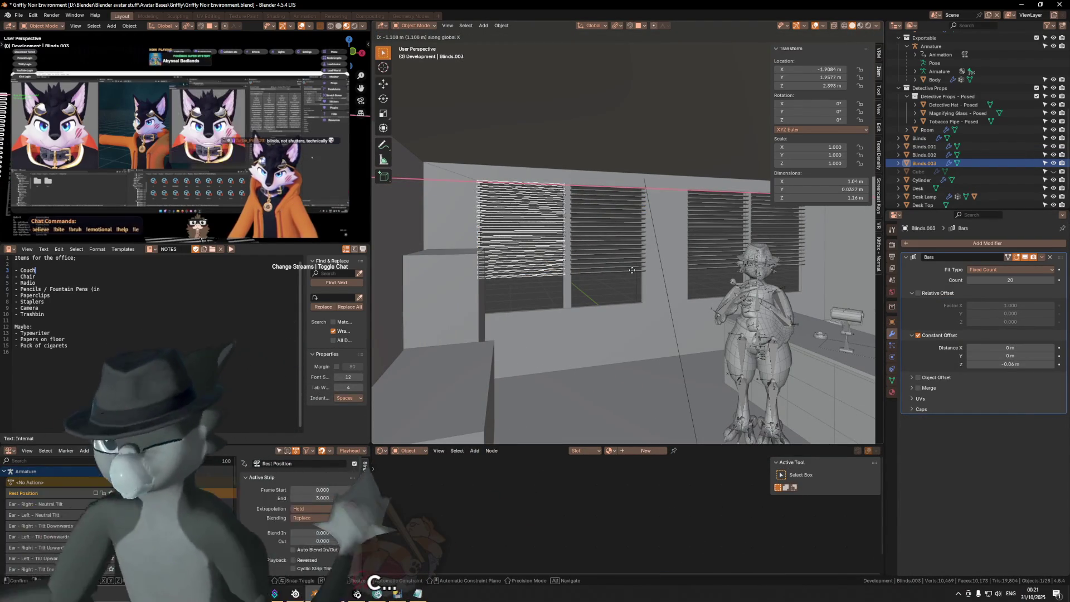
{"action": "left_click", "coordinate": [633, 274]}
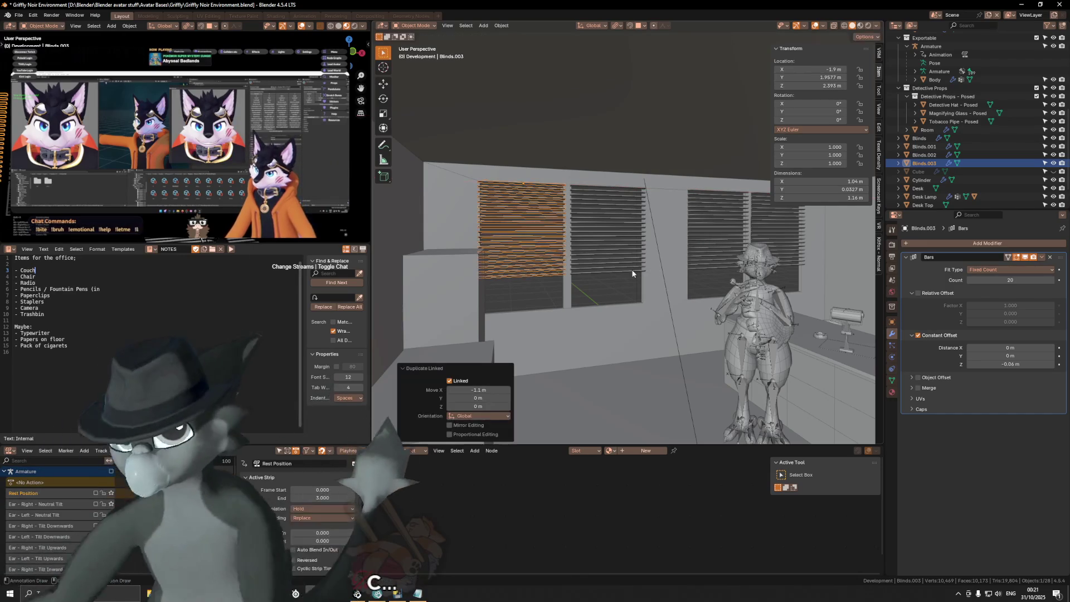
Remove the two extra arrays from the original Blinds and save the file.
{"action": "left_click", "coordinate": [919, 138]}
{"action": "left_click", "coordinate": [1049, 420]}
{"action": "left_click", "coordinate": [1049, 420]}
{"action": "mouse_move", "coordinate": [821, 219]}
{"action": "middle_mouse_down"}
{"action": "mouse_move", "coordinate": [749, 248]}
{"action": "mouse_move", "coordinate": [781, 255]}
{"action": "middle_mouse_up"}
{"action": "key", "text": "ctrl+s"}
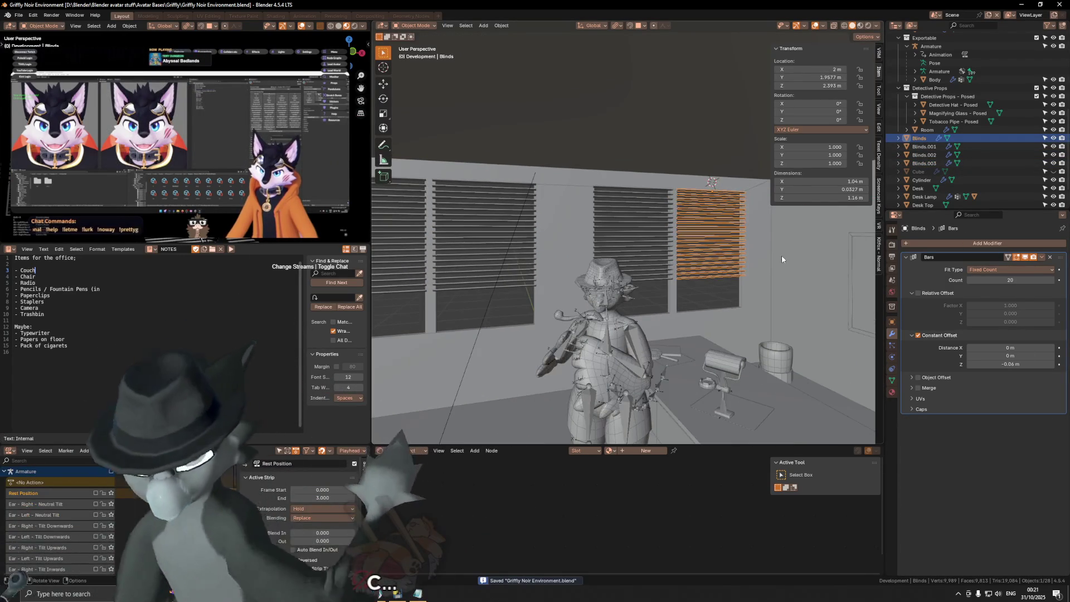
Give Blinds.003 the shared Blinds mesh data.
{"action": "left_click", "coordinate": [660, 222]}
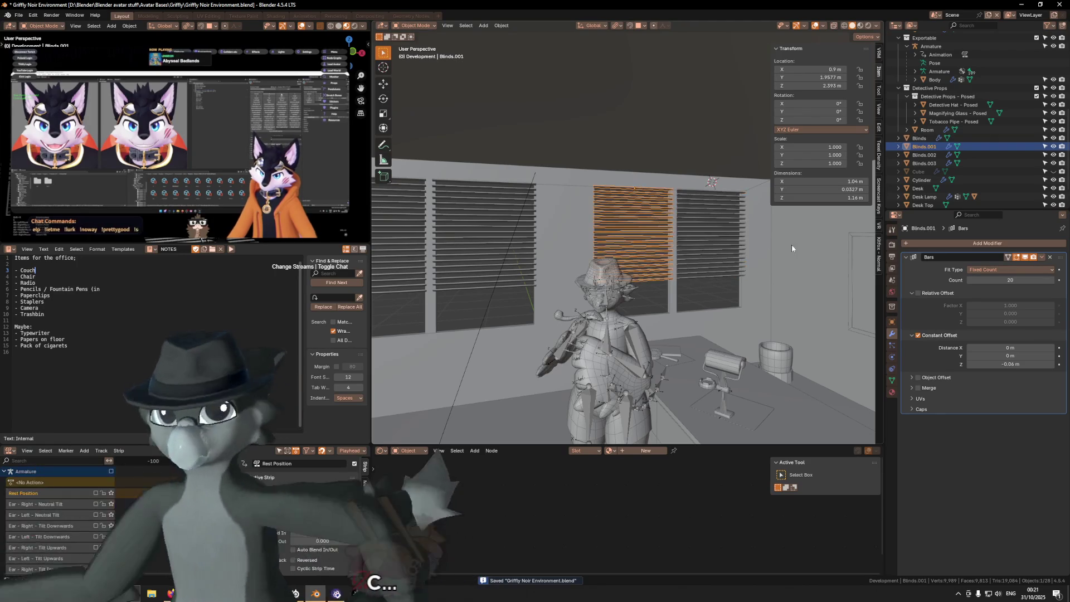
{"action": "left_click", "coordinate": [719, 229]}
{"action": "left_click", "coordinate": [892, 381]}
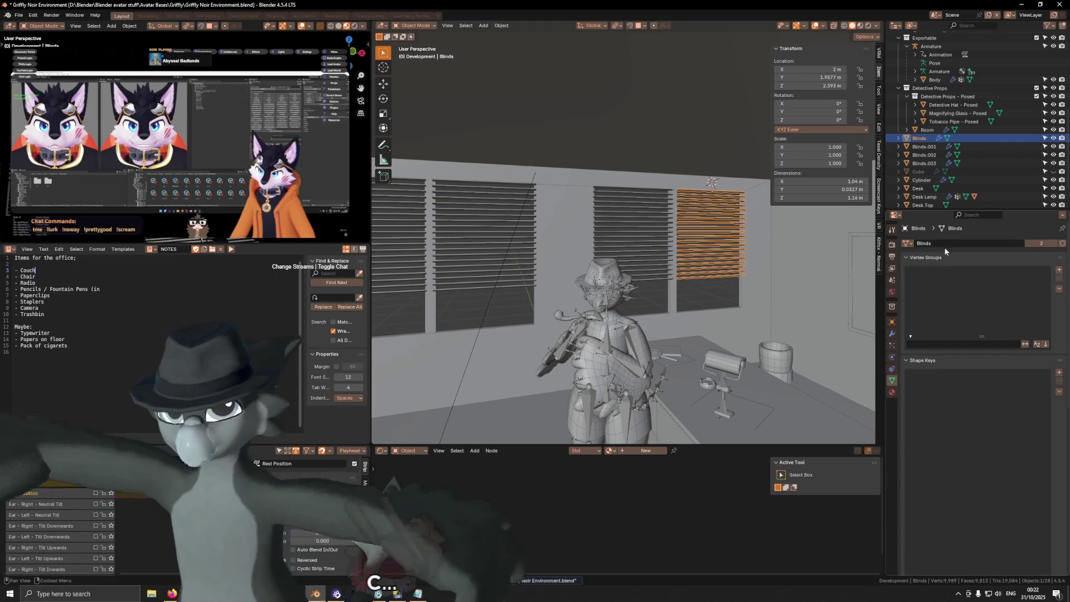
{"action": "left_click", "coordinate": [630, 216]}
{"action": "mouse_move", "coordinate": [630, 216]}
{"action": "middle_mouse_down"}
{"action": "mouse_move", "coordinate": [536, 198]}
{"action": "mouse_move", "coordinate": [569, 223]}
{"action": "middle_mouse_up"}
{"action": "left_click", "coordinate": [569, 223]}
{"action": "left_click", "coordinate": [906, 243]}
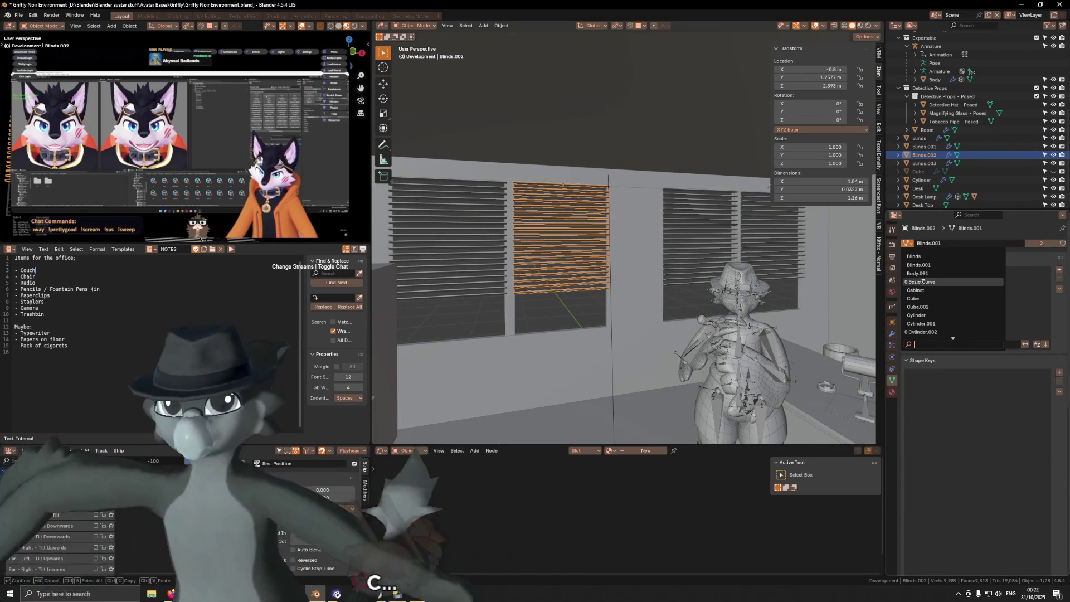
{"action": "left_click", "coordinate": [460, 218]}
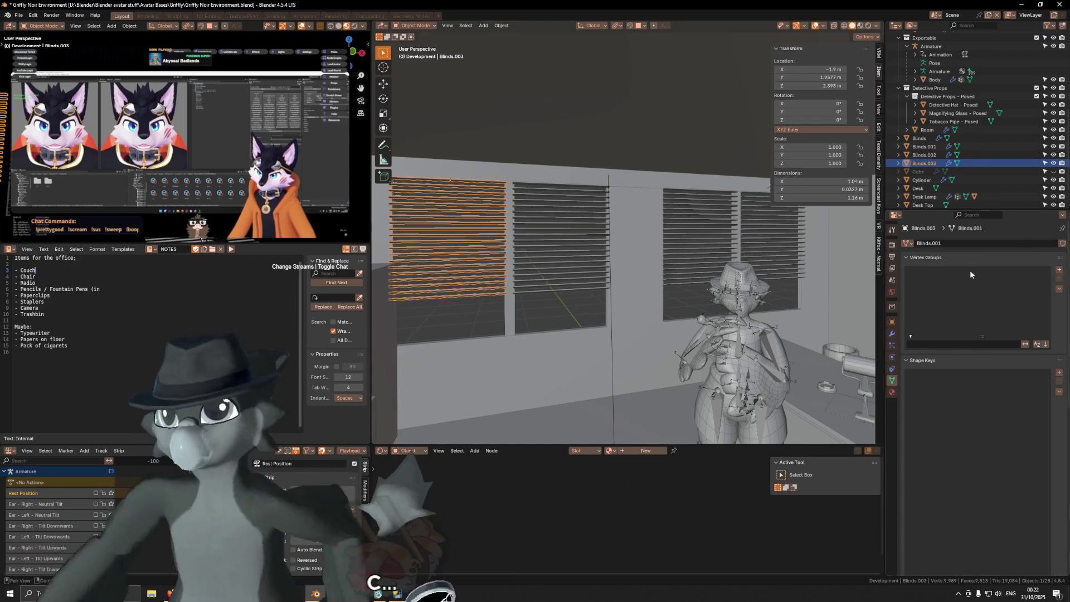
{"action": "left_click", "coordinate": [907, 243]}
{"action": "left_click", "coordinate": [941, 257]}
{"action": "middle_click_drag", "start_coordinate": [791, 242], "coordinate": [879, 371], "text": "shift"}
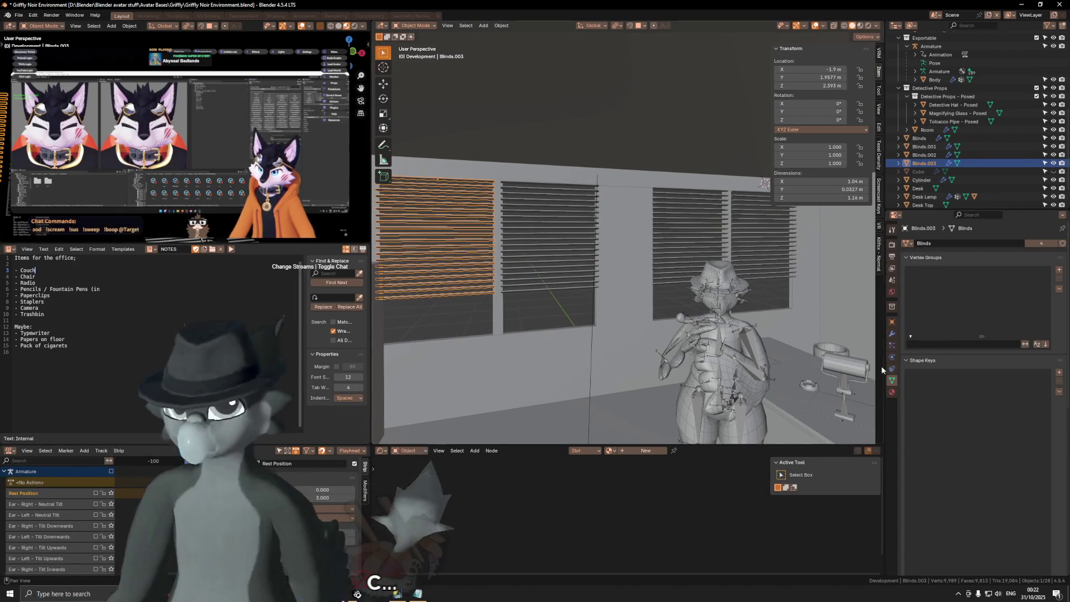
{"action": "left_click", "coordinate": [891, 334]}
Set Bars counts to 15 on Blinds.001, 26 on Blinds.003 and 17 on Blinds.002, saving along the way.
{"action": "left_click_drag", "start_coordinate": [1012, 283], "coordinate": [688, 289]}
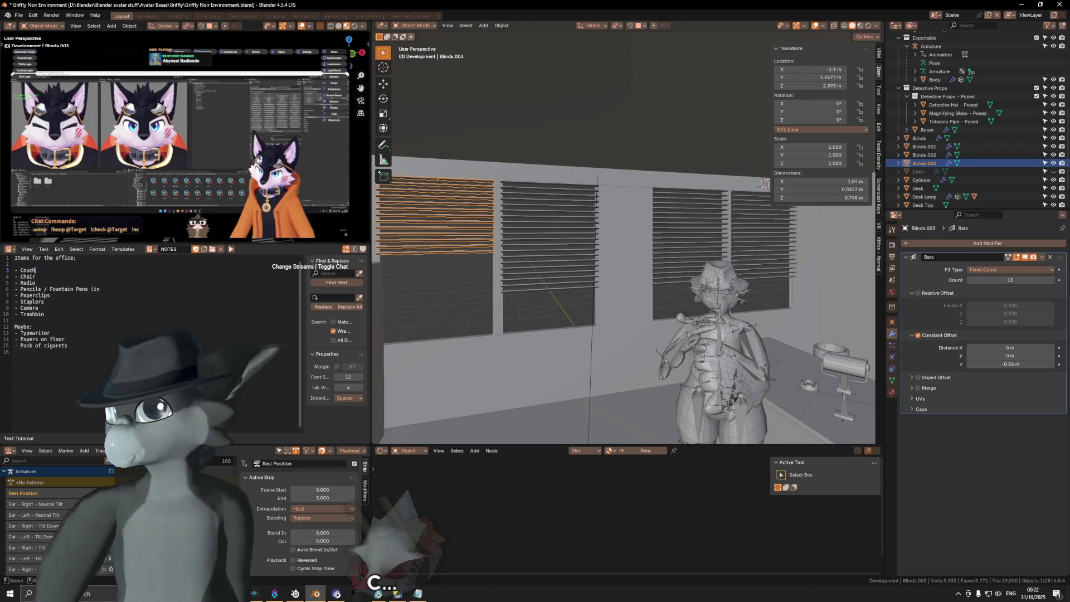
{"action": "left_click", "coordinate": [690, 223]}
{"action": "mouse_move", "coordinate": [1010, 280]}
{"action": "left_mouse_down"}
{"action": "mouse_move", "coordinate": [980, 280]}
{"action": "mouse_move", "coordinate": [1036, 279]}
{"action": "left_mouse_up"}
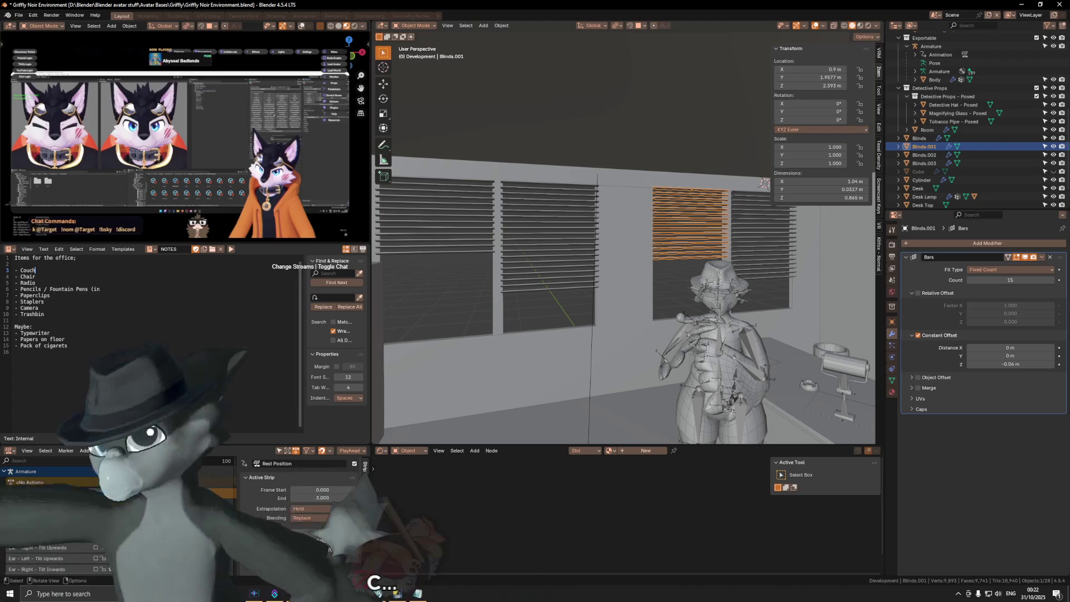
{"action": "key", "text": "ctrl+s"}
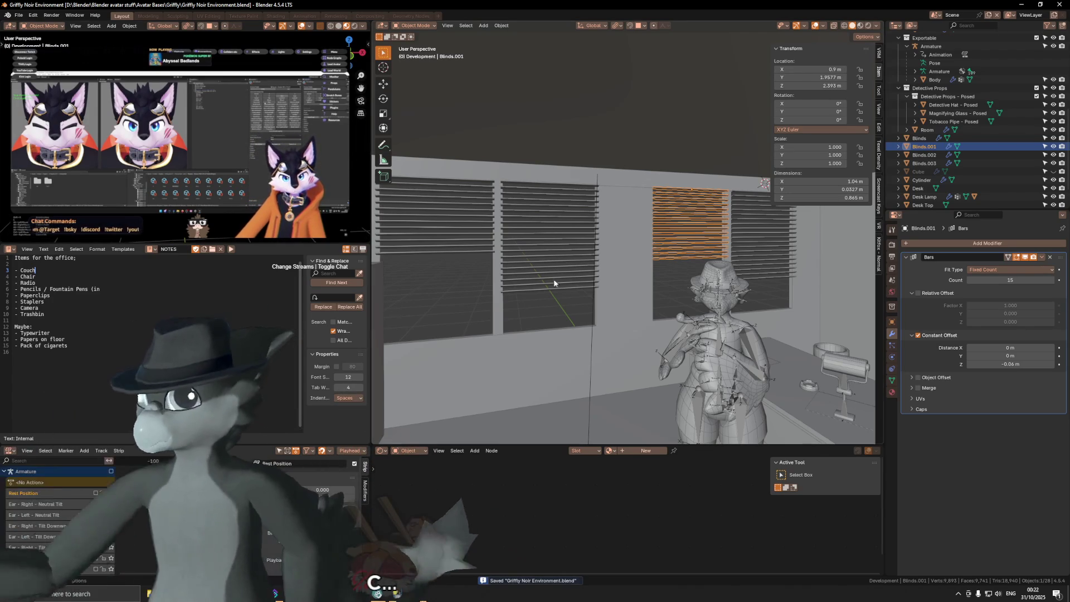
{"action": "left_click", "coordinate": [434, 212]}
{"action": "mouse_move", "coordinate": [981, 279]}
{"action": "left_mouse_down"}
{"action": "mouse_move", "coordinate": [1020, 279]}
{"action": "mouse_move", "coordinate": [1010, 279]}
{"action": "left_mouse_up"}
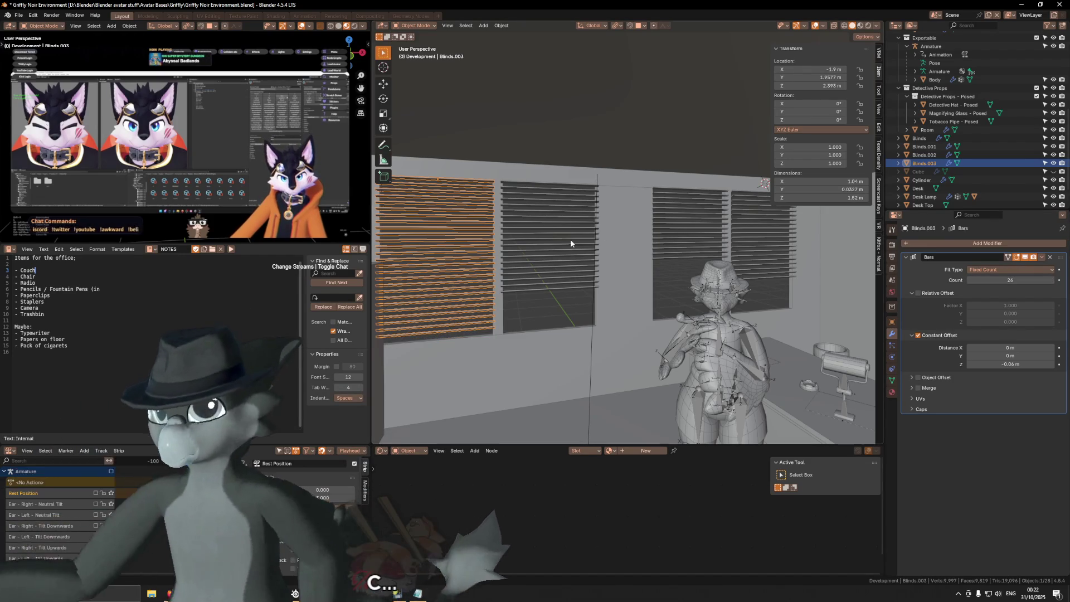
{"action": "left_click", "coordinate": [549, 239]}
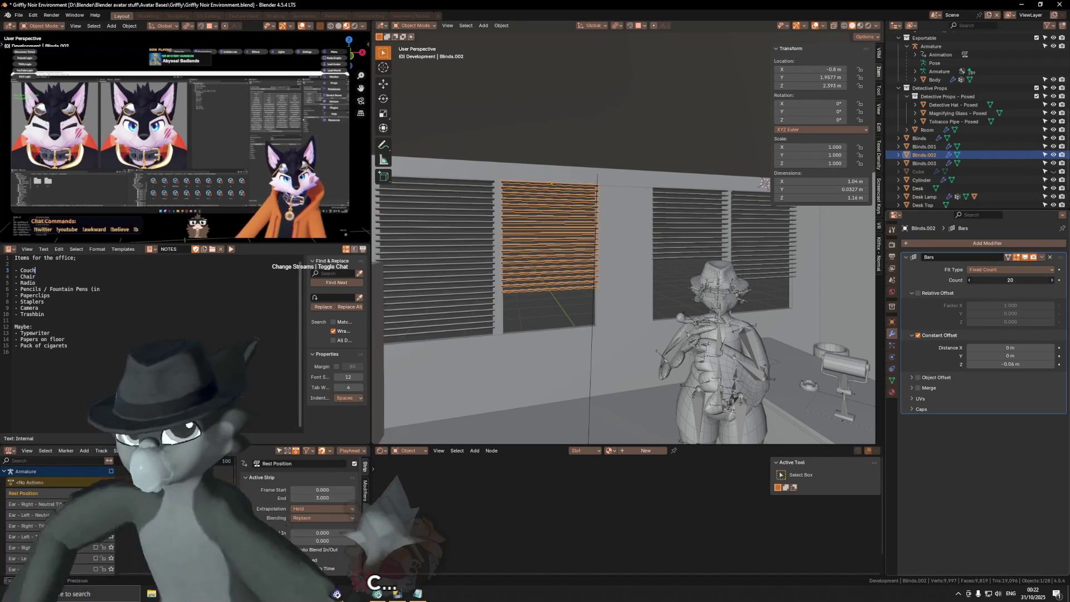
{"action": "left_click_drag", "start_coordinate": [1010, 280], "coordinate": [1002, 279]}
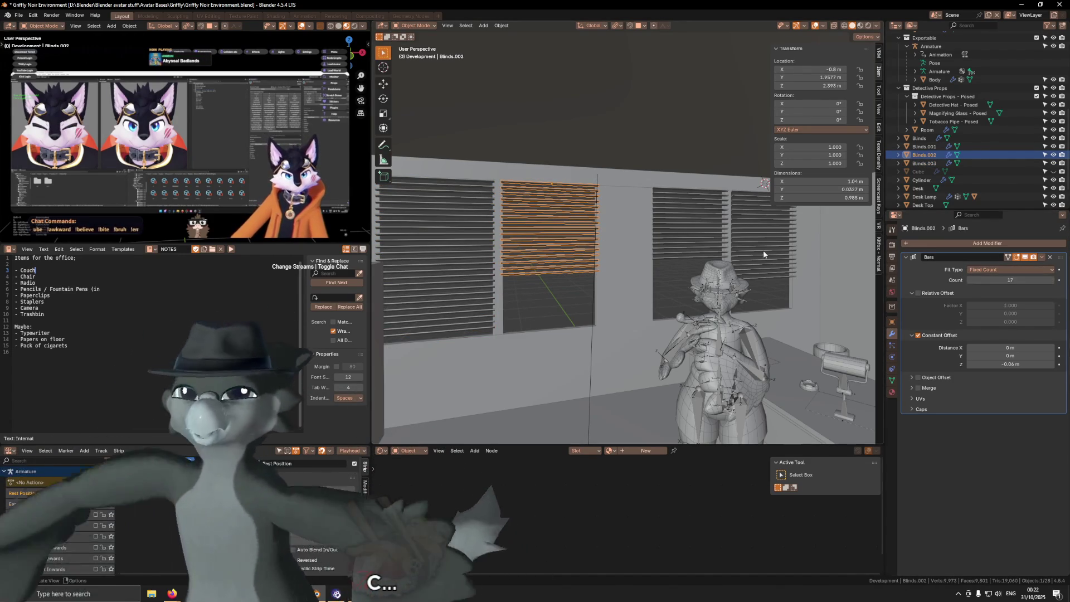
Hide the overlays and open the viewport shading options to preview the blinds.
{"action": "key", "text": "shift+alt+z"}
{"action": "key", "text": "shift+alt+z"}
{"action": "key", "text": "shift+alt+z"}
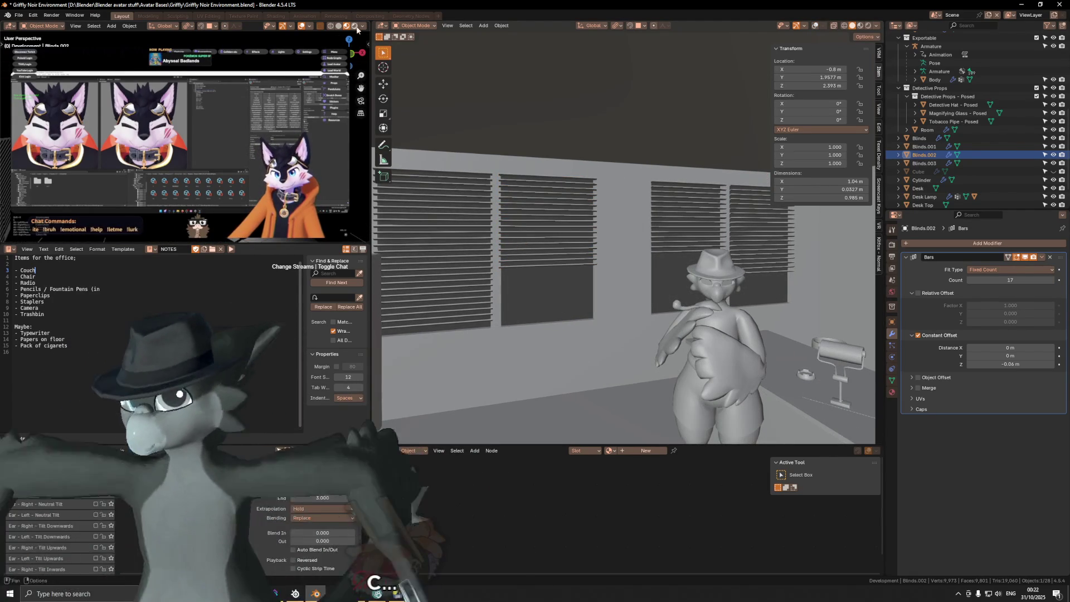
{"action": "left_click", "coordinate": [362, 27]}
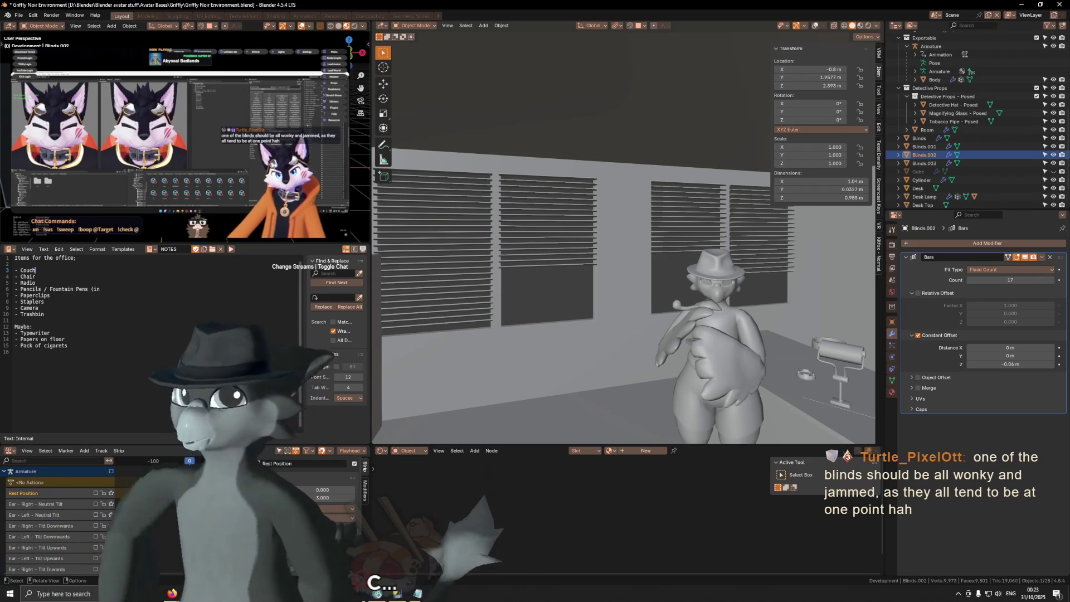
{"action": "left_click", "coordinate": [14, 352]}
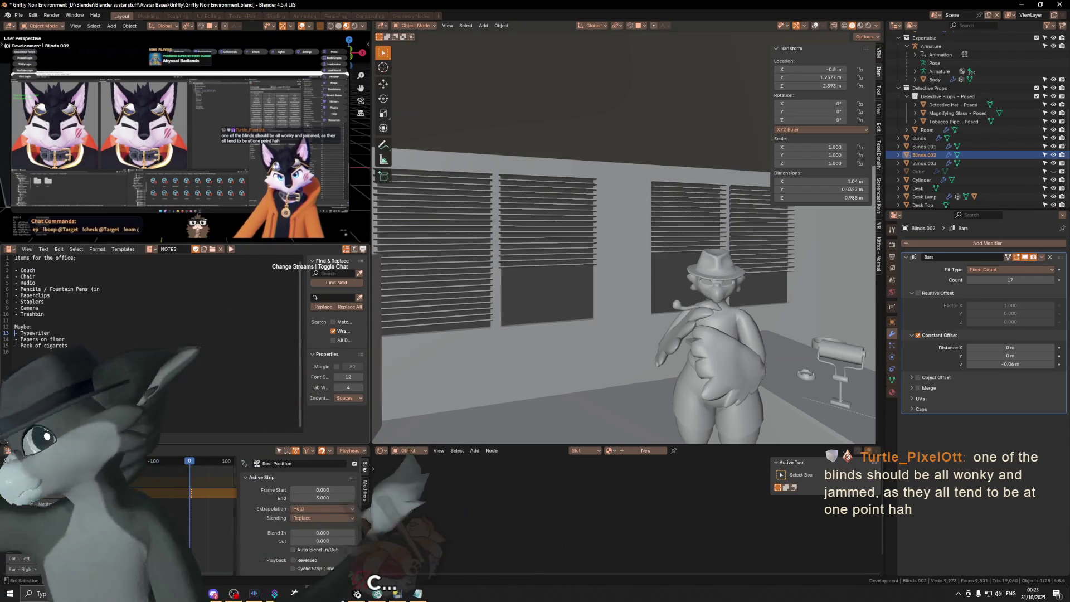
Type 'Ideas: Make one of the blinds jammed' below the Trashbin item and save.
{"action": "left_click", "coordinate": [45, 313]}
{"action": "key", "text": "Return"}
{"action": "key", "text": "Return"}
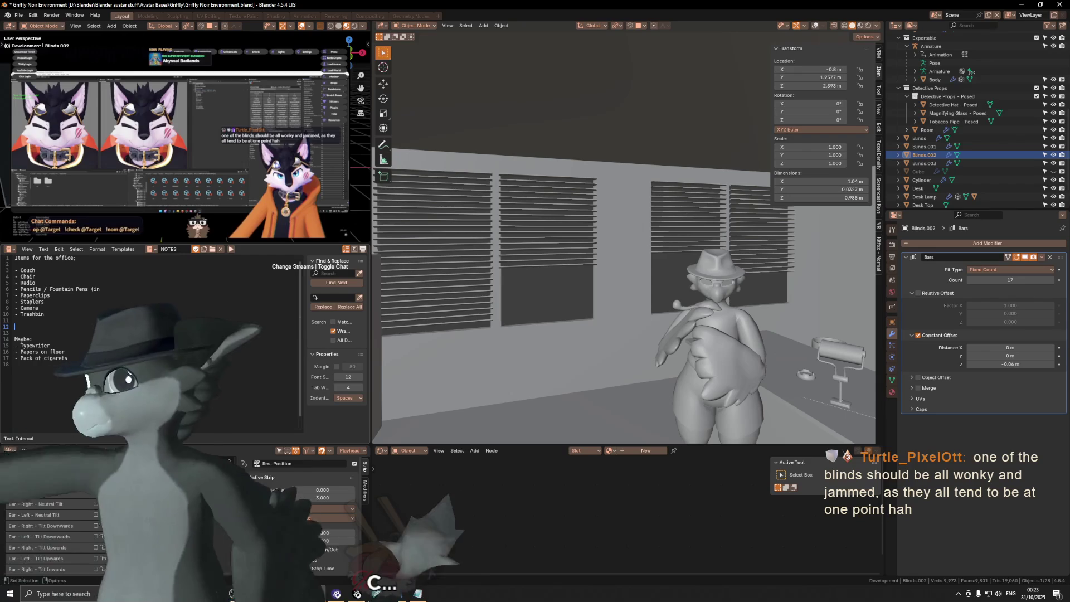
{"action": "type", "text": "Make"}
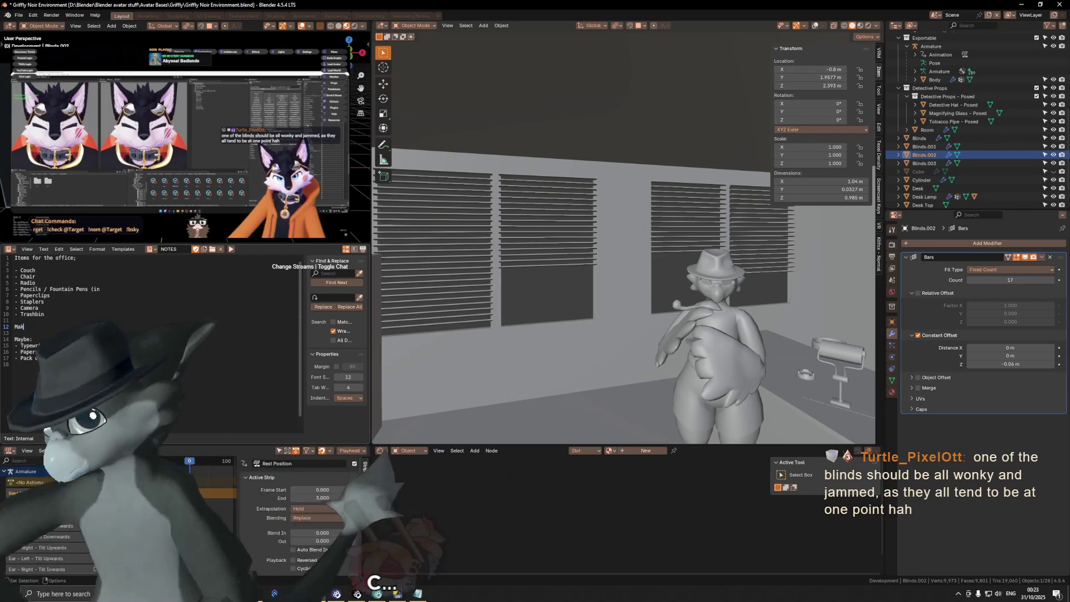
{"action": "key", "text": "BackSpace"}
{"action": "key", "text": "BackSpace"}
{"action": "key", "text": "BackSpace"}
{"action": "type", "text": "Ideas: M"}
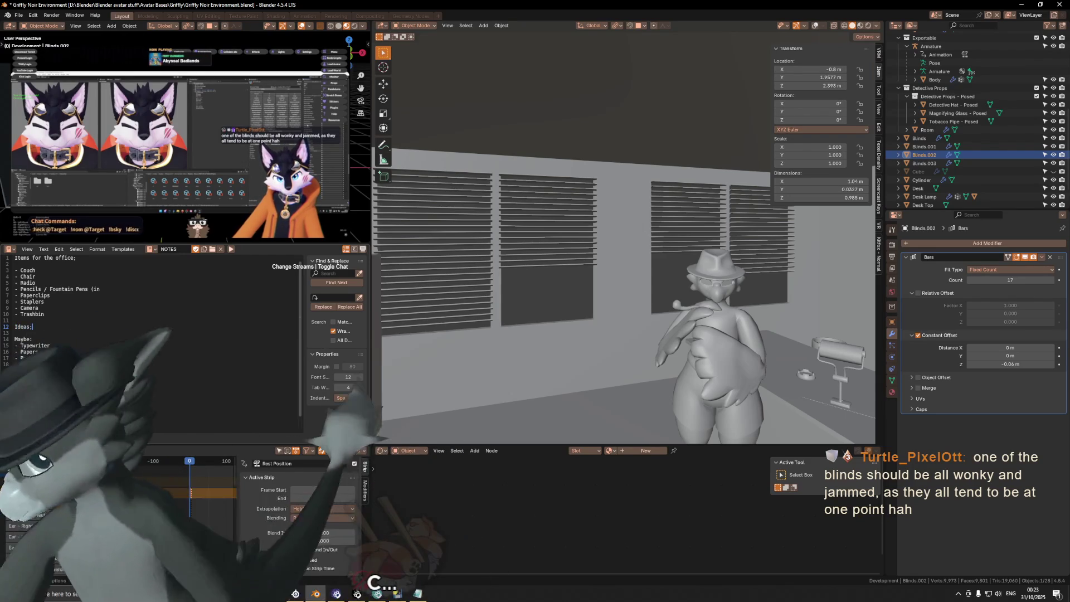
{"action": "type", "text": "ake "}
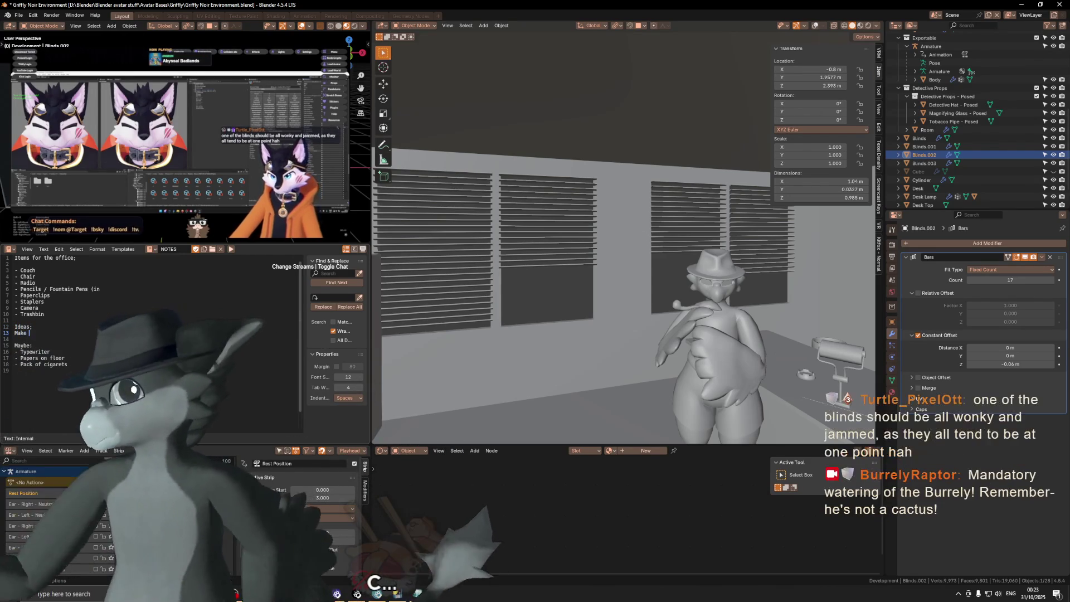
{"action": "type", "text": "one of the blind"}
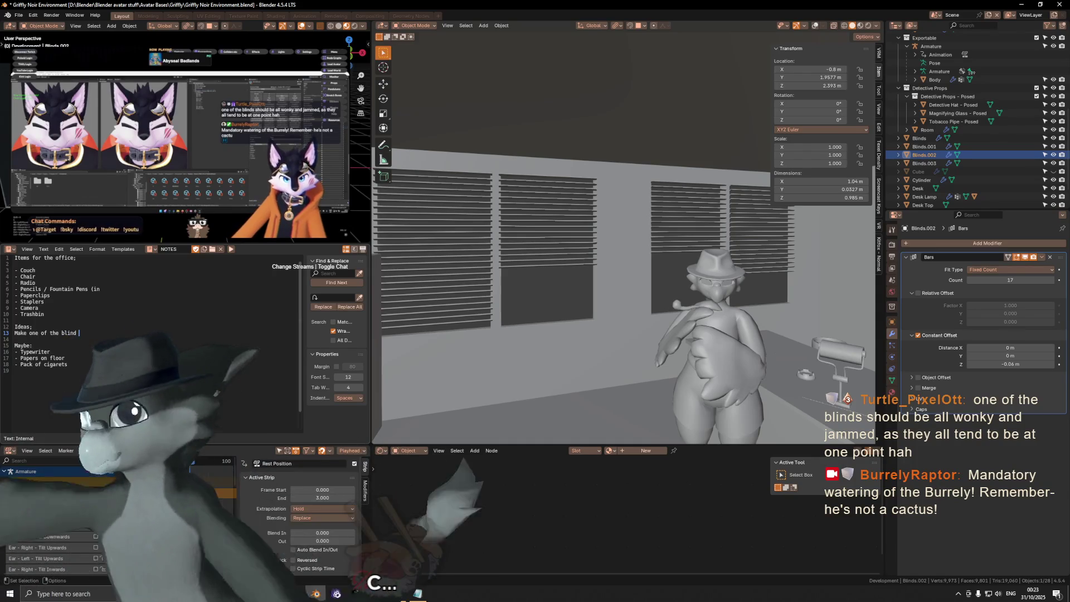
{"action": "key", "text": "BackSpace"}
{"action": "type", "text": "s jammer"}
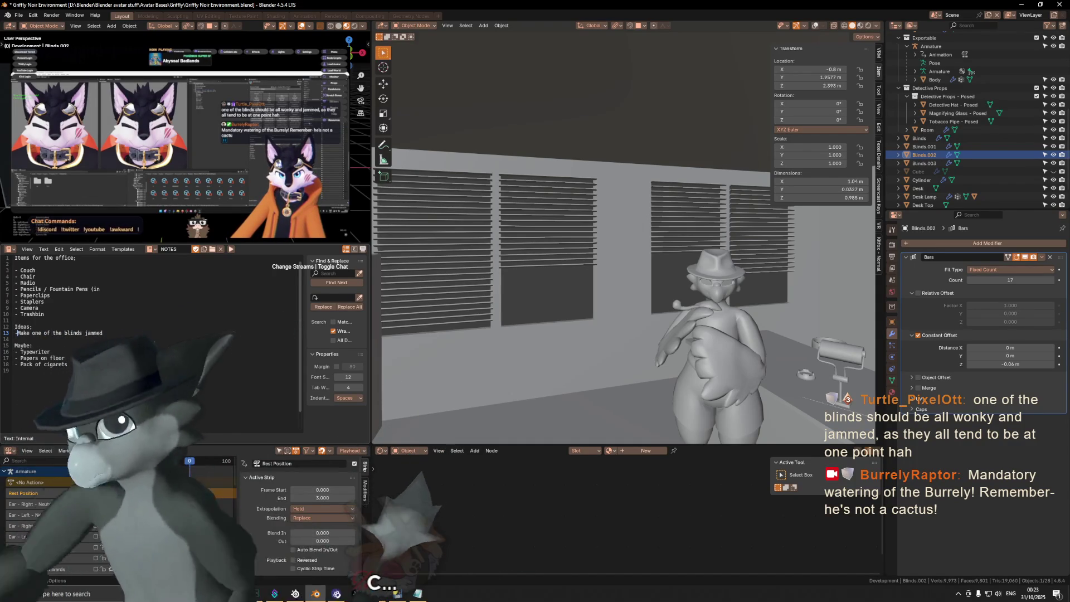
{"action": "key", "text": "ctrl+s"}
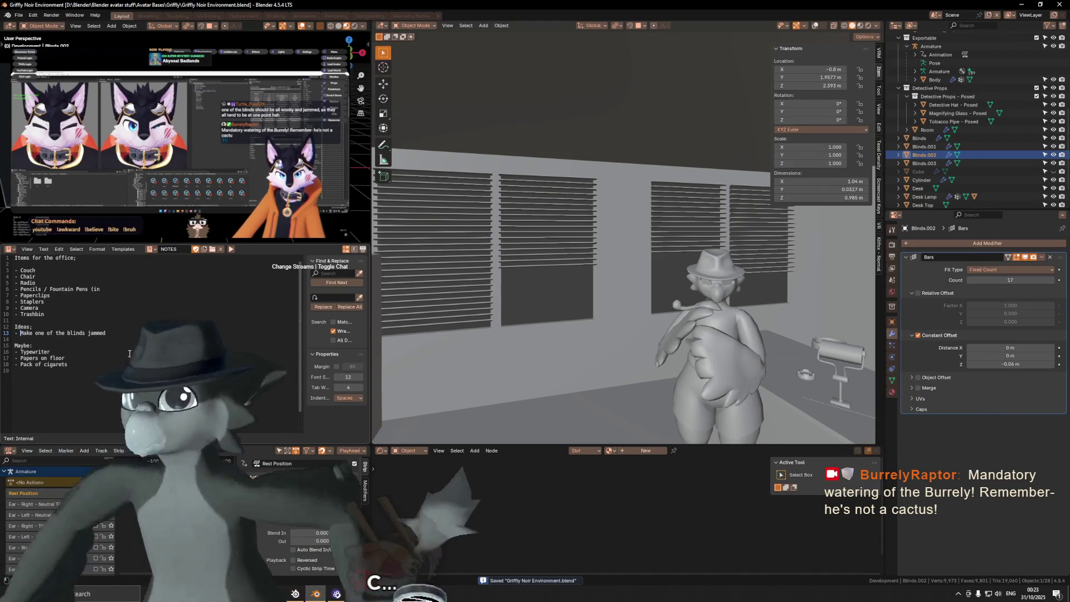
Separate the Room's floor face into its own object.
{"action": "mouse_move", "coordinate": [531, 323]}
{"action": "middle_mouse_down"}
{"action": "mouse_move", "coordinate": [575, 310]}
{"action": "mouse_move", "coordinate": [562, 286]}
{"action": "middle_mouse_up"}
{"action": "key", "text": "shift+alt+z"}
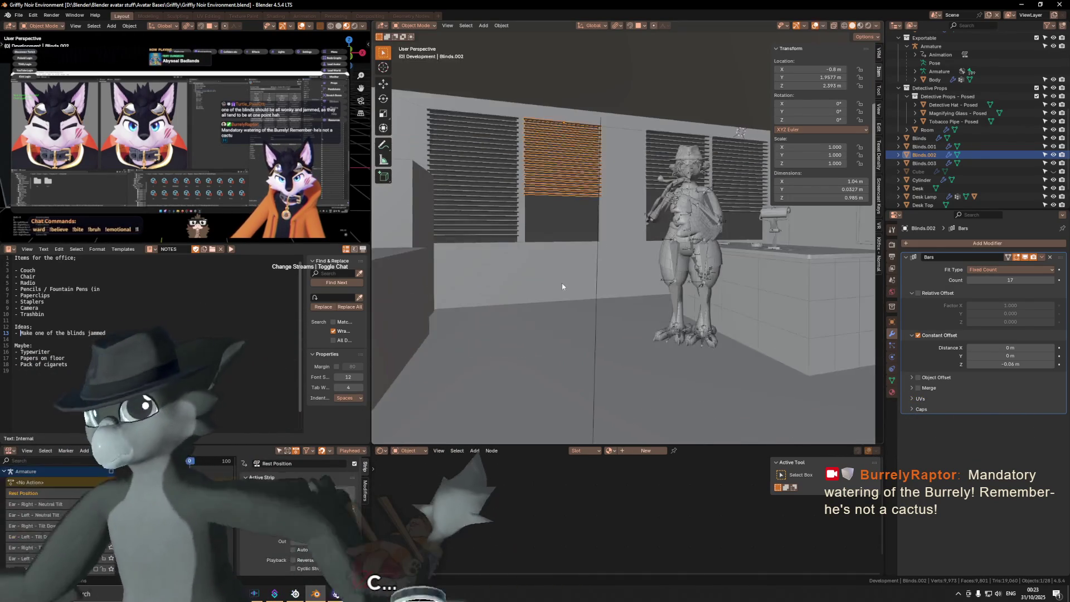
{"action": "scroll", "coordinate": [560, 294], "scroll_direction": "down", "scroll_amount": 5}
{"action": "left_click", "coordinate": [573, 298]}
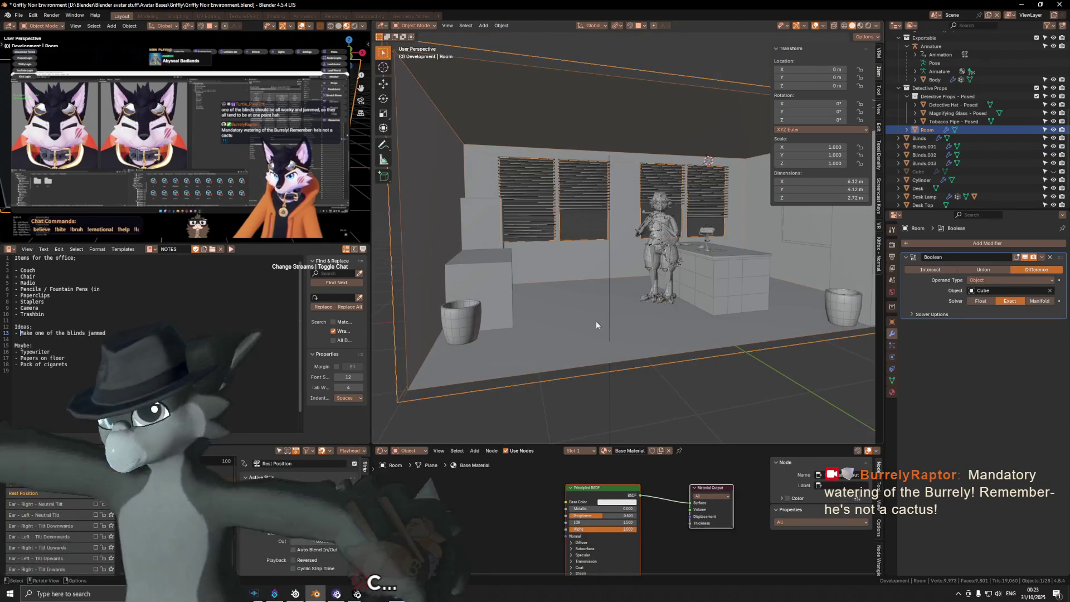
{"action": "key", "text": "Tab"}
{"action": "left_click", "coordinate": [640, 318]}
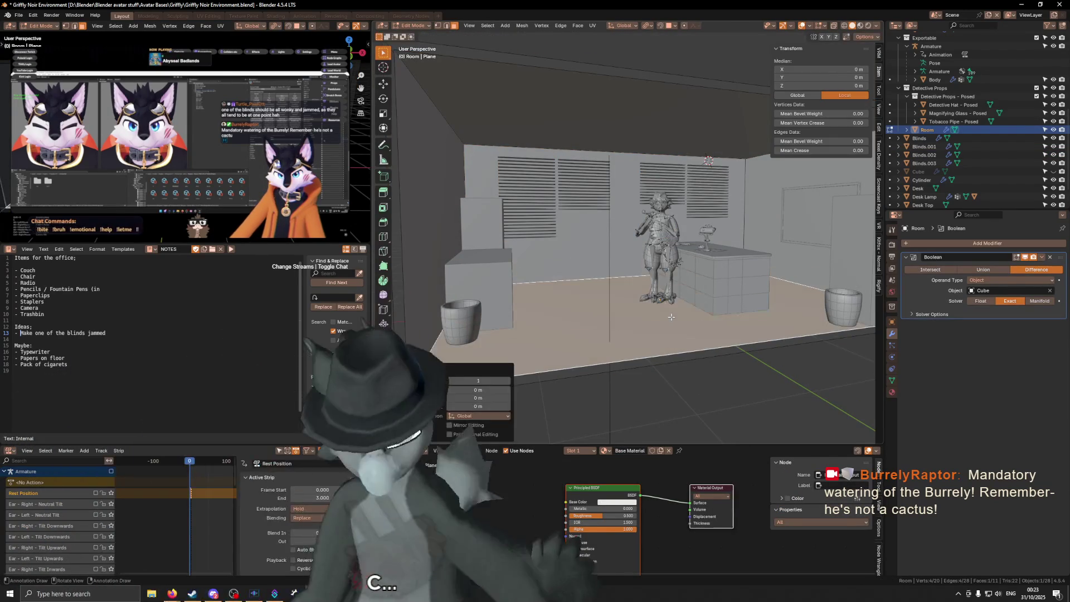
{"action": "key", "text": "p"}
{"action": "left_click", "coordinate": [657, 313]}
{"action": "key", "text": "Tab"}
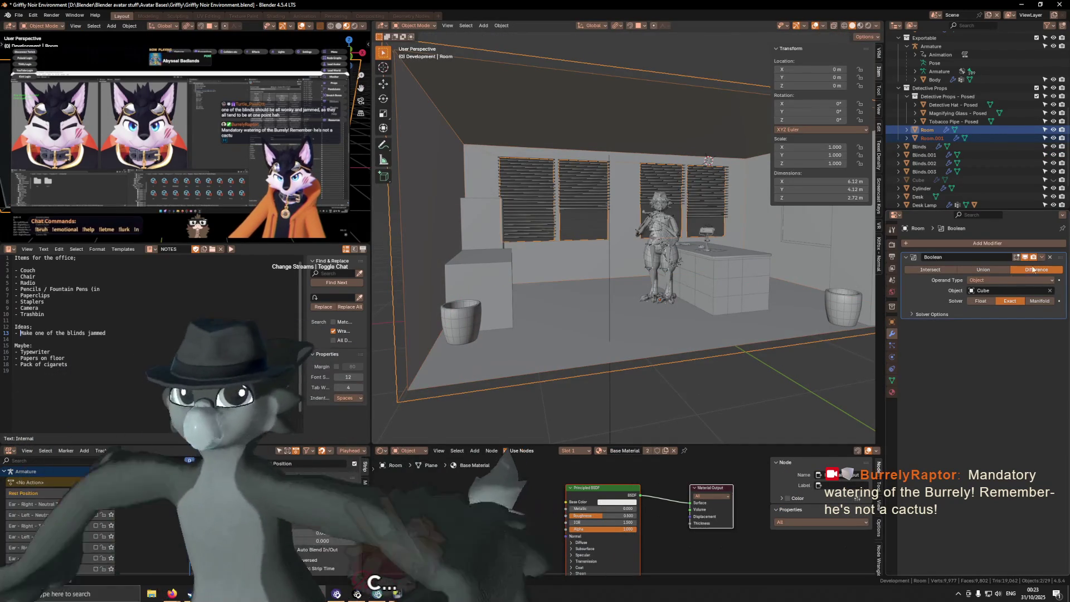
Remove Room.001's Boolean, inset its floor 0.02 m and delete the inner face.
{"action": "left_click", "coordinate": [968, 138]}
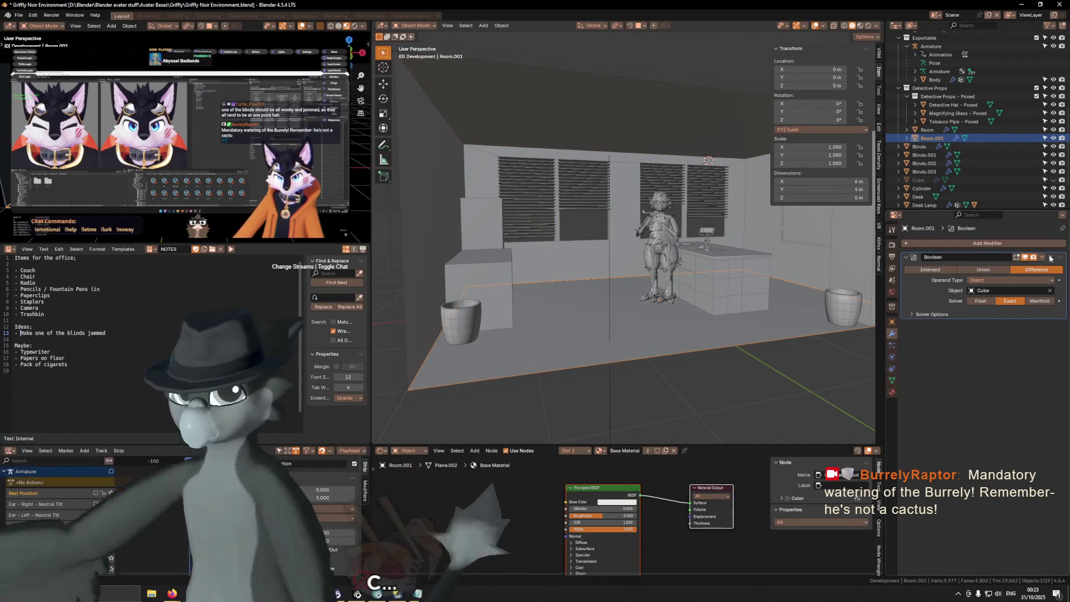
{"action": "left_click", "coordinate": [1050, 257]}
{"action": "key", "text": "Tab"}
{"action": "mouse_move", "coordinate": [560, 319]}
{"action": "middle_mouse_down"}
{"action": "mouse_move", "coordinate": [557, 301]}
{"action": "mouse_move", "coordinate": [500, 328]}
{"action": "middle_mouse_up"}
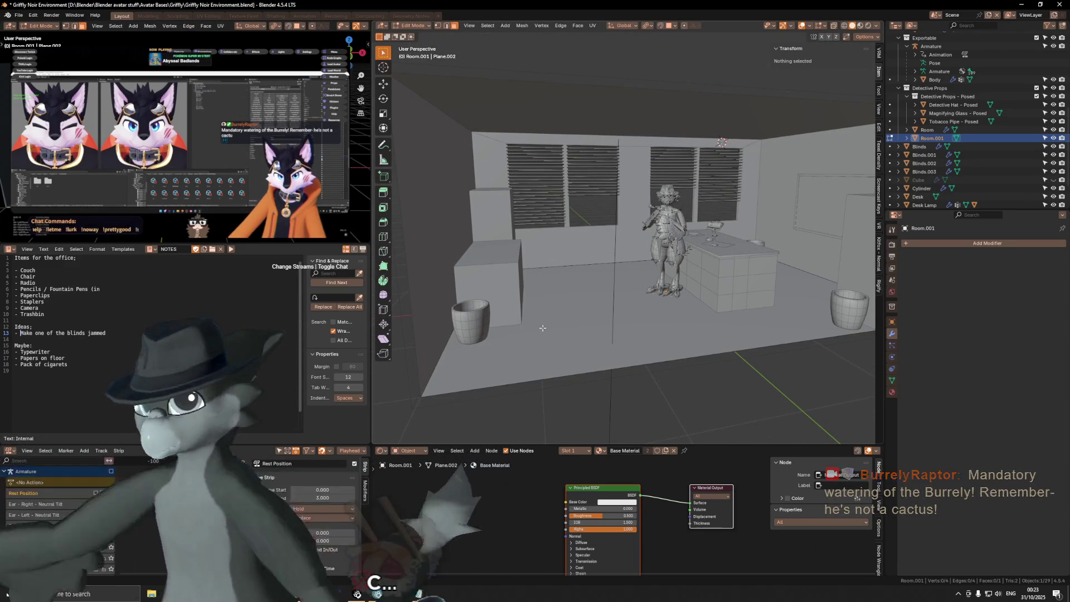
{"action": "left_click", "coordinate": [817, 342]}
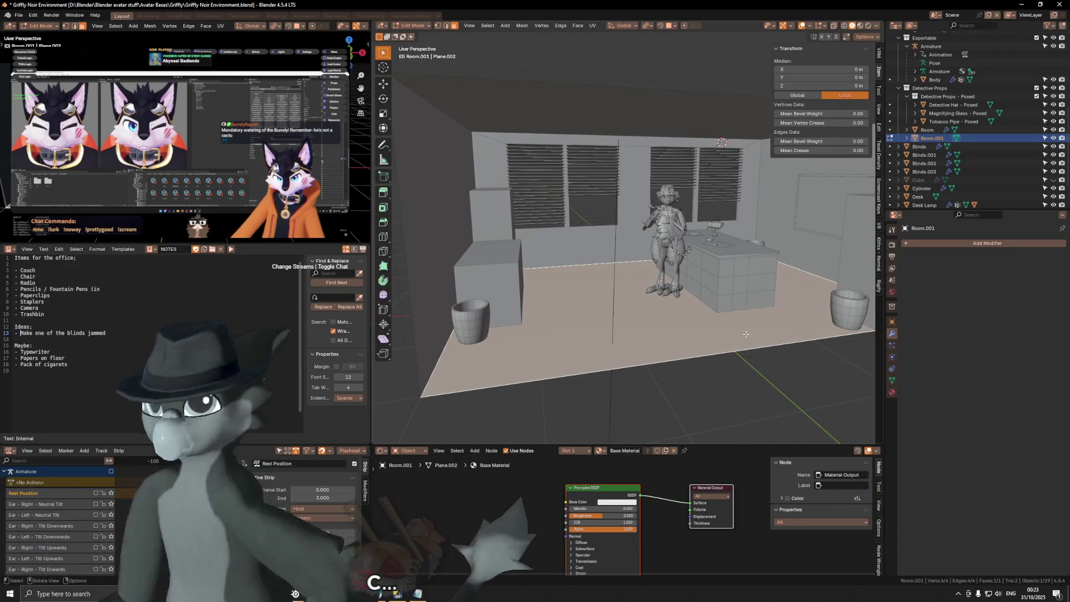
{"action": "key", "text": "i"}
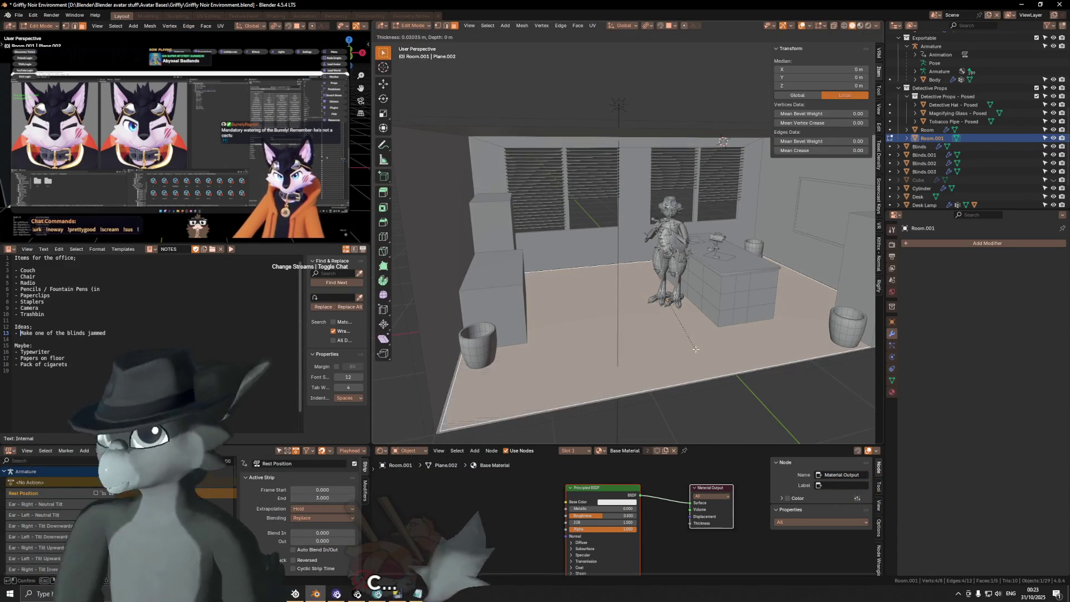
{"action": "type", "text": ".02"}
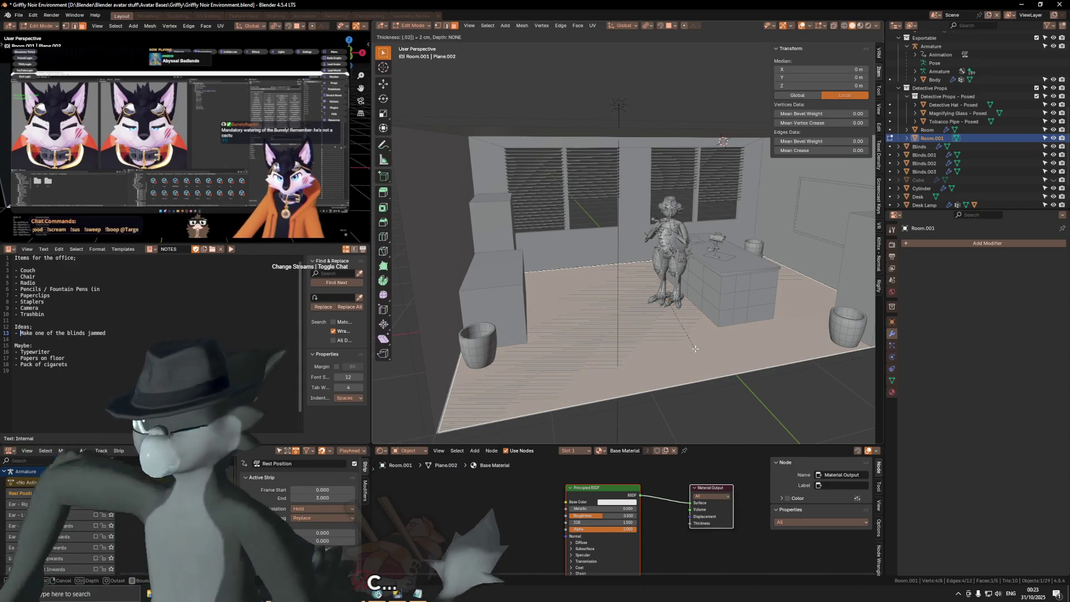
{"action": "key", "text": "Return"}
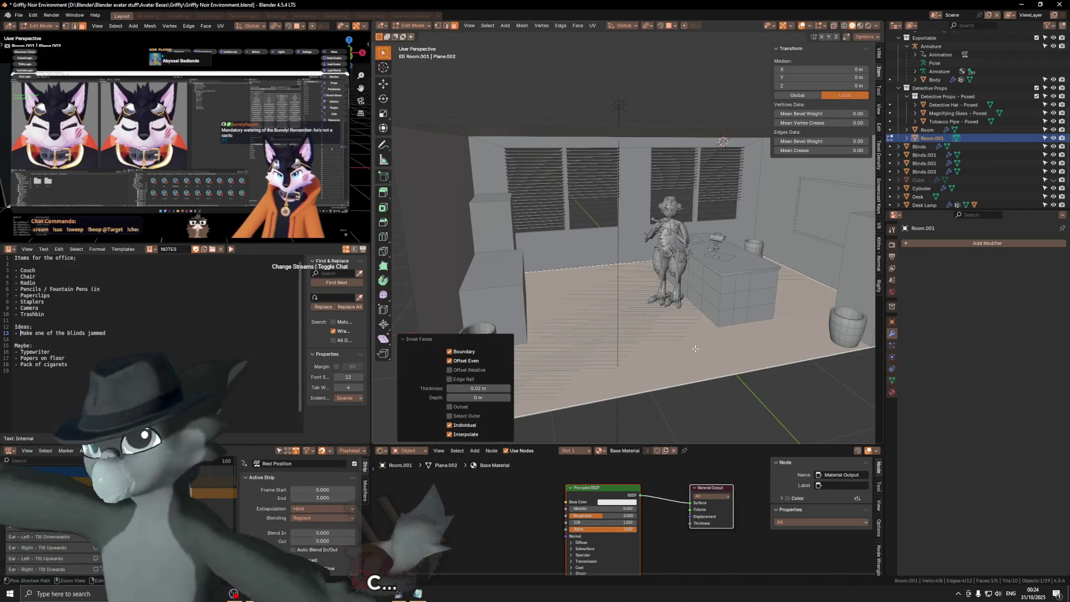
{"action": "key", "text": "x"}
{"action": "left_click", "coordinate": [709, 359]}
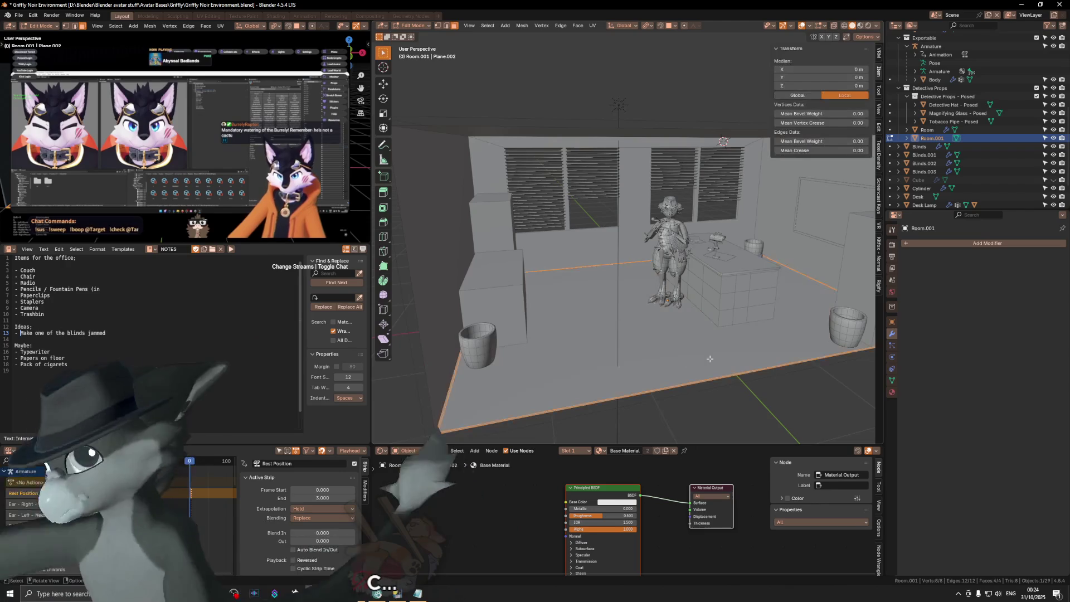
Extrude the floor's border strip 6 cm upward into a baseboard.
{"action": "middle_click_drag", "start_coordinate": [709, 358], "coordinate": [709, 346]}
{"action": "key", "text": "e"}
{"action": "key", "text": "z"}
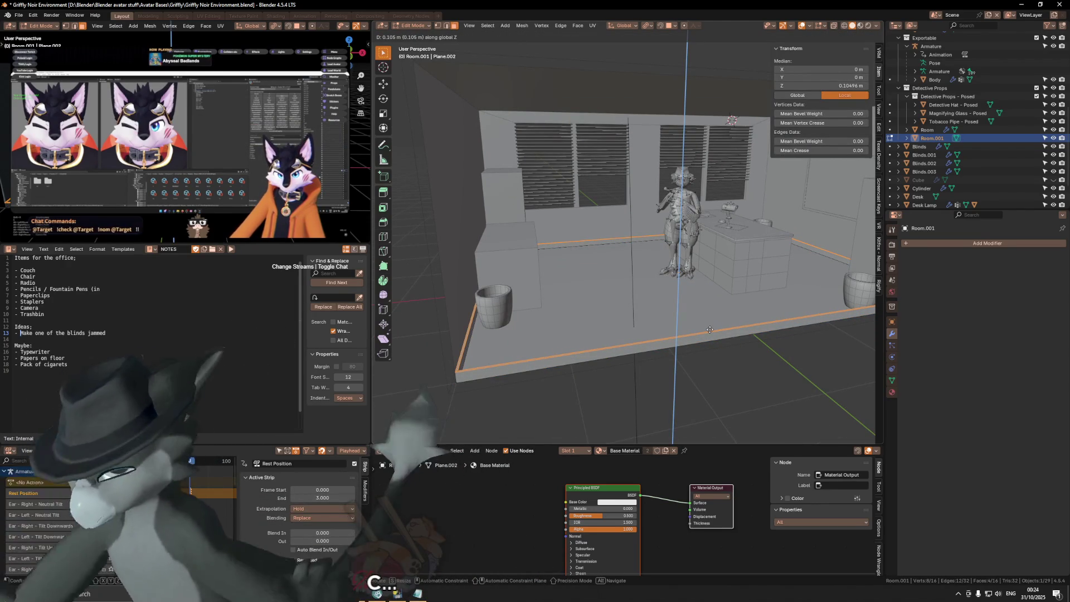
{"action": "type", "text": ".04"}
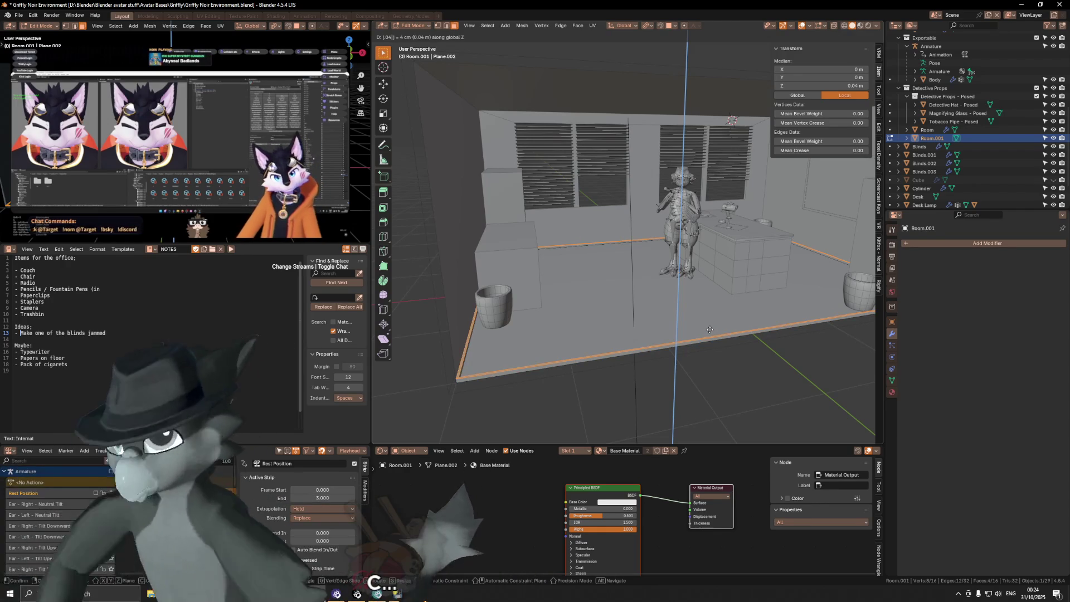
{"action": "key", "text": "BackSpace"}
{"action": "type", "text": "6"}
{"action": "key", "text": "Return"}
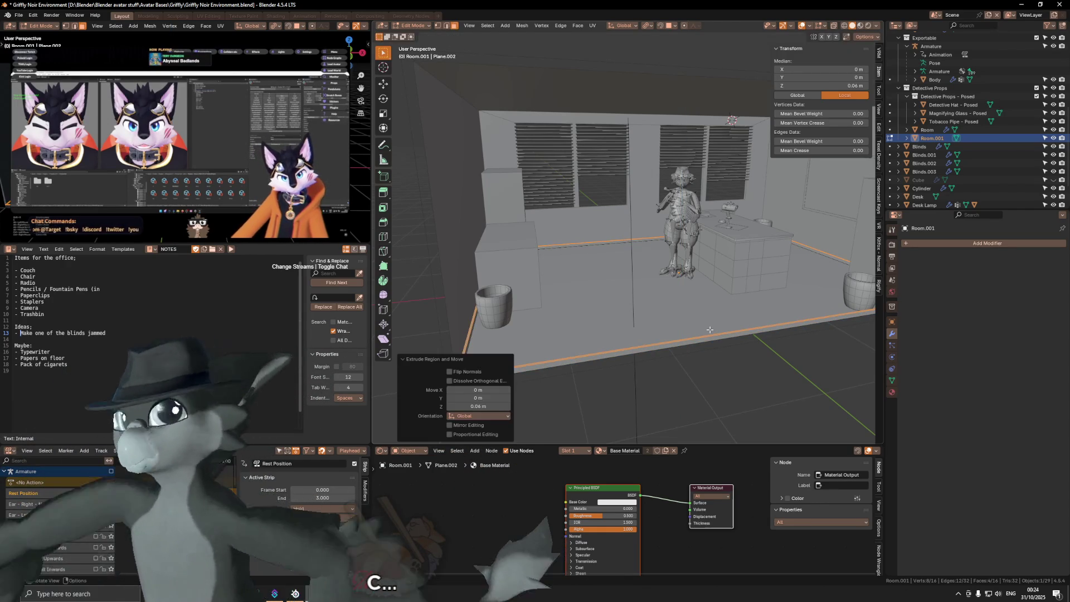
Bevel the baseboard's top edge loop 0.01 m with 2 segments.
{"action": "scroll", "coordinate": [620, 276], "scroll_direction": "up", "scroll_amount": 8}
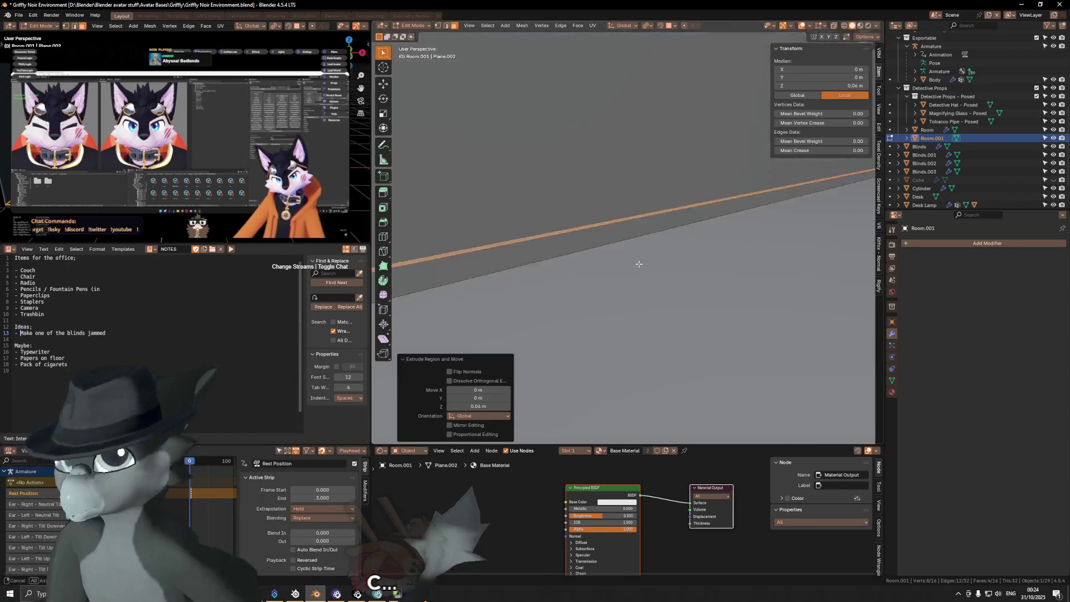
{"action": "left_click", "coordinate": [609, 223], "text": "alt"}
{"action": "middle_click_drag", "start_coordinate": [609, 223], "coordinate": [752, 239]}
{"action": "key", "text": "ctrl+b"}
{"action": "scroll", "coordinate": [747, 240], "scroll_direction": "up", "scroll_amount": 1}
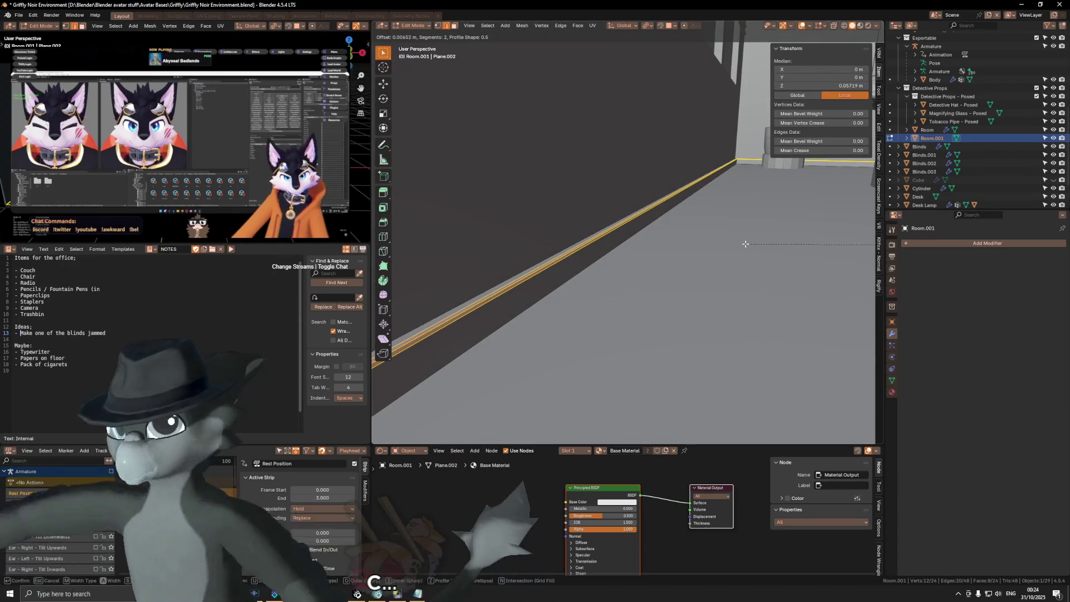
{"action": "key", "text": "ctrl"}
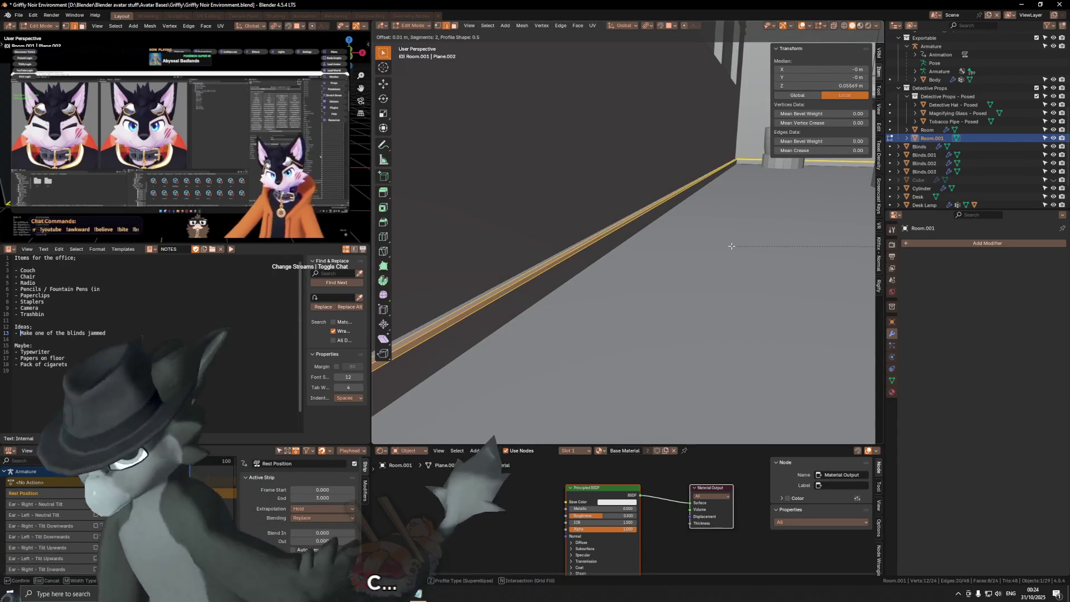
{"action": "left_click", "coordinate": [731, 246]}
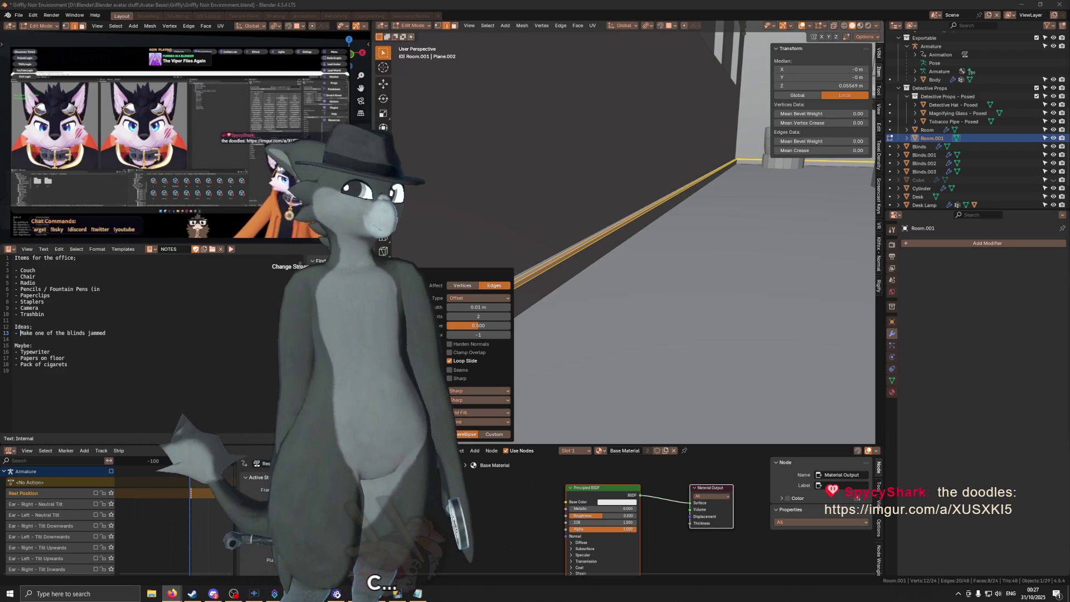
Bring the imgur doodles page up full screen in the browser.
{"action": "mouse_move", "coordinate": [1067, 151]}
{"action": "left_mouse_down"}
{"action": "mouse_move", "coordinate": [585, 148]}
{"action": "mouse_move", "coordinate": [418, 3]}
{"action": "left_mouse_up"}
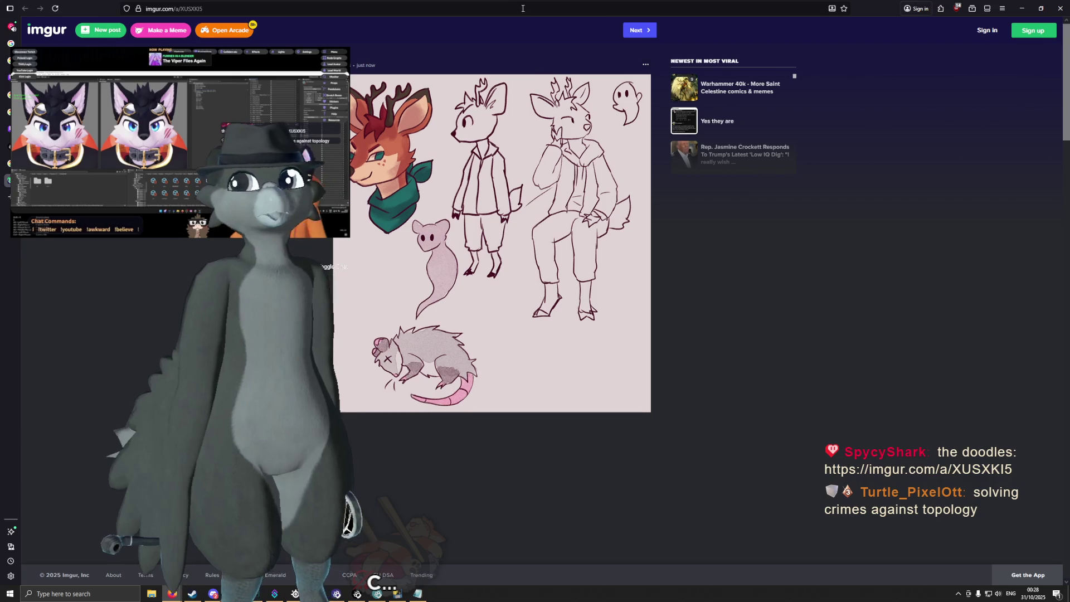
Shrink the browser window and bring Blender back to the front.
{"action": "left_click_drag", "start_coordinate": [878, 6], "coordinate": [867, 69]}
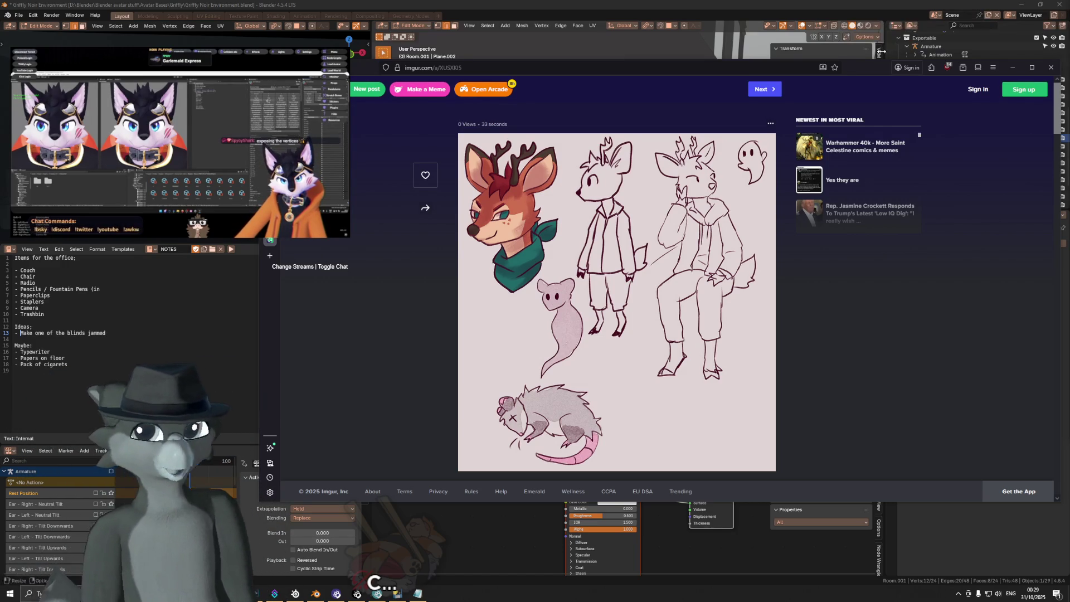
{"action": "left_click", "coordinate": [738, 8]}
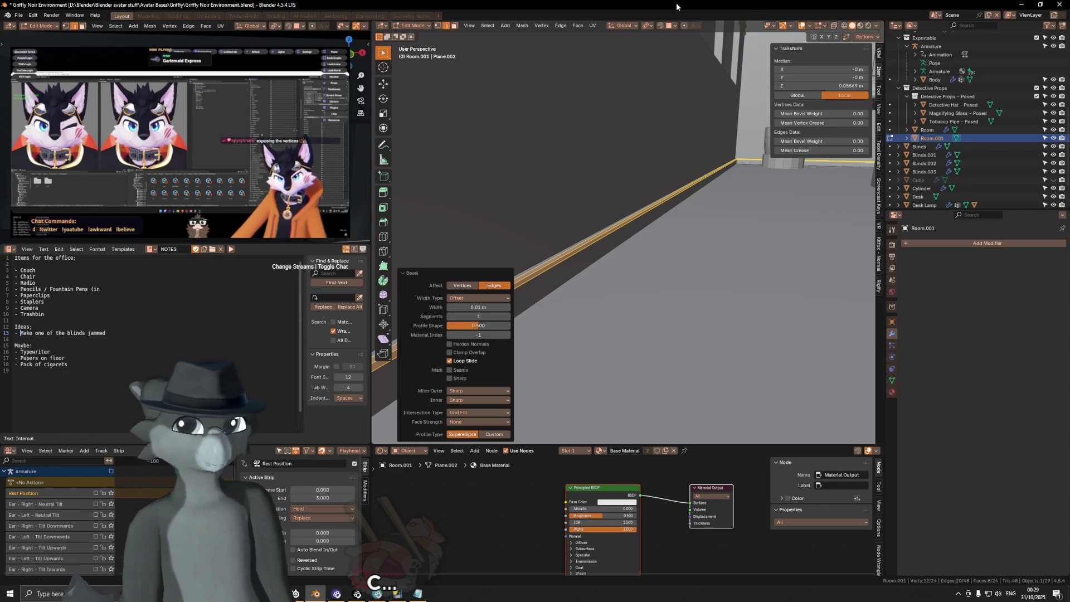
Orbit toward the trash bin corner and select the trailing '(in' on notes line 6.
{"action": "middle_click_drag", "start_coordinate": [601, 167], "coordinate": [607, 169]}
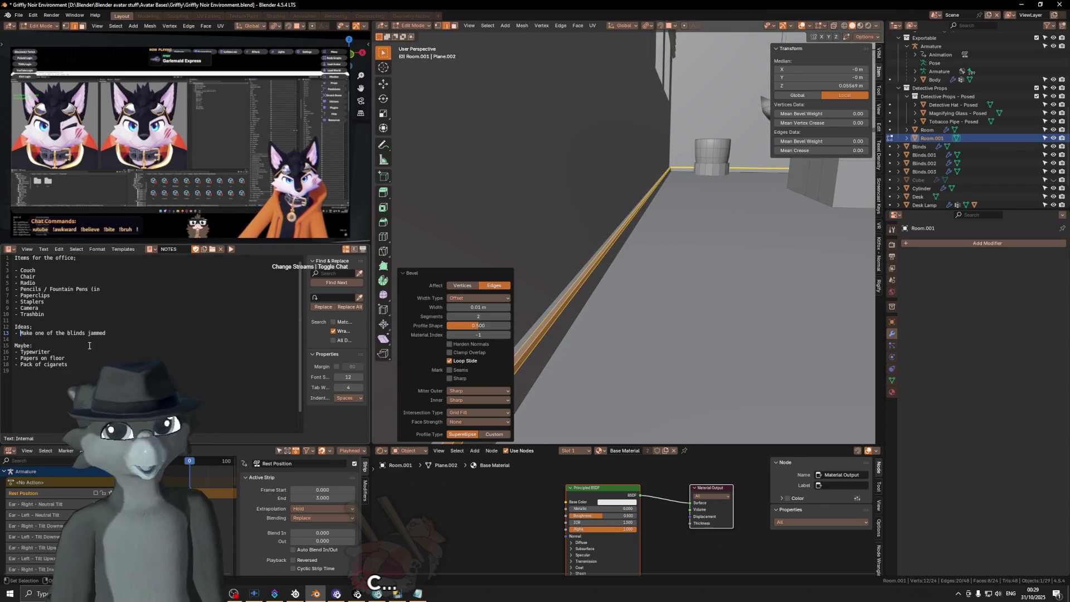
{"action": "mouse_move", "coordinate": [86, 364]}
{"action": "left_mouse_down"}
{"action": "mouse_move", "coordinate": [34, 315]}
{"action": "mouse_move", "coordinate": [16, 269]}
{"action": "mouse_move", "coordinate": [34, 309]}
{"action": "left_mouse_up"}
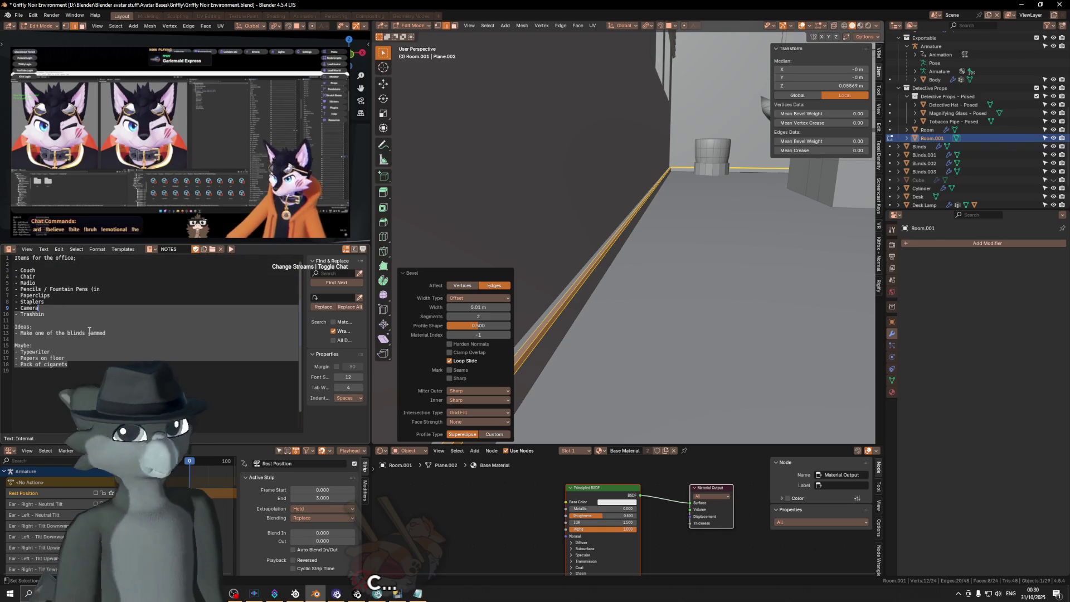
{"action": "left_click", "coordinate": [89, 328]}
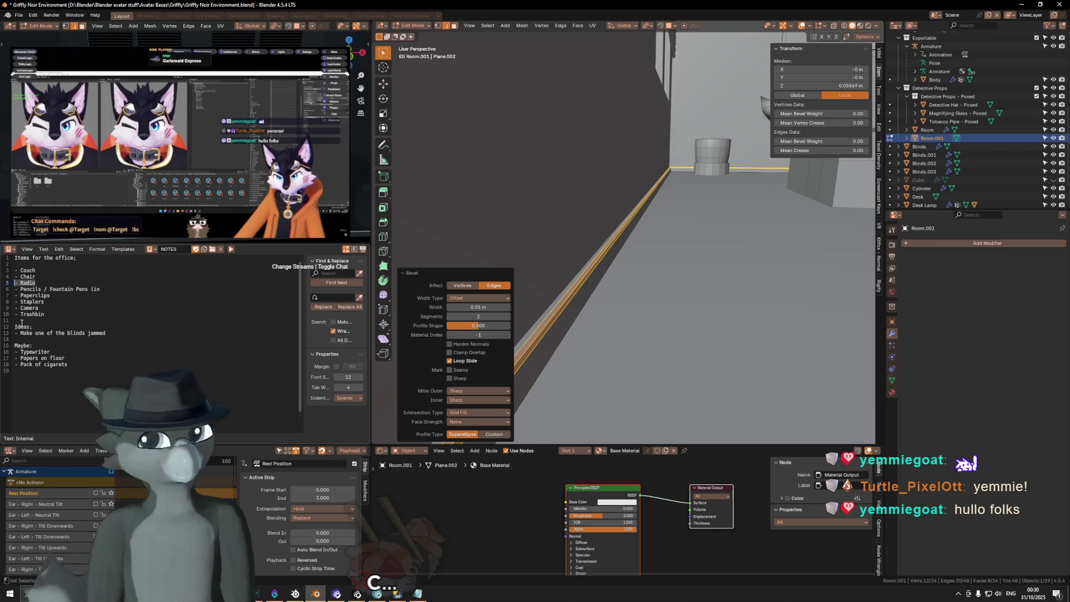
{"action": "double_click", "coordinate": [92, 289]}
Finish notes line 6 so it reads Pencils / Fountain Pens (in pencil container).
{"action": "left_click_drag", "start_coordinate": [84, 289], "coordinate": [16, 289]}
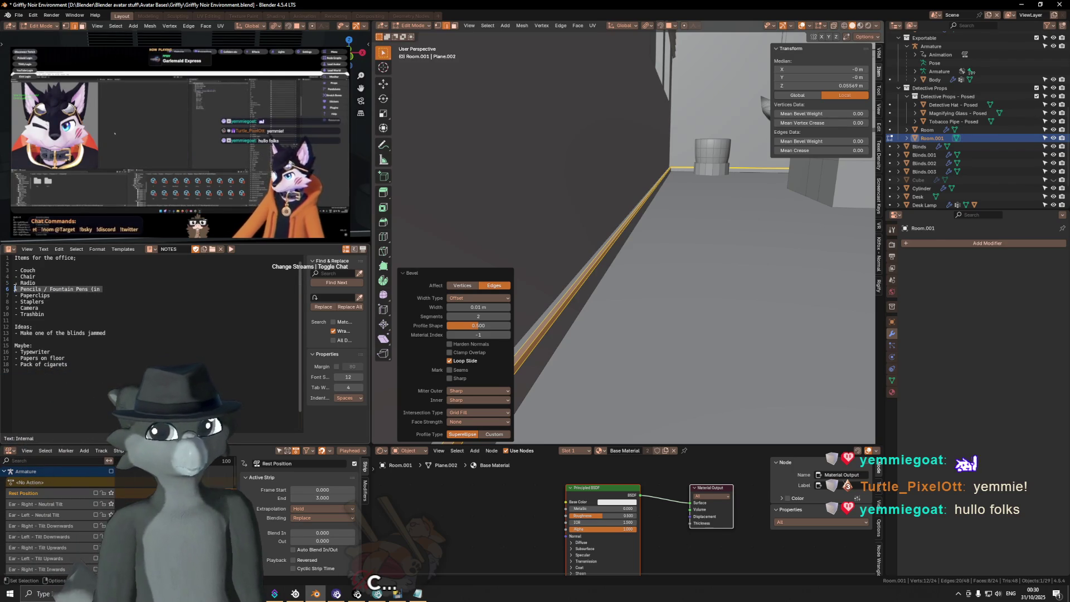
{"action": "left_click", "coordinate": [108, 288]}
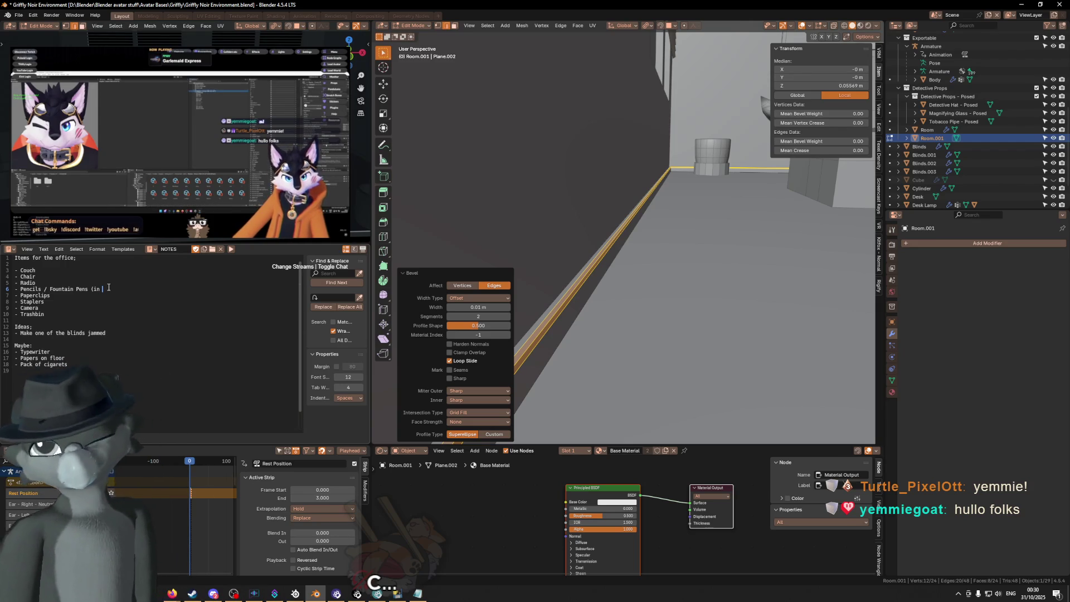
{"action": "type", "text": "pencil container"}
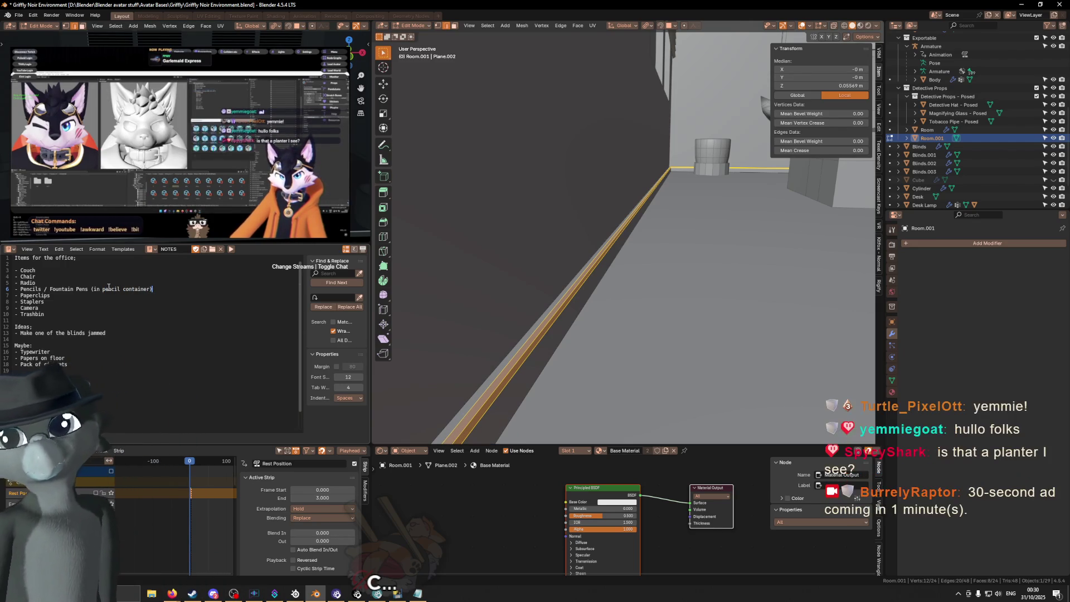
Select the Paperclips, Papers on floor and Pack of cigarets note lines, then orbit toward the blinds.
{"action": "mouse_move", "coordinate": [51, 295]}
{"action": "left_mouse_down"}
{"action": "mouse_move", "coordinate": [9, 297]}
{"action": "mouse_move", "coordinate": [27, 316]}
{"action": "mouse_move", "coordinate": [7, 317]}
{"action": "left_mouse_up"}
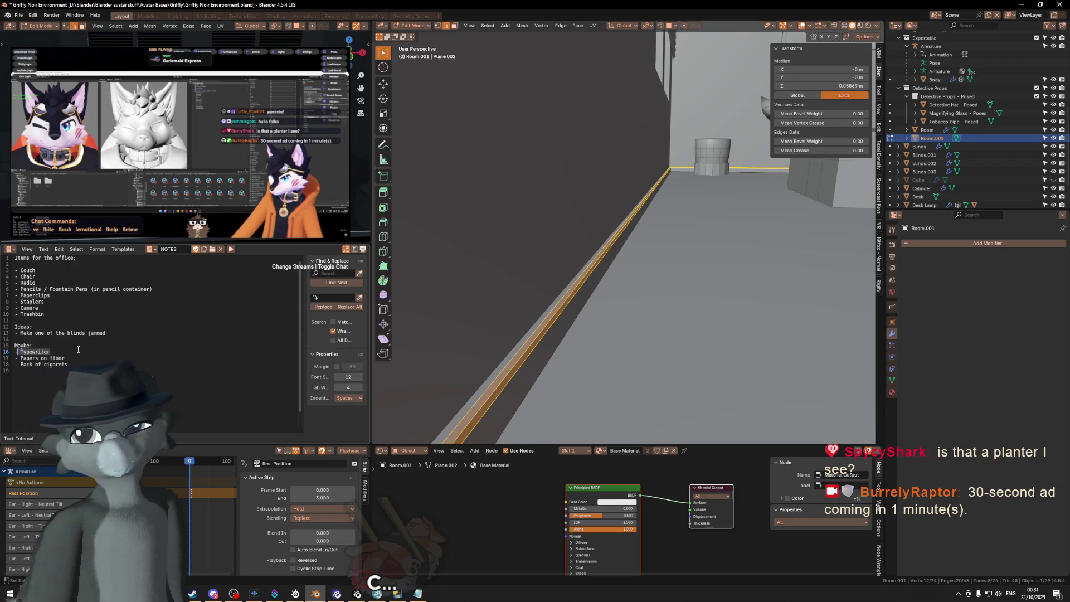
{"action": "left_click_drag", "start_coordinate": [88, 349], "coordinate": [80, 355]}
{"action": "left_click", "coordinate": [64, 352]}
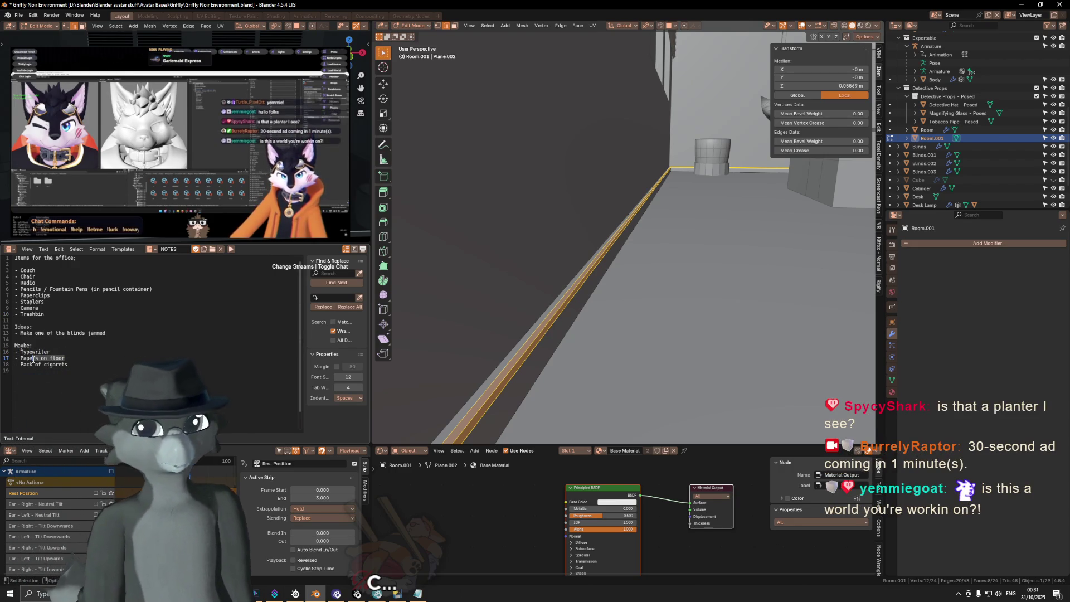
{"action": "left_click_drag", "start_coordinate": [68, 365], "coordinate": [2, 365]}
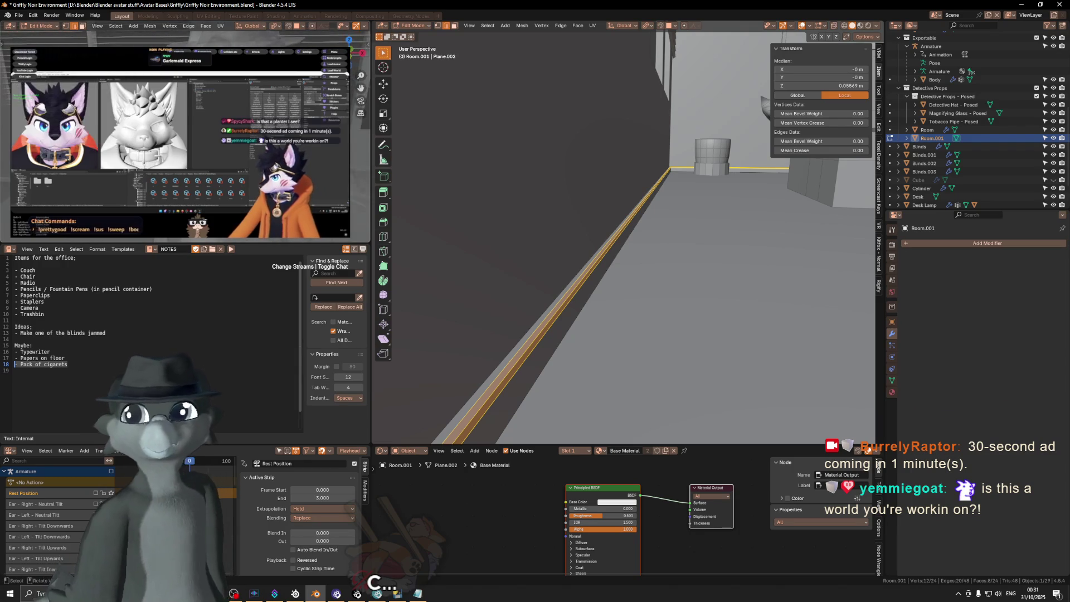
{"action": "mouse_move", "coordinate": [606, 215]}
{"action": "middle_mouse_down"}
{"action": "mouse_move", "coordinate": [688, 111]}
{"action": "mouse_move", "coordinate": [620, 271]}
{"action": "mouse_move", "coordinate": [675, 257]}
{"action": "middle_mouse_up"}
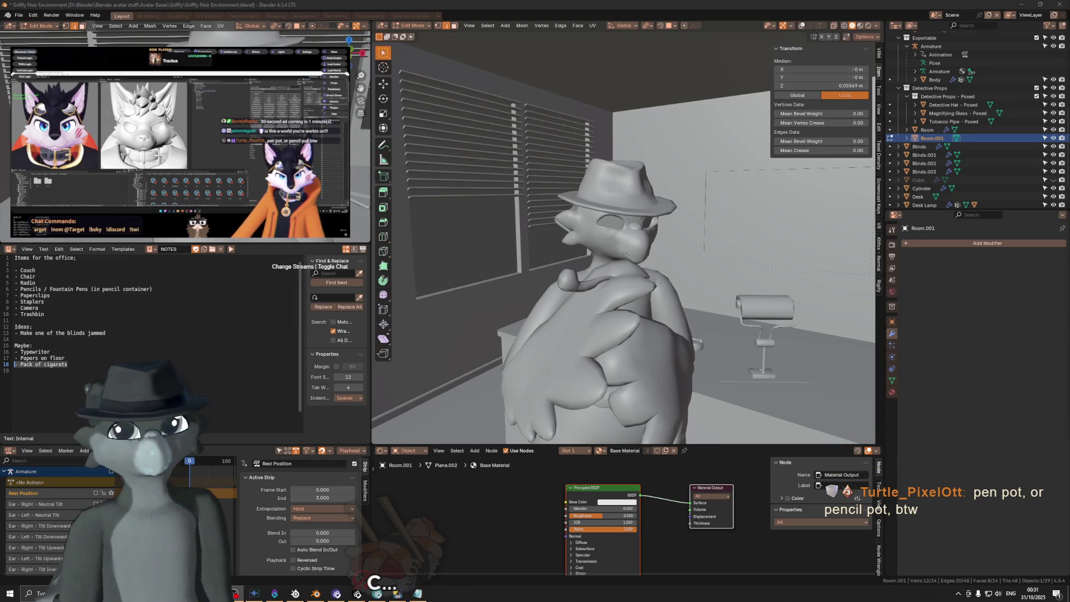
Zoom out over the office and switch to Material Preview to see the blinds' striped shadows.
{"action": "scroll", "coordinate": [578, 265], "scroll_direction": "down", "scroll_amount": 5}
{"action": "mouse_move", "coordinate": [552, 265]}
{"action": "middle_mouse_down"}
{"action": "mouse_move", "coordinate": [578, 265]}
{"action": "mouse_move", "coordinate": [599, 244]}
{"action": "middle_mouse_up"}
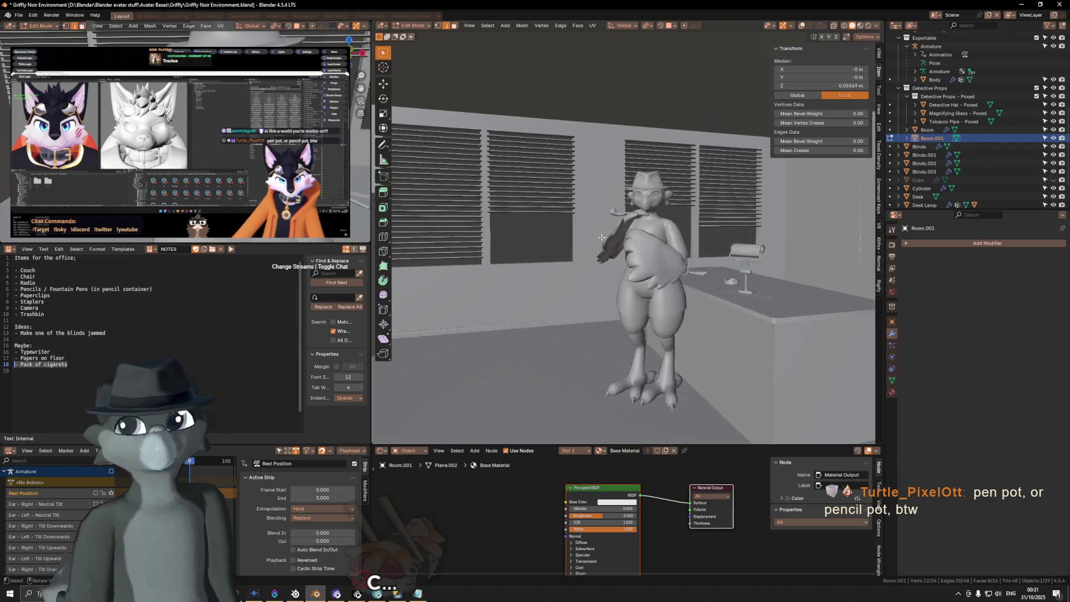
{"action": "scroll", "coordinate": [602, 240], "scroll_direction": "down", "scroll_amount": 3}
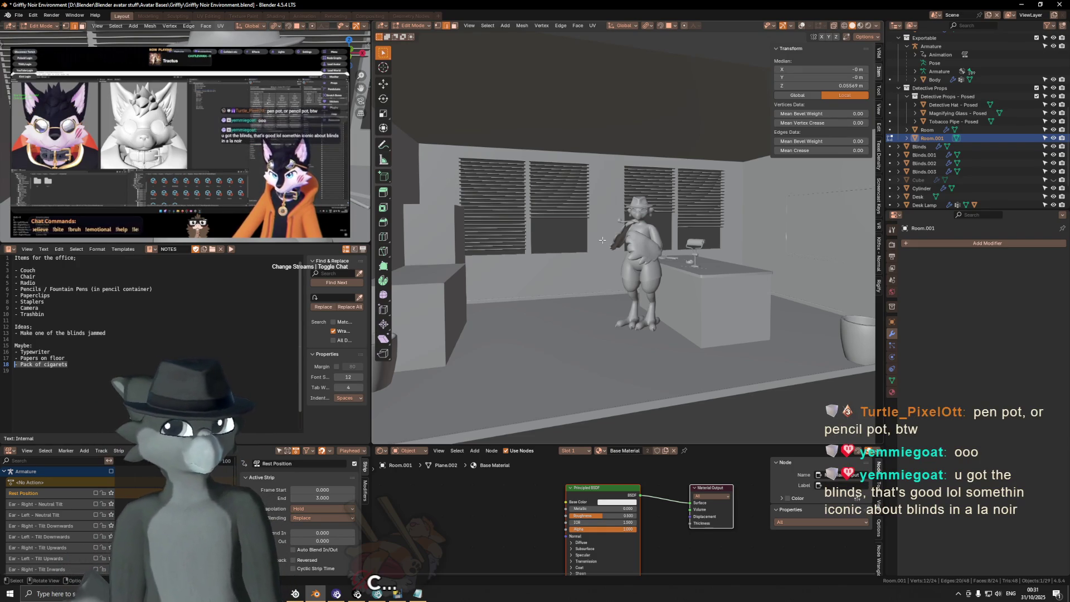
{"action": "middle_click_drag", "start_coordinate": [645, 247], "coordinate": [636, 243], "text": "shift"}
{"action": "key", "text": "z"}
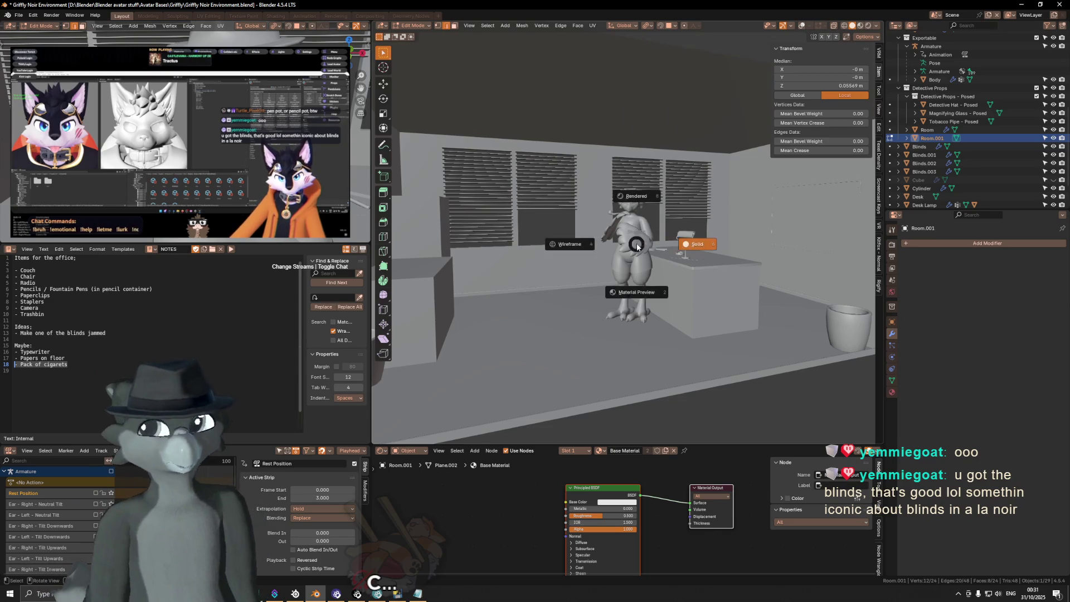
{"action": "left_click", "coordinate": [630, 322]}
{"action": "middle_click_drag", "start_coordinate": [630, 322], "coordinate": [554, 326]}
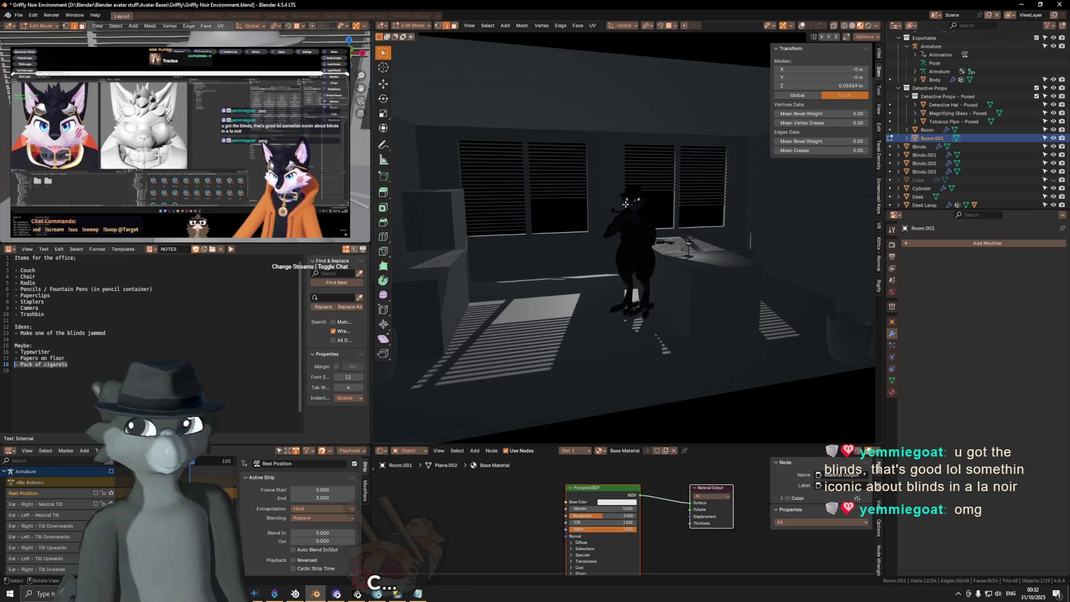
{"action": "mouse_move", "coordinate": [630, 201]}
{"action": "middle_mouse_down"}
{"action": "mouse_move", "coordinate": [624, 228]}
{"action": "mouse_move", "coordinate": [612, 179]}
{"action": "middle_mouse_up"}
Orbit out of the camera view to see the closed office box and its window blinds from outside.
{"action": "middle_click_drag", "start_coordinate": [658, 318], "coordinate": [661, 287]}
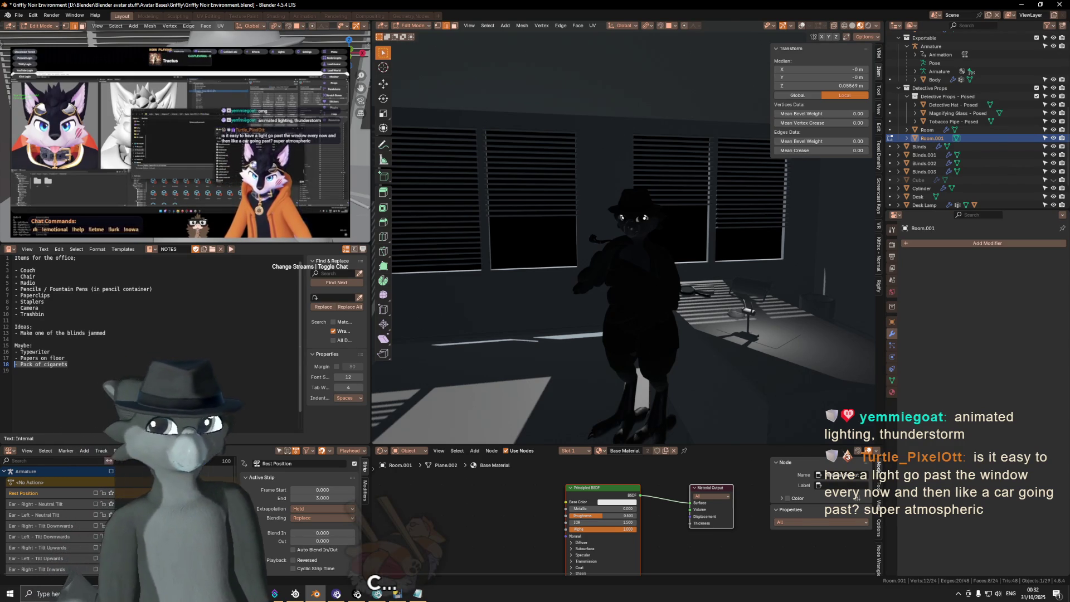
{"action": "mouse_move", "coordinate": [612, 246]}
{"action": "middle_mouse_down"}
{"action": "mouse_move", "coordinate": [595, 258]}
{"action": "mouse_move", "coordinate": [670, 294]}
{"action": "middle_mouse_up"}
Set the new-object spot on the front wall and return to Object Mode.
{"action": "key", "text": "shift+a"}
{"action": "key", "text": "Escape"}
{"action": "right_click", "coordinate": [658, 287], "text": "shift"}
{"action": "key", "text": "shift+a"}
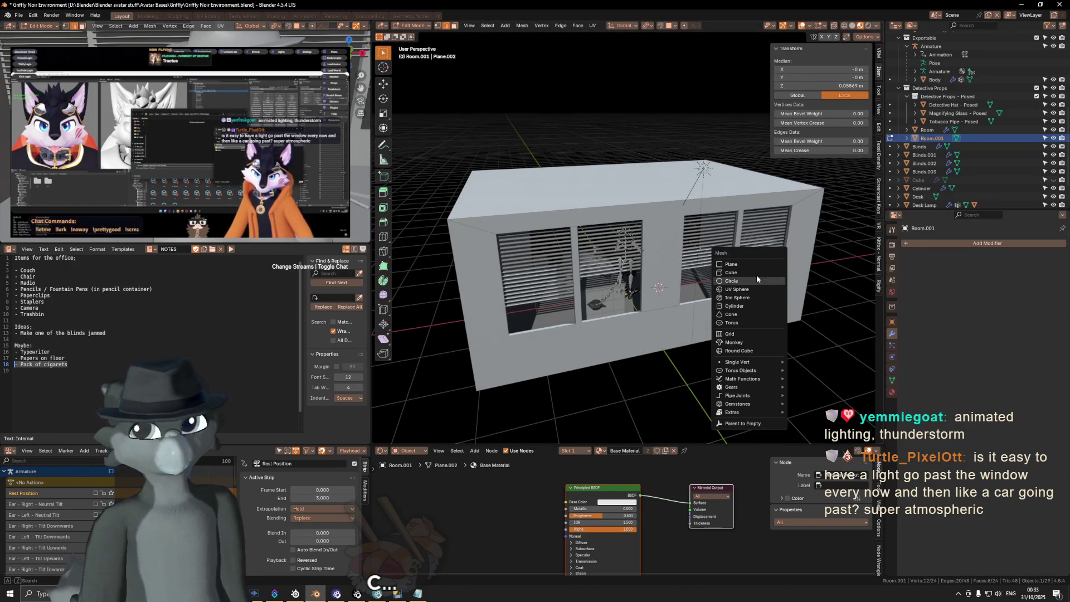
{"action": "key", "text": "Escape"}
{"action": "key", "text": "ctrl+Tab"}
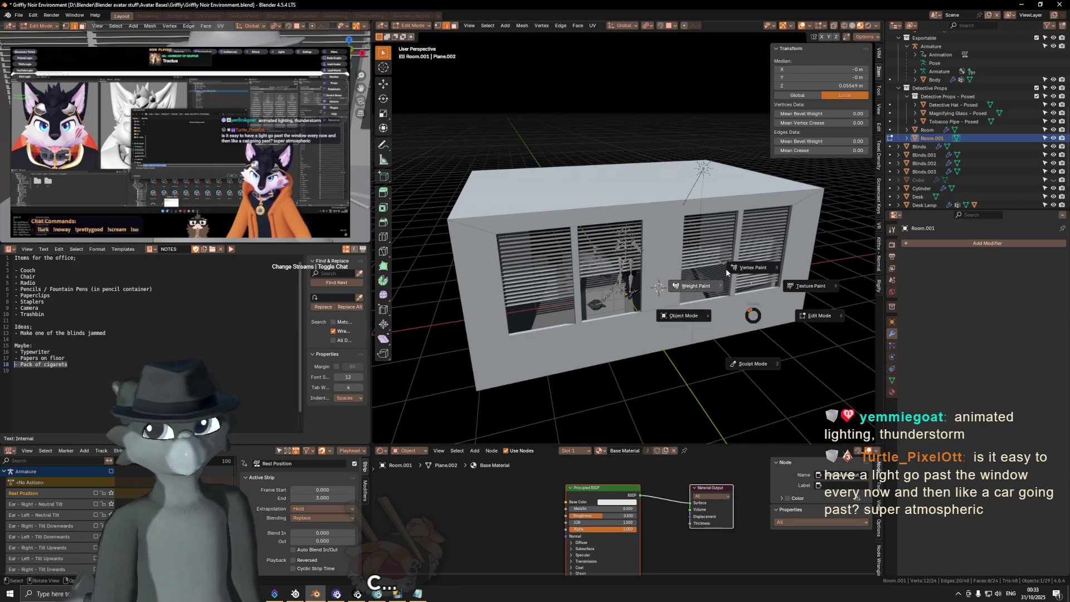
{"action": "key", "text": "Escape"}
Add a point light and slide it along the Y axis toward the windows.
{"action": "key", "text": "Tab"}
{"action": "key", "text": "shift+a"}
{"action": "mouse_move", "coordinate": [744, 269]}
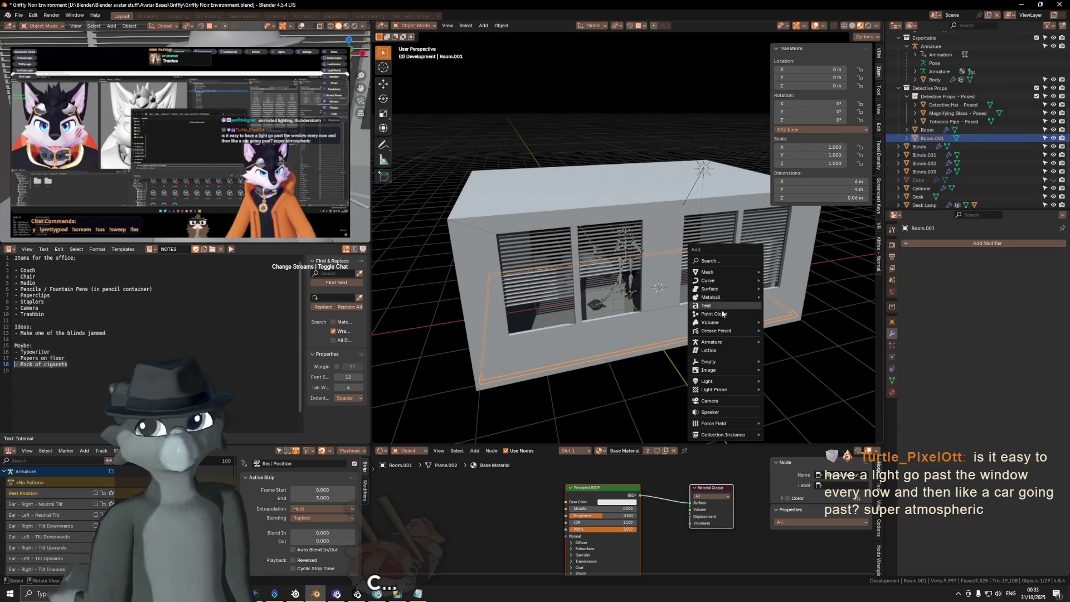
{"action": "mouse_move", "coordinate": [725, 381]}
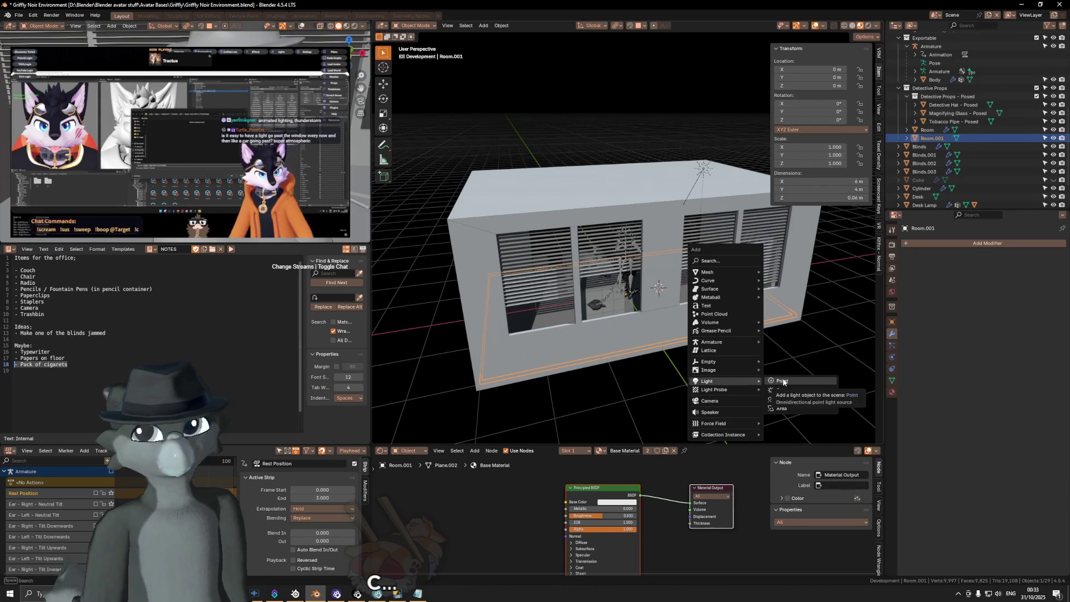
{"action": "left_click", "coordinate": [782, 381]}
{"action": "mouse_move", "coordinate": [776, 363]}
{"action": "middle_mouse_down"}
{"action": "mouse_move", "coordinate": [751, 324]}
{"action": "mouse_move", "coordinate": [741, 340]}
{"action": "middle_mouse_up"}
{"action": "key", "text": "g"}
{"action": "key", "text": "y"}
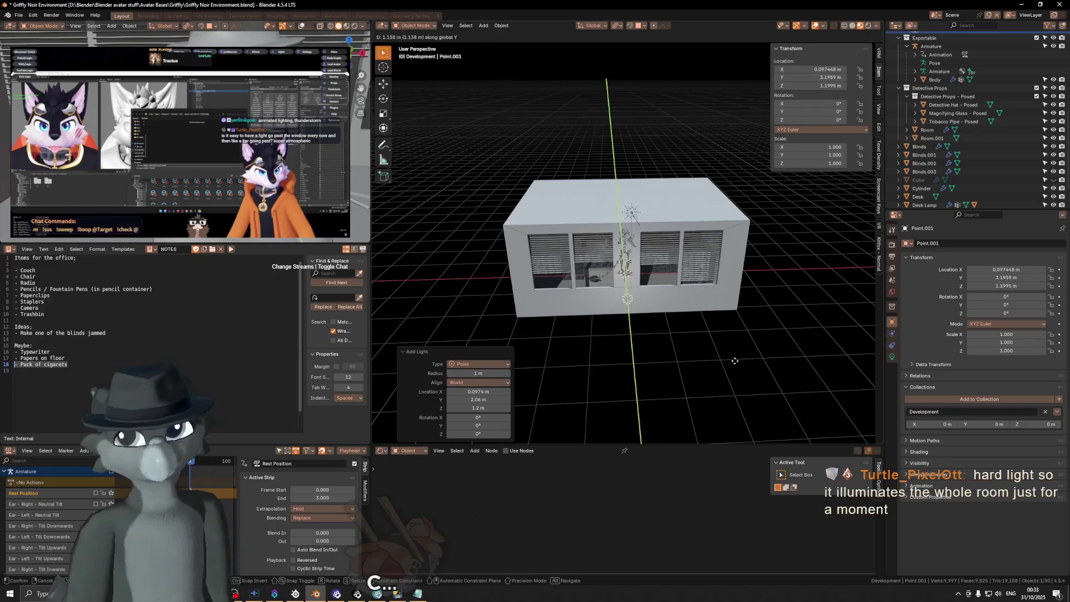
{"action": "left_click", "coordinate": [733, 357]}
Turn off the light's Soft Falloff and raise its Power to 107.9 W.
{"action": "left_click", "coordinate": [891, 356]}
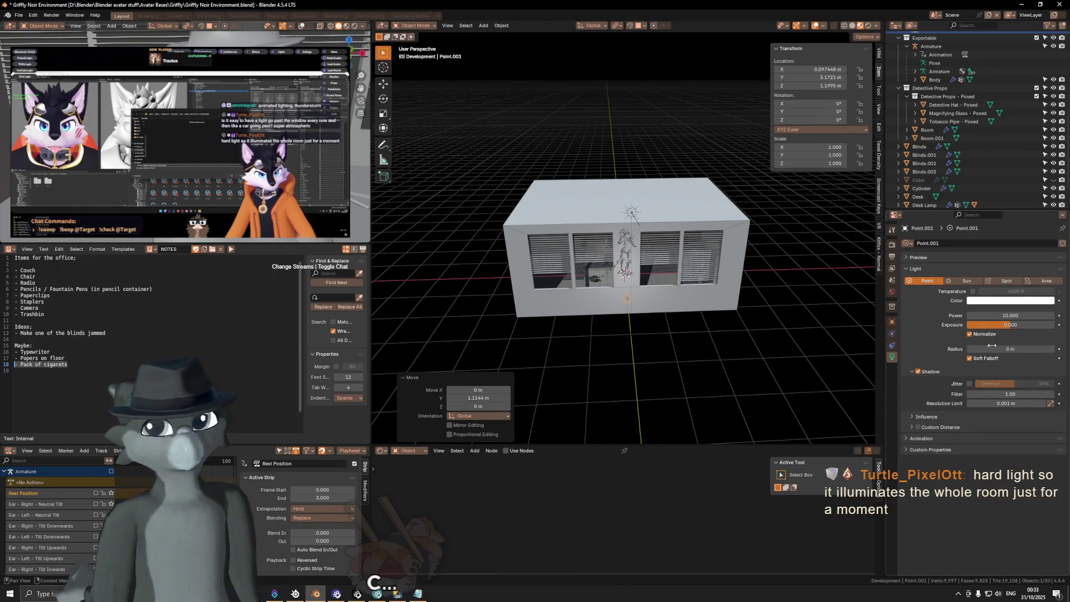
{"action": "left_click", "coordinate": [980, 360]}
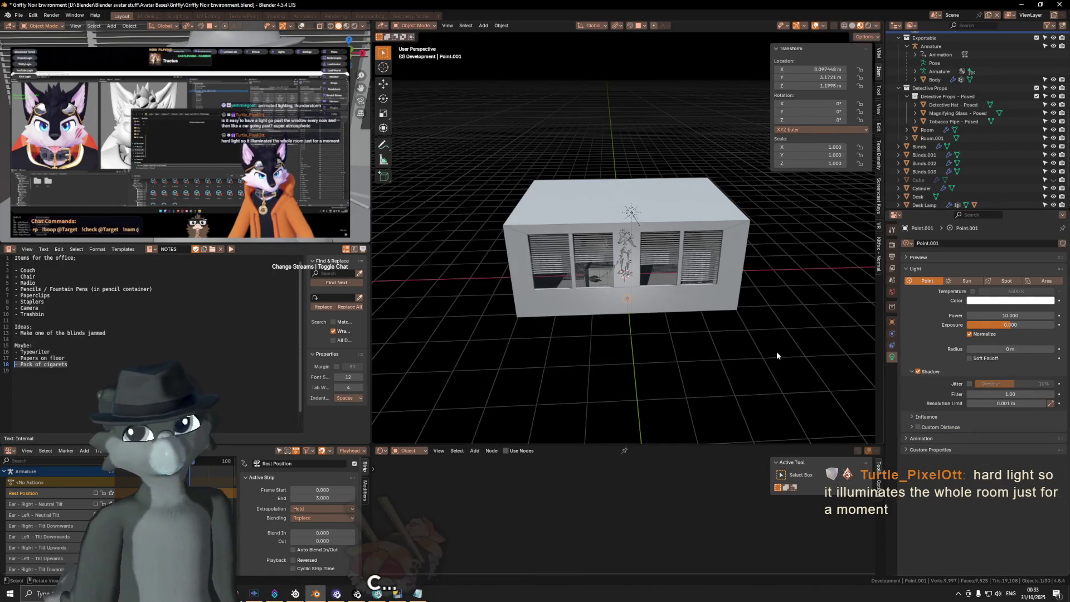
{"action": "left_click_drag", "start_coordinate": [983, 315], "coordinate": [1050, 315]}
{"action": "mouse_move", "coordinate": [696, 263]}
{"action": "middle_mouse_down"}
{"action": "mouse_move", "coordinate": [813, 263]}
{"action": "mouse_move", "coordinate": [673, 266]}
{"action": "mouse_move", "coordinate": [705, 249]}
{"action": "mouse_move", "coordinate": [618, 271]}
{"action": "mouse_move", "coordinate": [594, 262]}
{"action": "middle_mouse_up"}
{"action": "key", "text": "g"}
{"action": "key", "text": "y"}
Push the point light further out along Y and lower it on Z.
{"action": "left_click", "coordinate": [610, 265]}
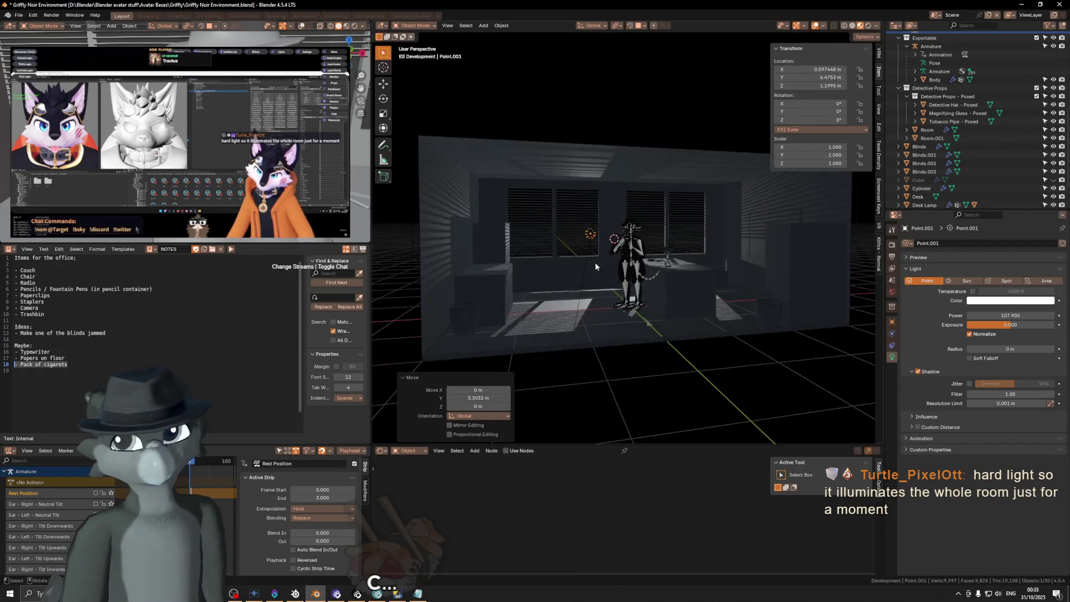
{"action": "key", "text": "g"}
{"action": "key", "text": "z"}
{"action": "left_click", "coordinate": [602, 303]}
Slide the light far to one side to about X −9.70 m.
{"action": "key", "text": "g"}
{"action": "key", "text": "y"}
{"action": "key", "text": "x"}
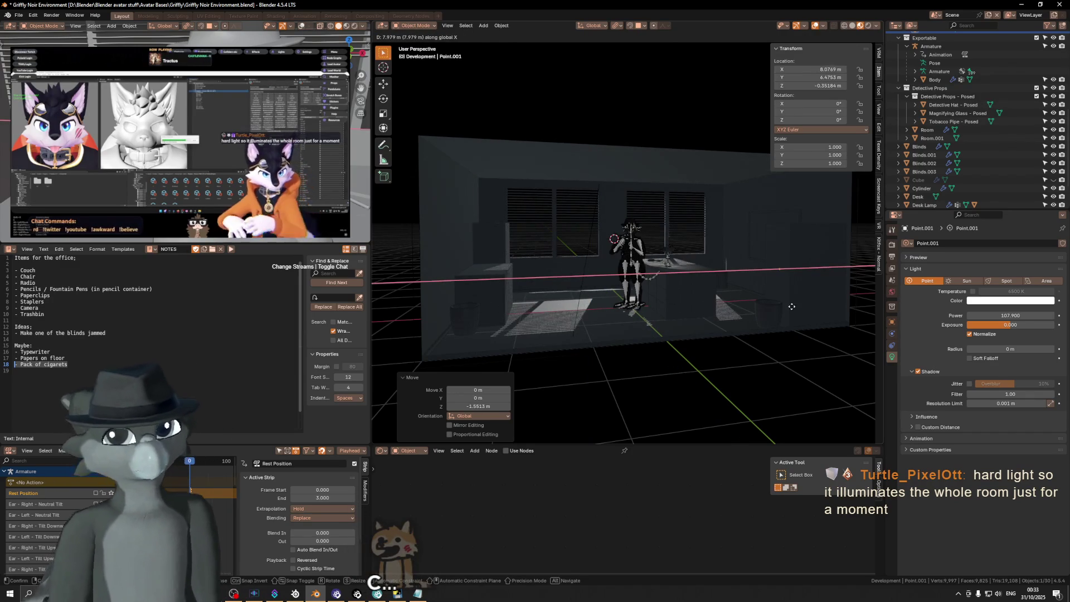
{"action": "key", "text": "Escape"}
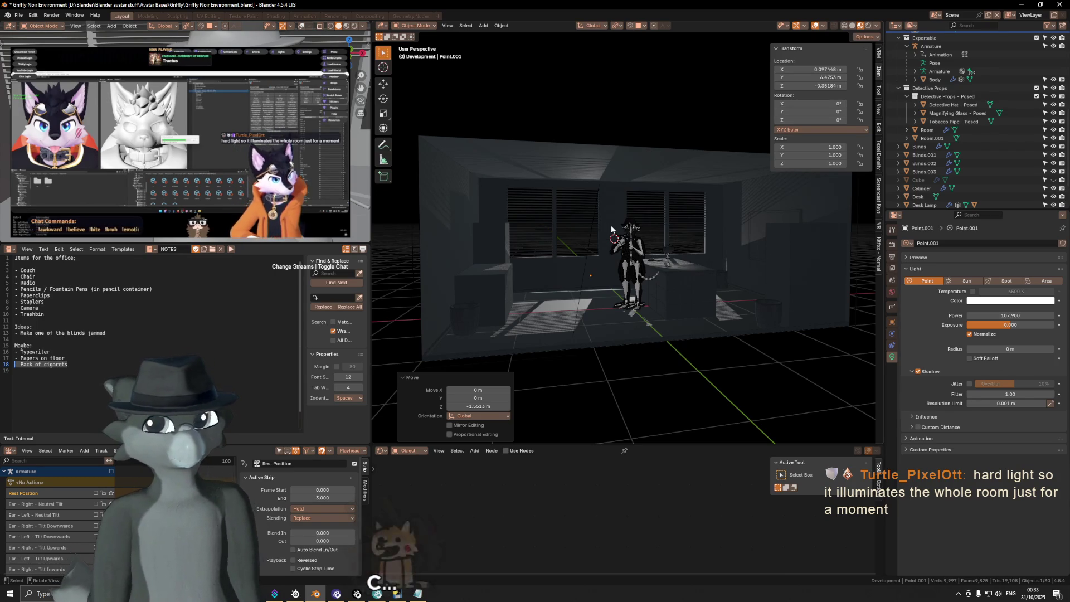
{"action": "key", "text": "g"}
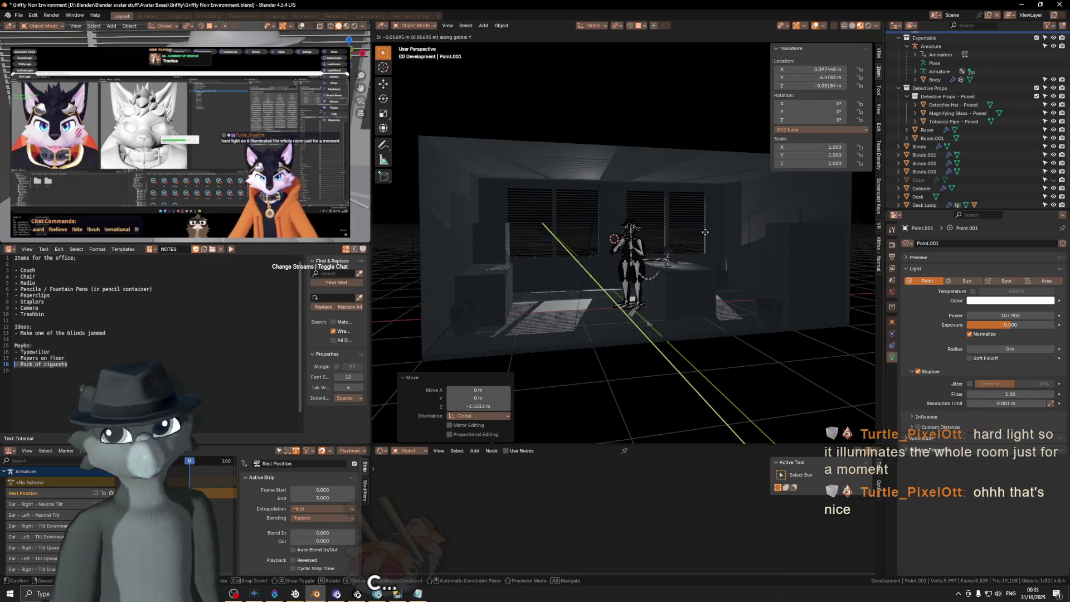
{"action": "key", "text": "y"}
{"action": "key", "text": "x"}
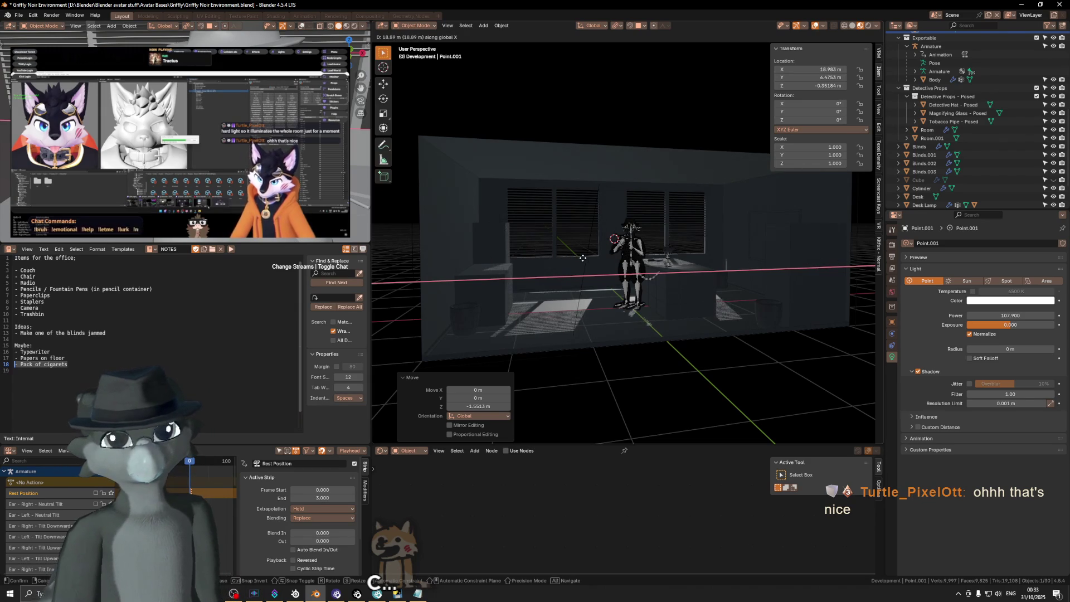
{"action": "key", "text": "y"}
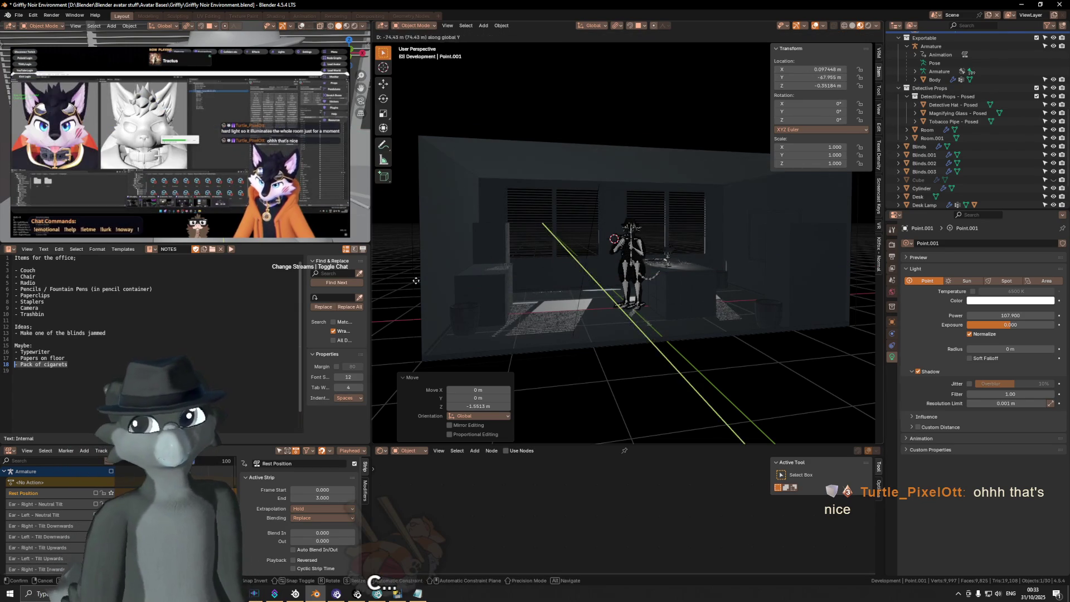
{"action": "key", "text": "x"}
{"action": "left_click", "coordinate": [758, 285]}
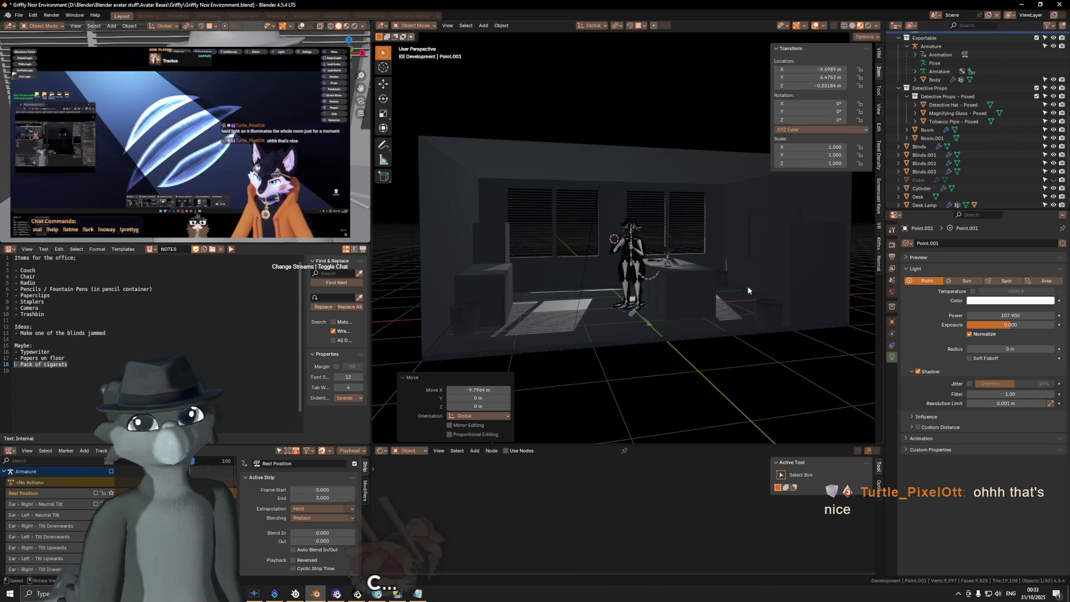
Preview three sideways X sweeps of the light, cancelling each to keep its position.
{"action": "key", "text": "g"}
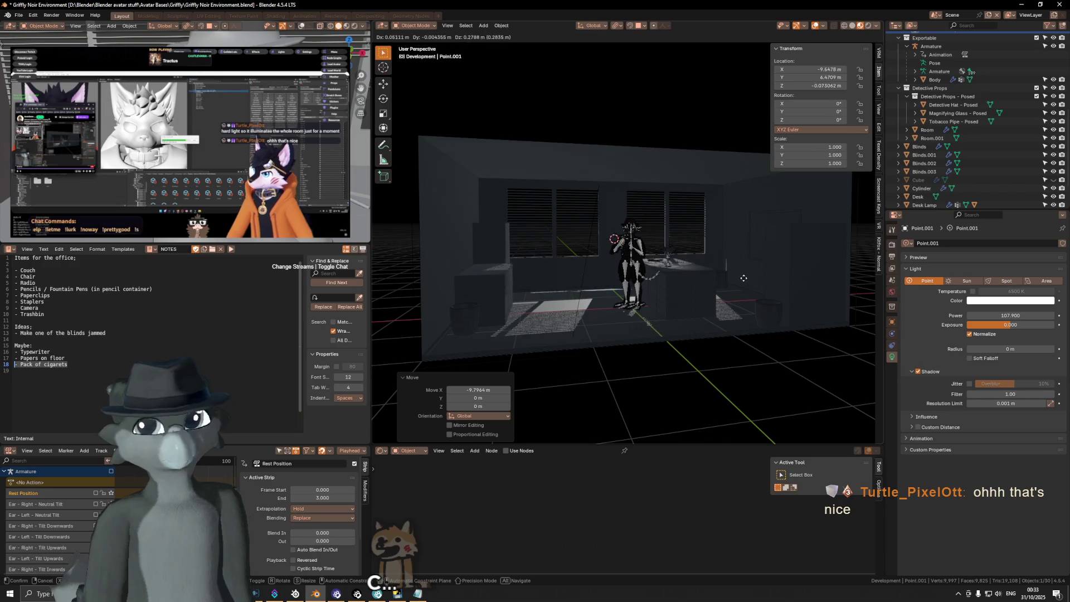
{"action": "key", "text": "x"}
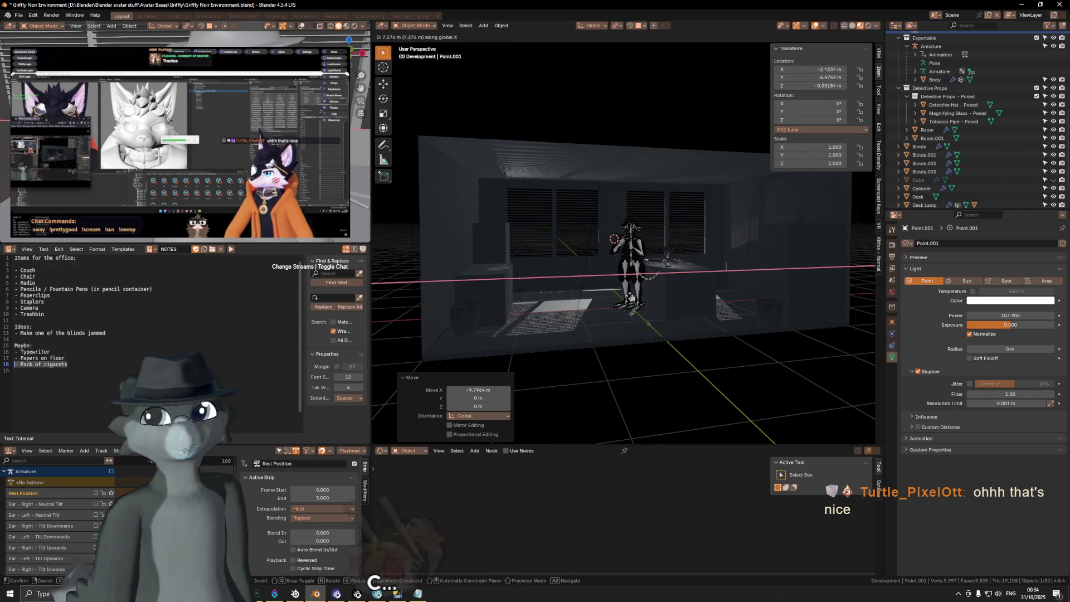
{"action": "key", "text": "Escape"}
{"action": "key", "text": "g"}
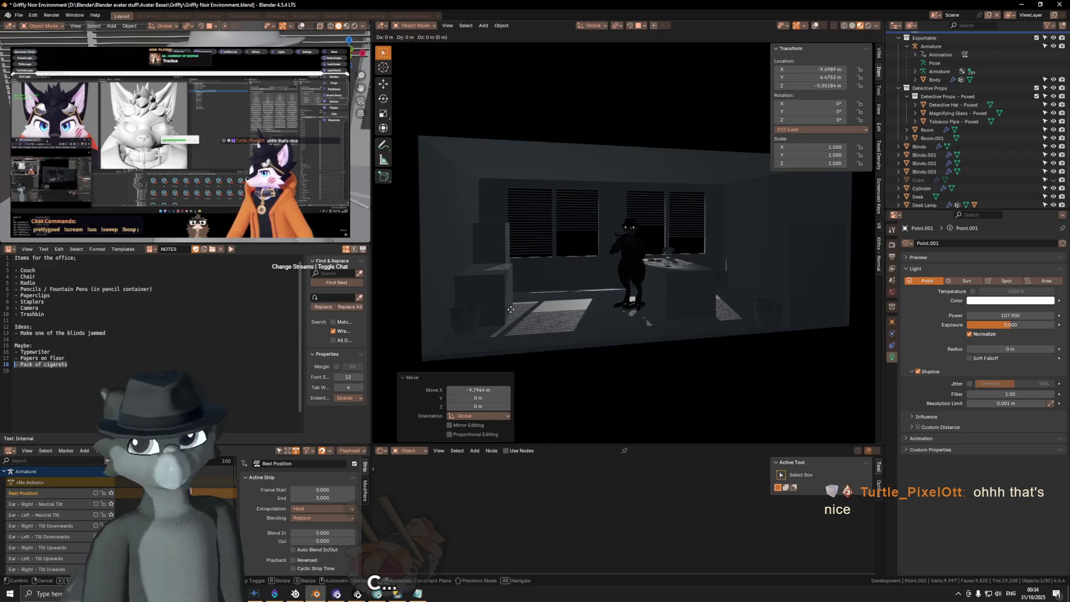
{"action": "key", "text": "x"}
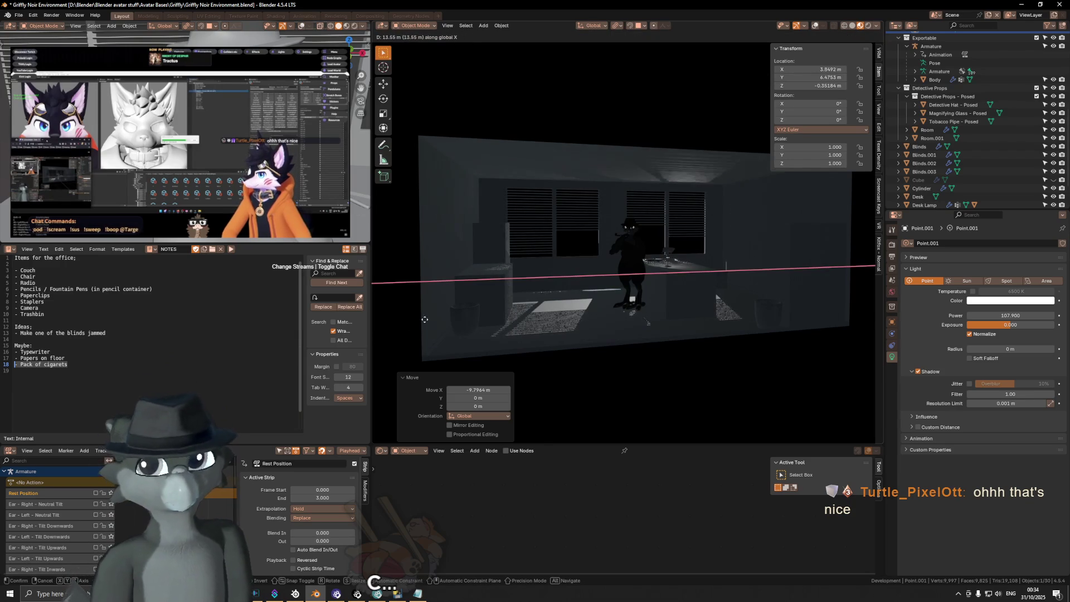
{"action": "key", "text": "Escape"}
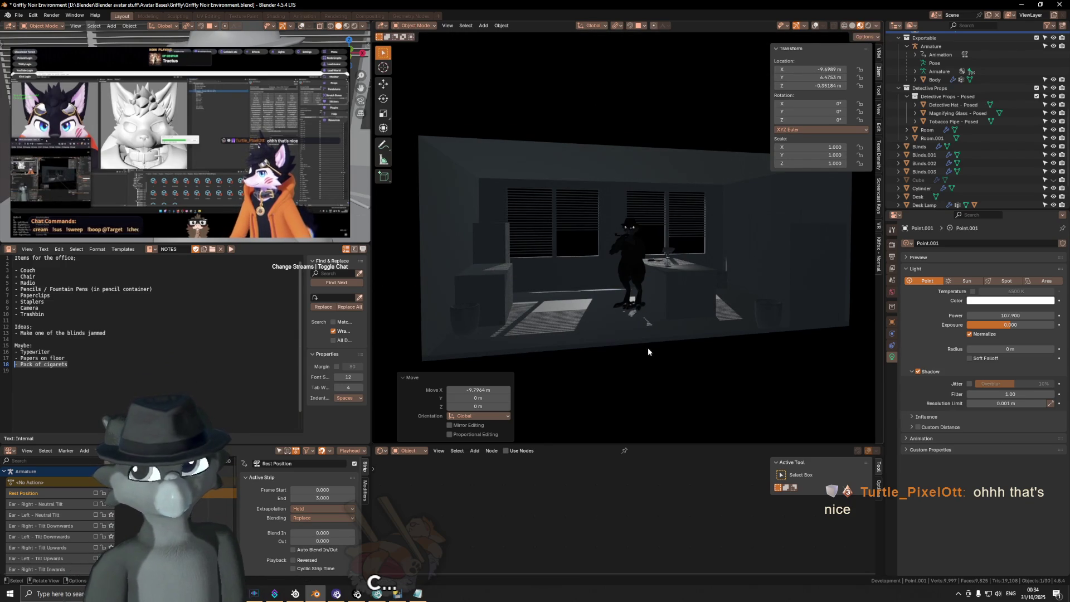
{"action": "key", "text": "g"}
{"action": "key", "text": "x"}
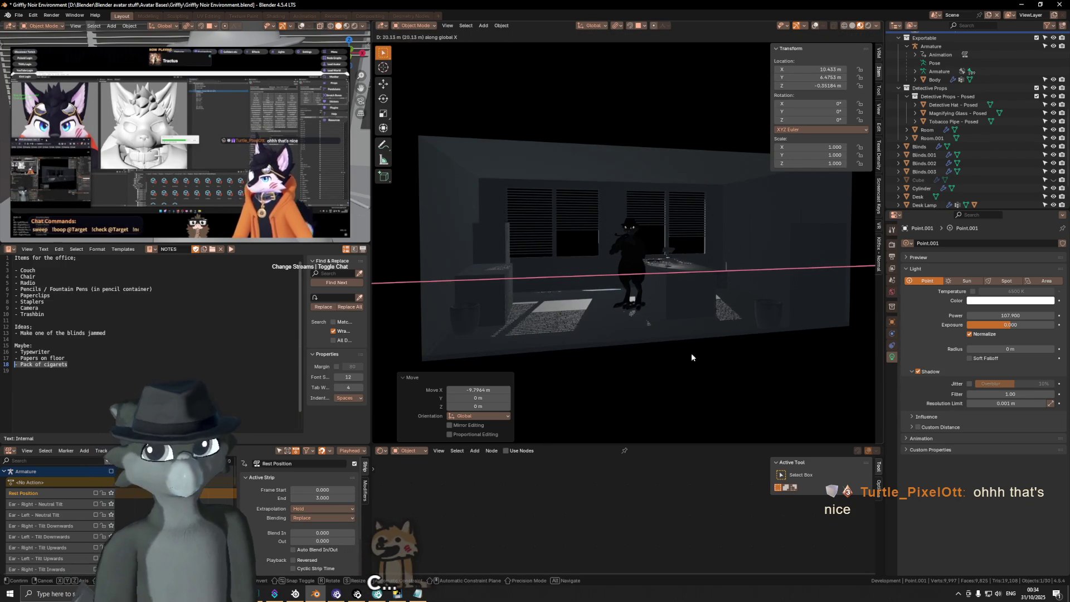
{"action": "key", "text": "Escape"}
Orbit the room, turn viewport overlays back on and place the caret after the blinds note.
{"action": "mouse_move", "coordinate": [617, 286]}
{"action": "middle_mouse_down"}
{"action": "mouse_move", "coordinate": [636, 266]}
{"action": "mouse_move", "coordinate": [787, 315]}
{"action": "middle_mouse_up"}
{"action": "key", "text": "shift+alt+z"}
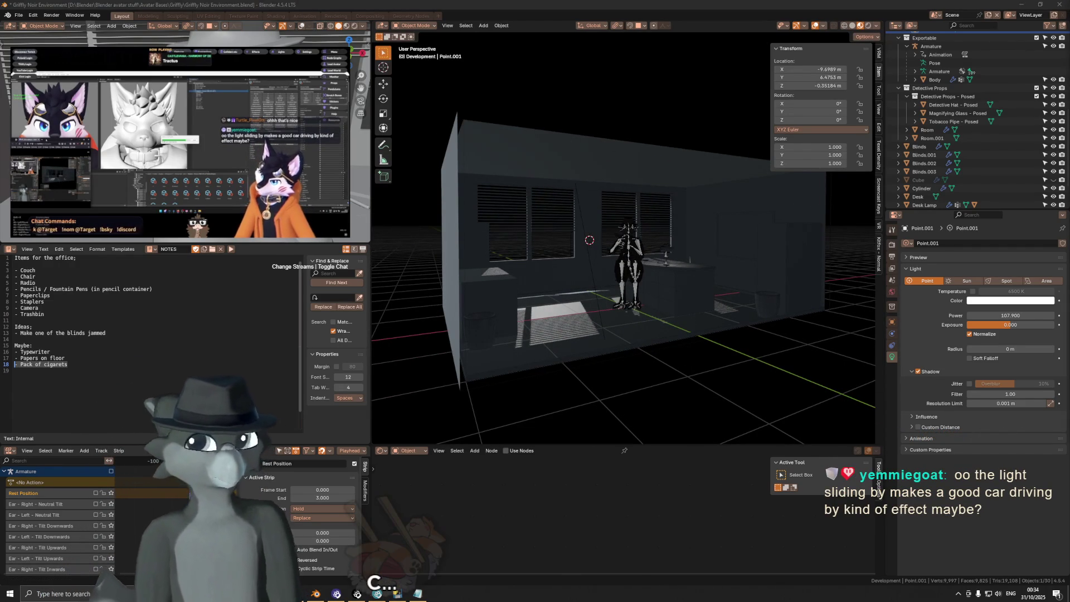
{"action": "left_click", "coordinate": [187, 330]}
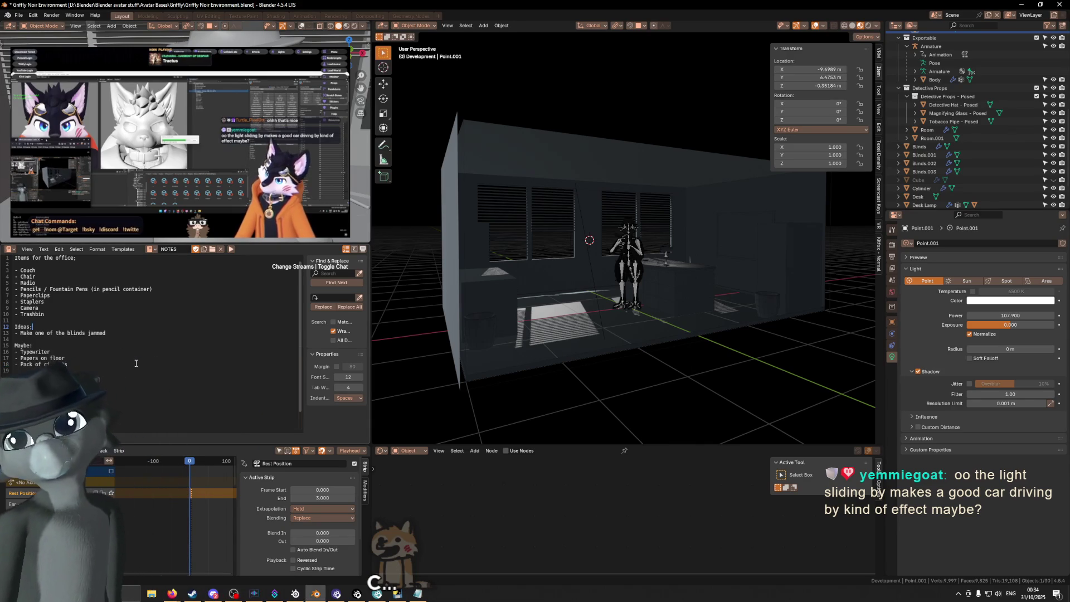